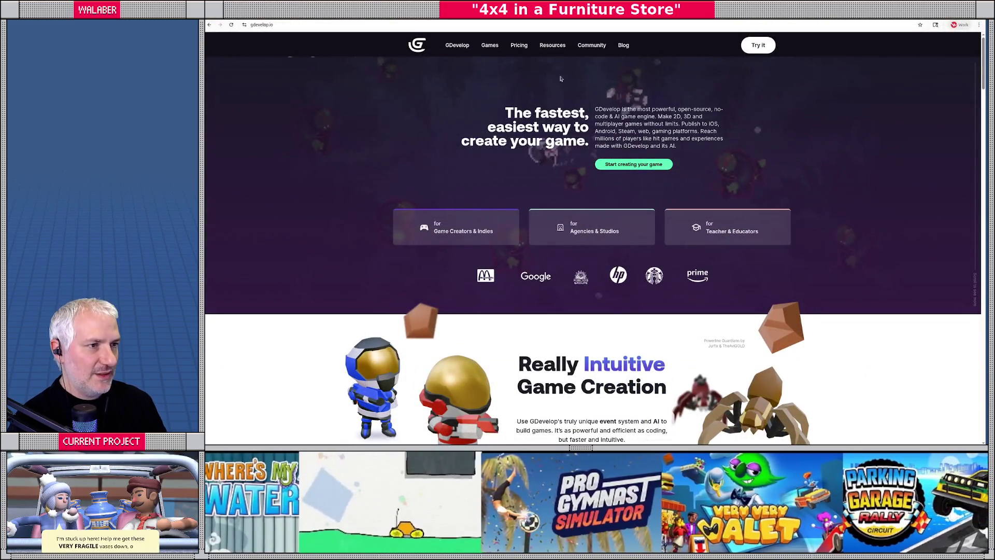
# - Search Google for 'gdevelop ui'
pyautogui.scroll(-8, 581, 245)
pyautogui.scroll(-15, 581, 244)
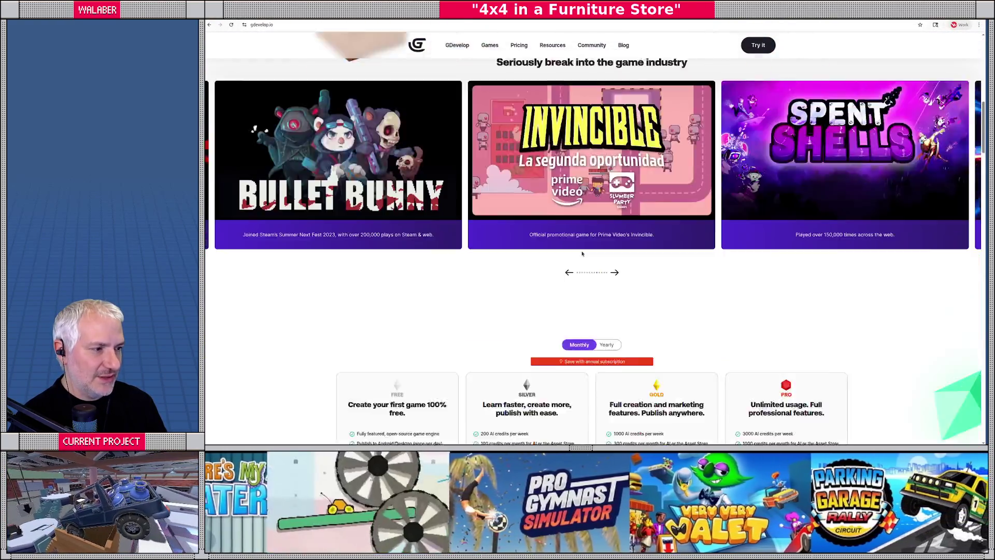
pyautogui.scroll(-10, 559, 270)
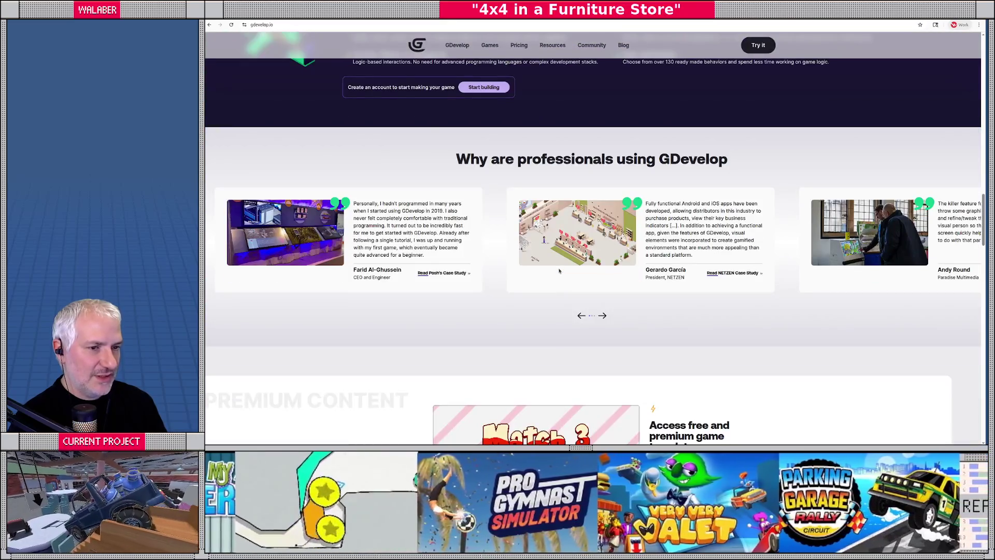
pyautogui.scroll(-5, 557, 273)
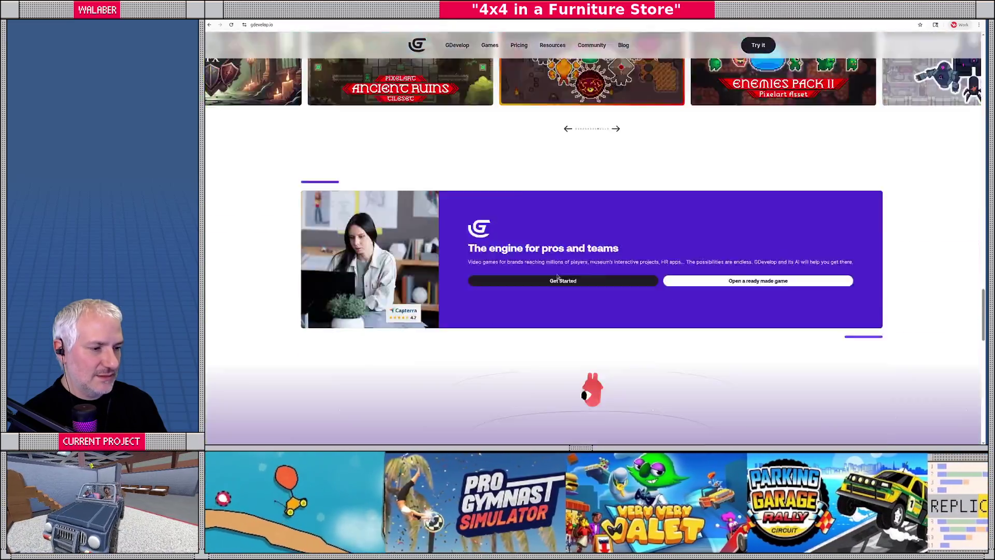
pyautogui.scroll(10, 550, 261)
pyautogui.scroll(20, 550, 261)
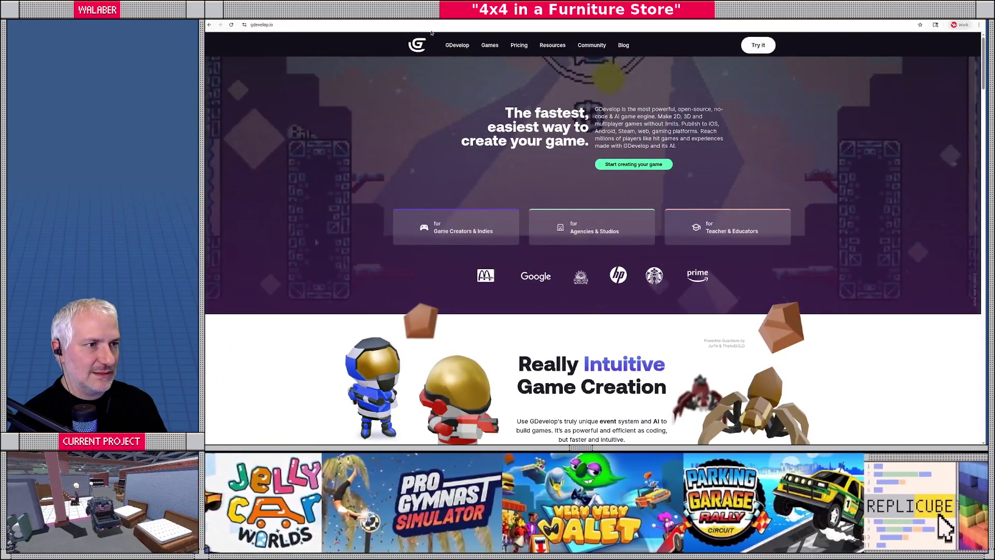
pyautogui.click(428, 25)
pyautogui.write('gdevelop')
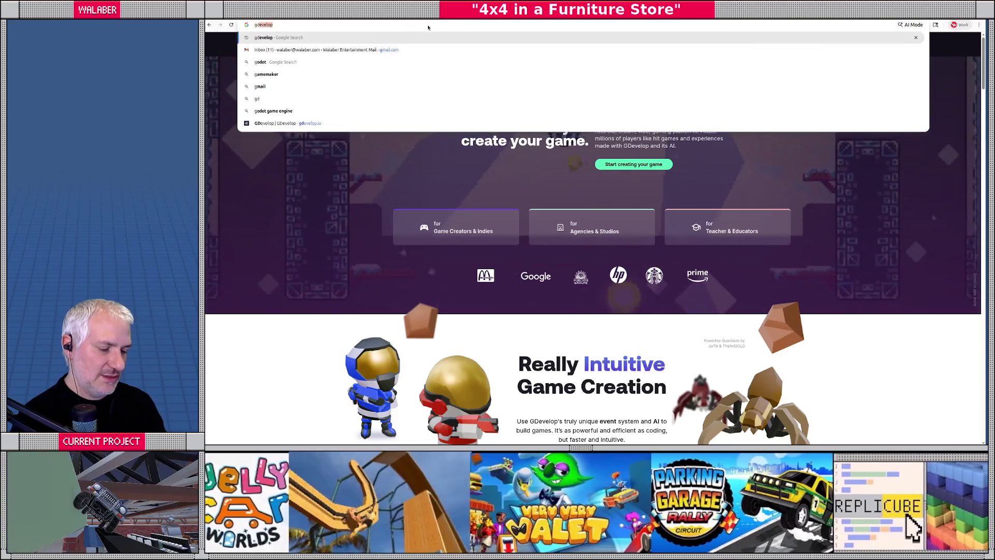
pyautogui.write(' ui')
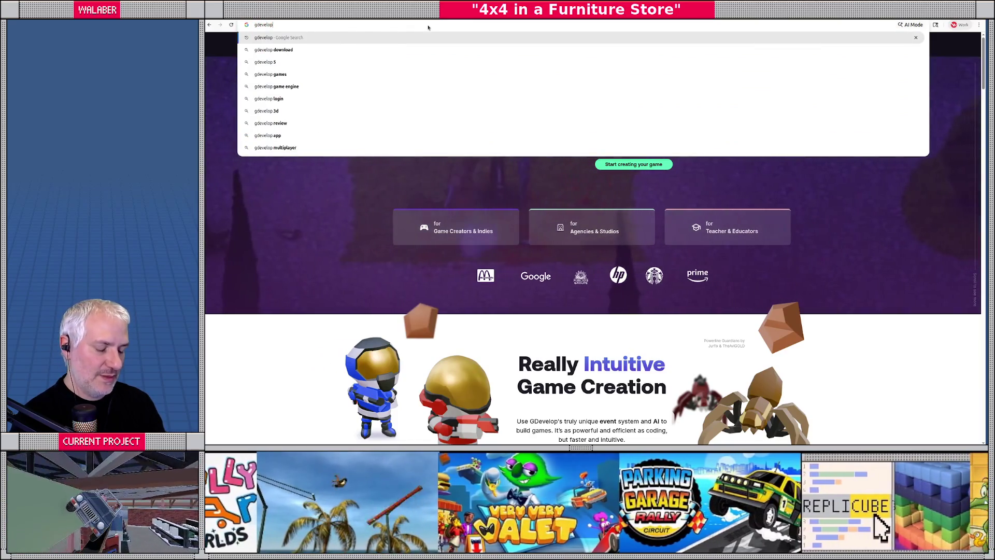
pyautogui.press('Return')
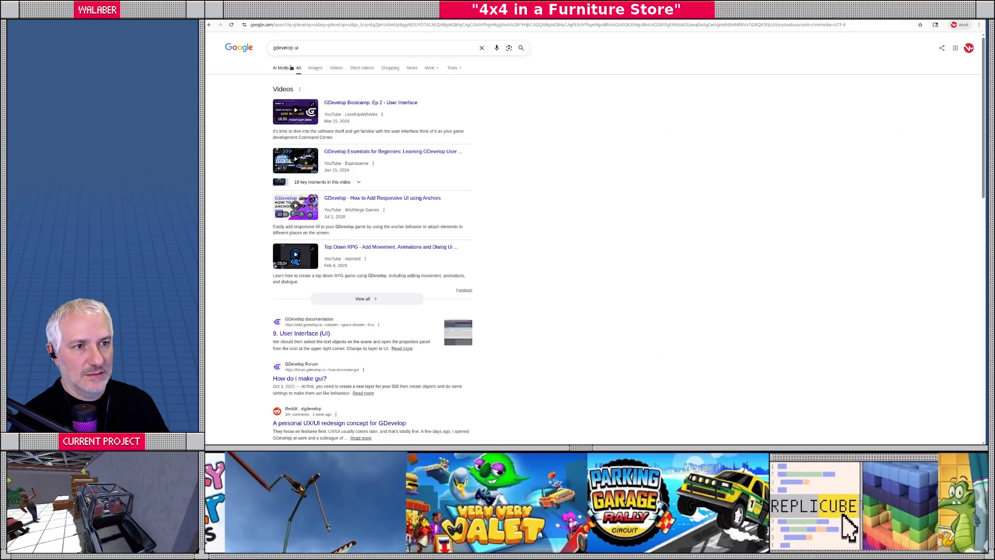
# - In image results, open the GamingOnLinux article about GDevelop's UI overhaul
pyautogui.click(317, 69)
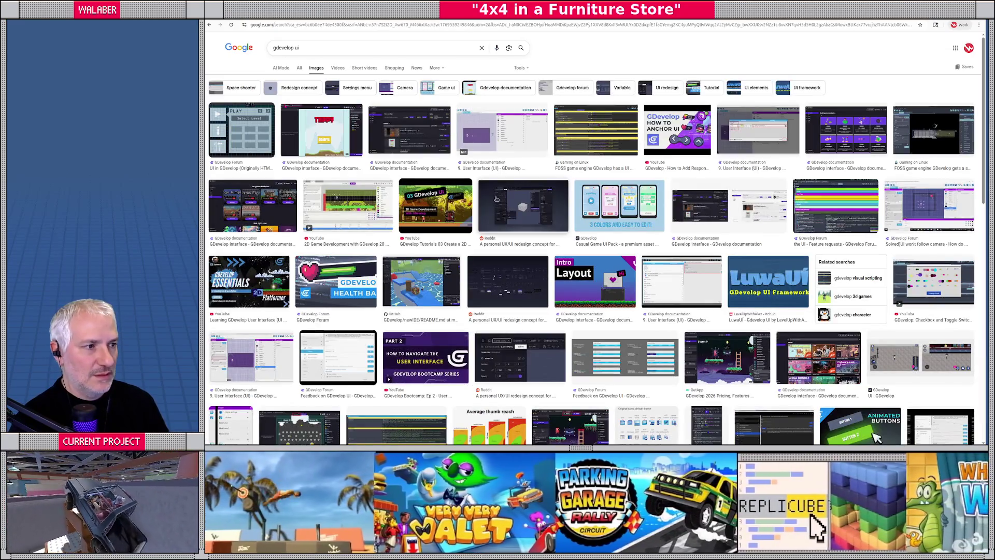
pyautogui.click(597, 136)
pyautogui.click(855, 181)
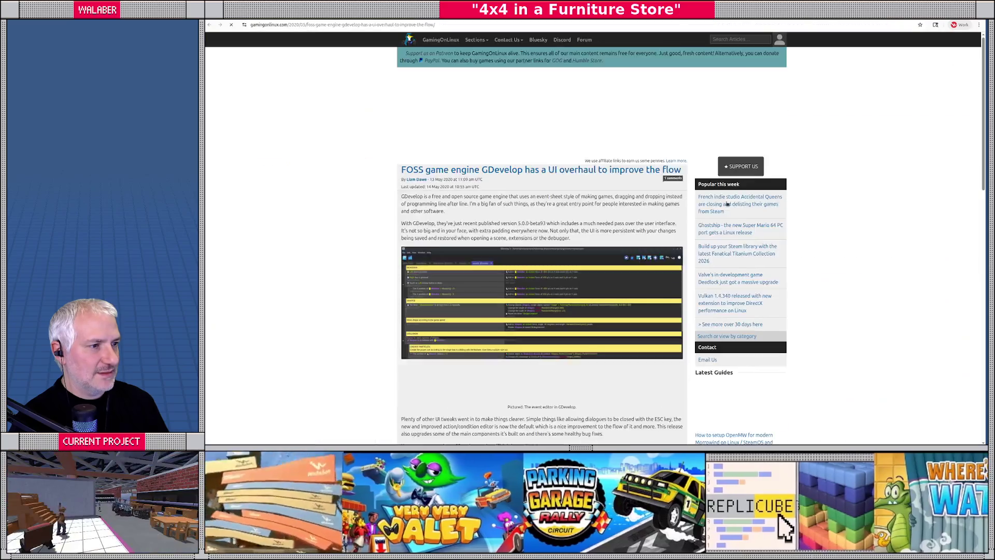
# - View the GDevelop event-editor screenshot enlarged, then close it and scroll the article
pyautogui.click(561, 227)
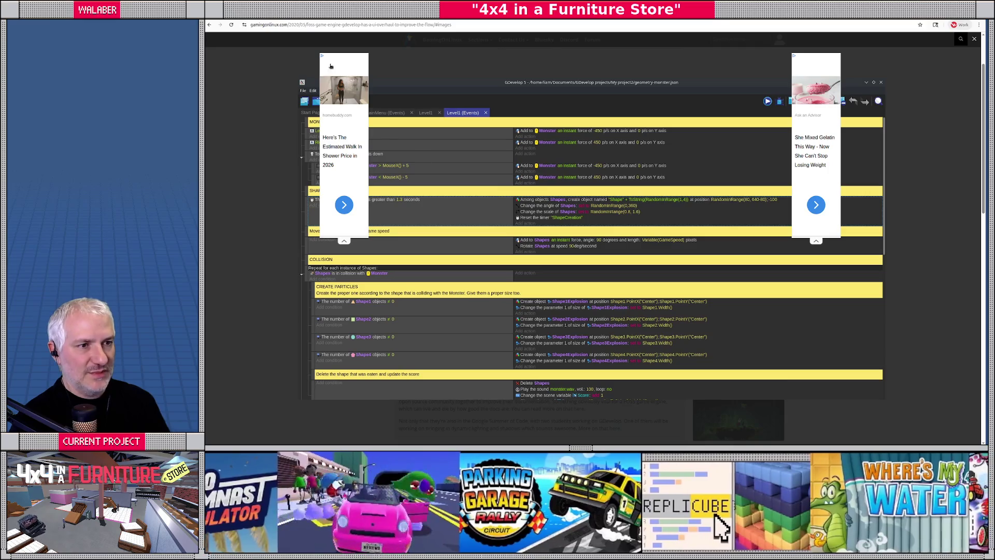
pyautogui.click(532, 199)
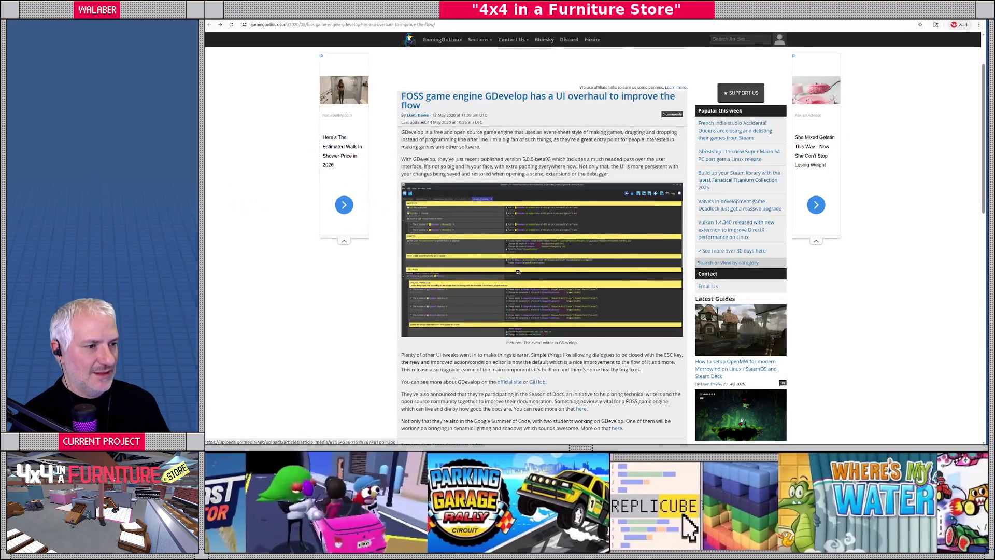
pyautogui.scroll(1, 518, 272)
pyautogui.scroll(2, 518, 272)
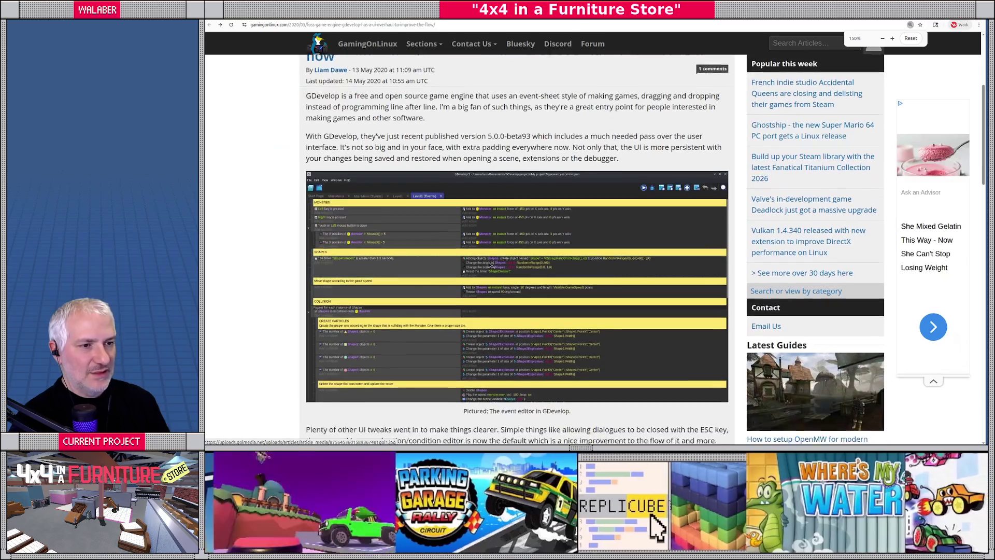
pyautogui.scroll(-1, 482, 257)
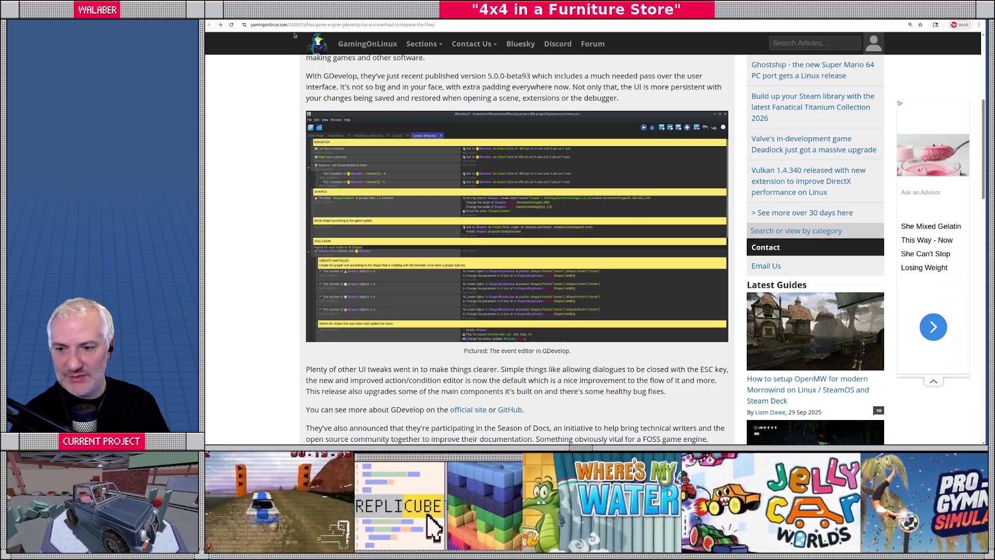
# - Go back to the image results and switch to Blender's arch model
pyautogui.hotkey('alt', 'Left')
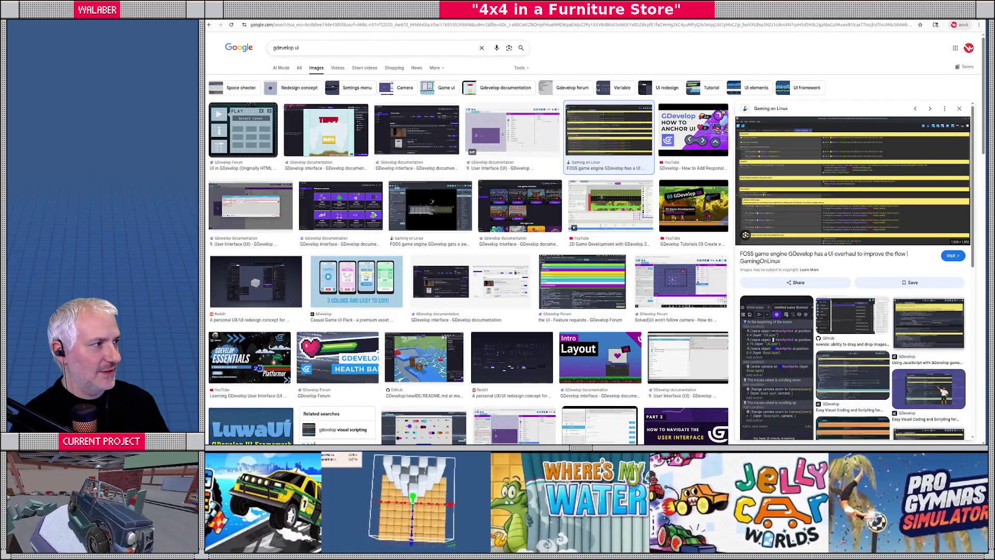
pyautogui.hotkey('alt', 'Tab')
pyautogui.moveTo(497, 239)
pyautogui.mouseDown()
pyautogui.moveTo(522, 259)
pyautogui.moveTo(435, 261)
pyautogui.mouseUp()
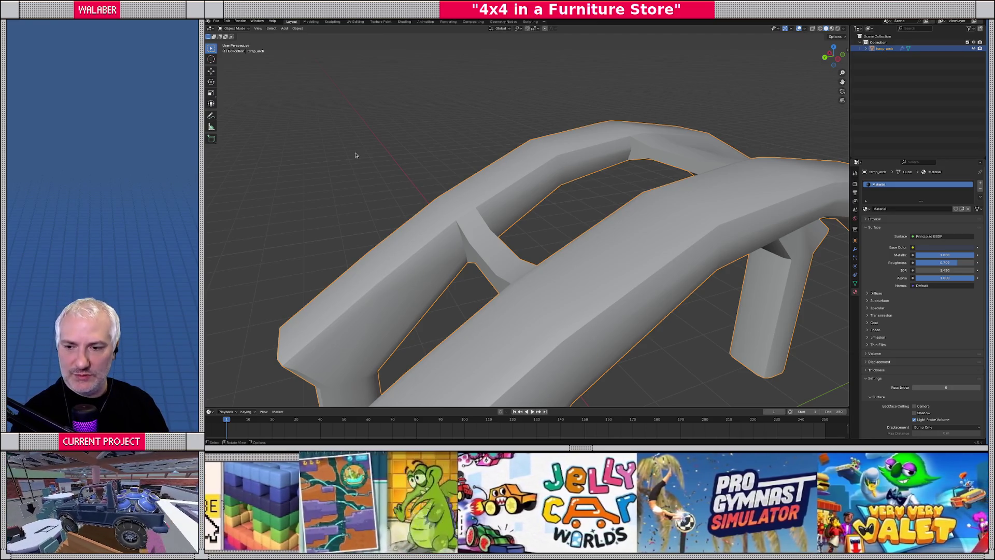
# - Inspect the arch's mesh edges in Edit Mode, then return to Object Mode
pyautogui.scroll(-3, 457, 137)
pyautogui.moveTo(457, 137)
pyautogui.mouseDown()
pyautogui.moveTo(480, 207)
pyautogui.moveTo(519, 220)
pyautogui.moveTo(477, 251)
pyautogui.moveTo(527, 271)
pyautogui.mouseUp()
pyautogui.scroll(5, 475, 251)
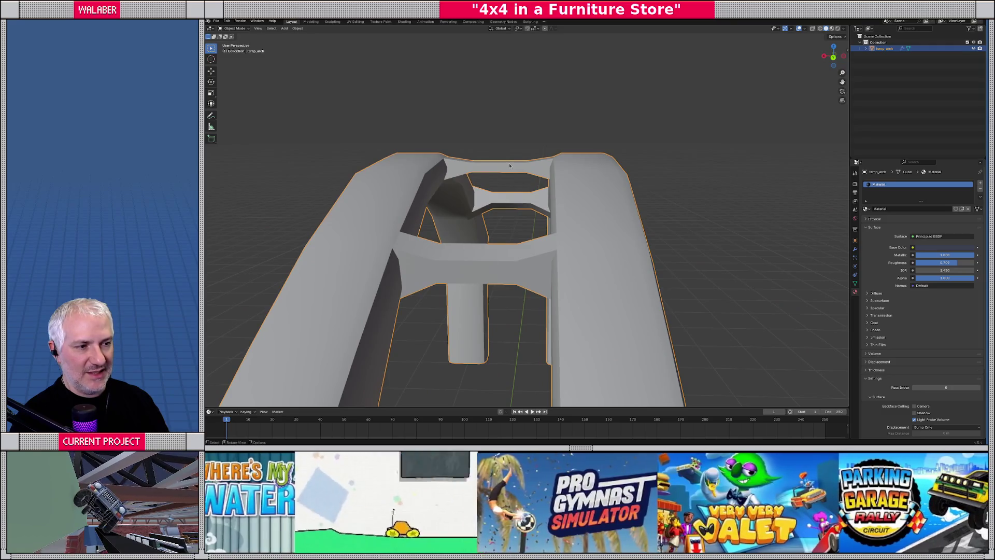
pyautogui.press('Tab')
pyautogui.moveTo(463, 184)
pyautogui.mouseDown()
pyautogui.moveTo(493, 214)
pyautogui.moveTo(430, 215)
pyautogui.moveTo(491, 220)
pyautogui.mouseUp()
pyautogui.scroll(-10, 565, 233)
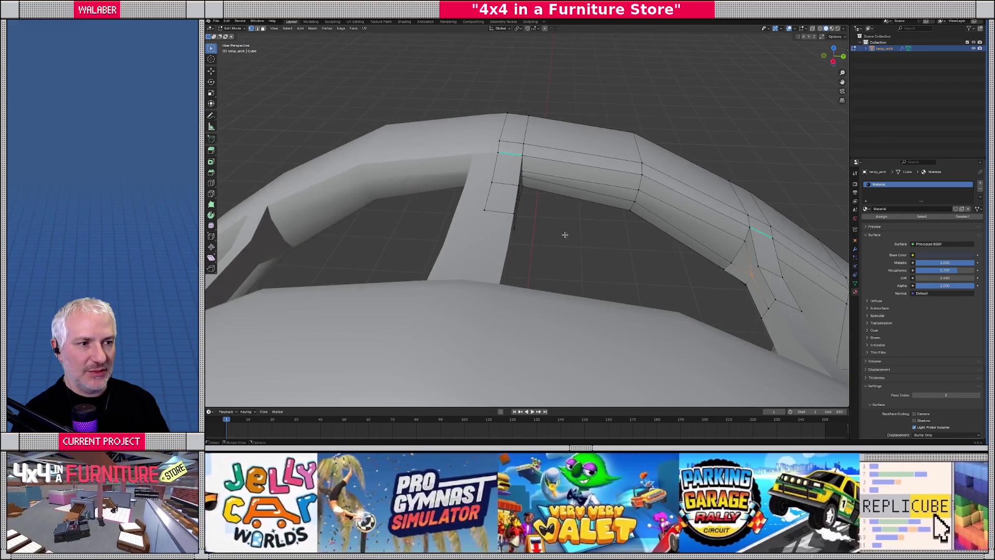
pyautogui.press('Tab')
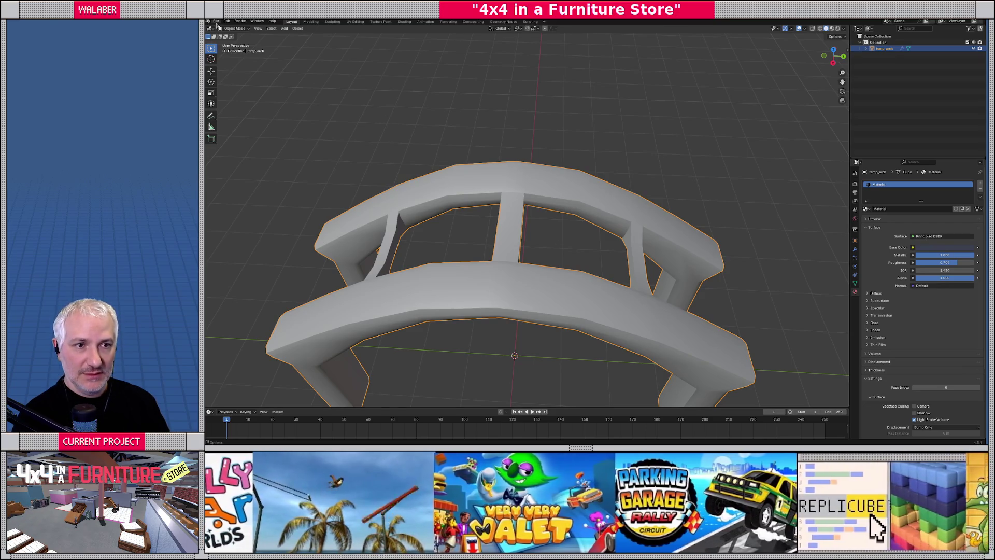
# - Export the arch as a glTF 2.0 binary (.glb) file
pyautogui.click(216, 22)
pyautogui.moveTo(236, 116)
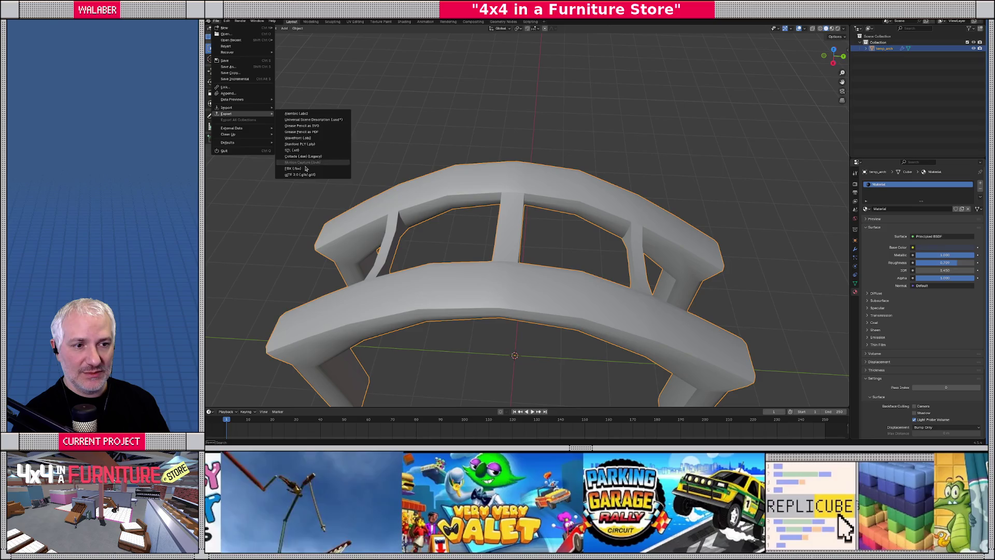
pyautogui.click(301, 175)
pyautogui.click(775, 360)
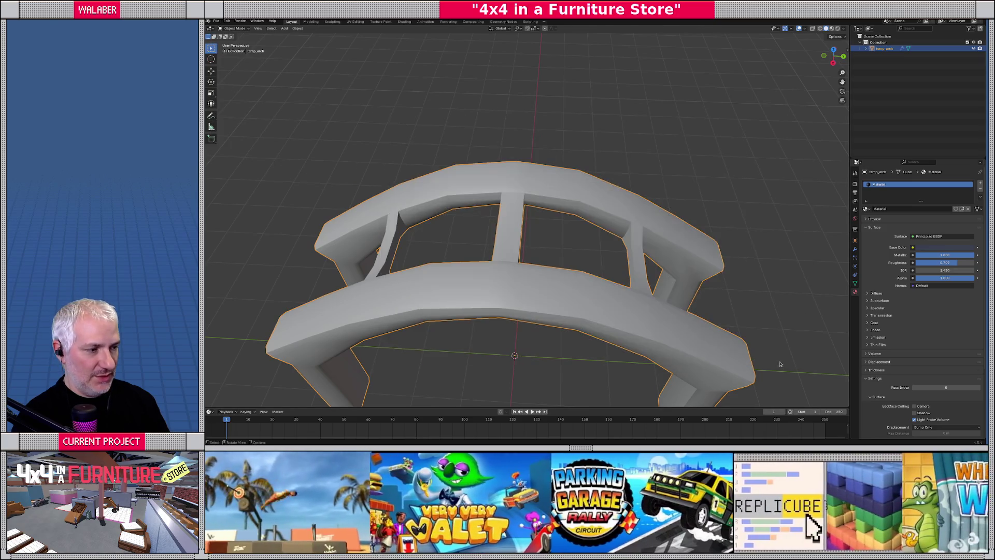
pyautogui.moveTo(500, 202); pyautogui.dragTo(520, 164)
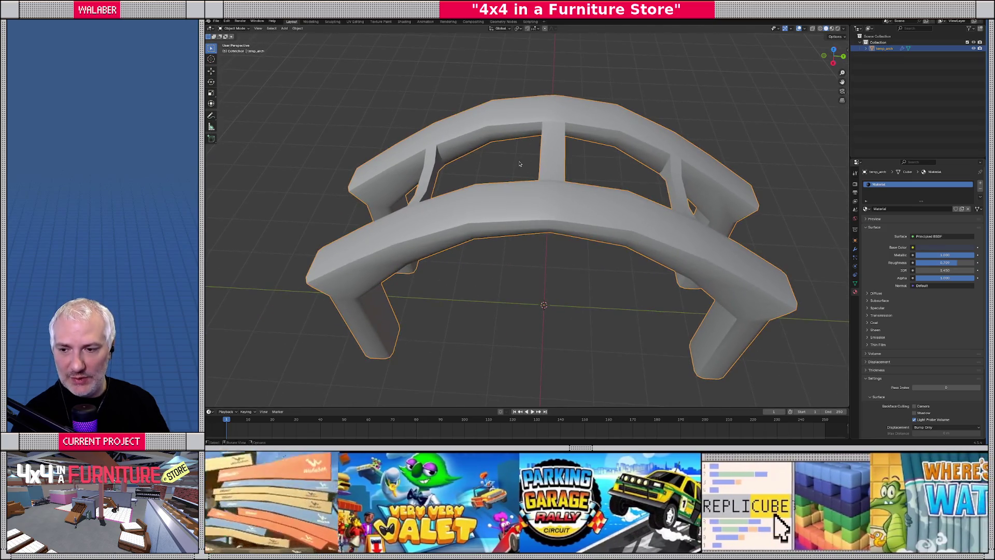
# - Delete the old StaticBody3D and give temp_arch a new trimesh static body collision
pyautogui.hotkey('alt', 'Tab')
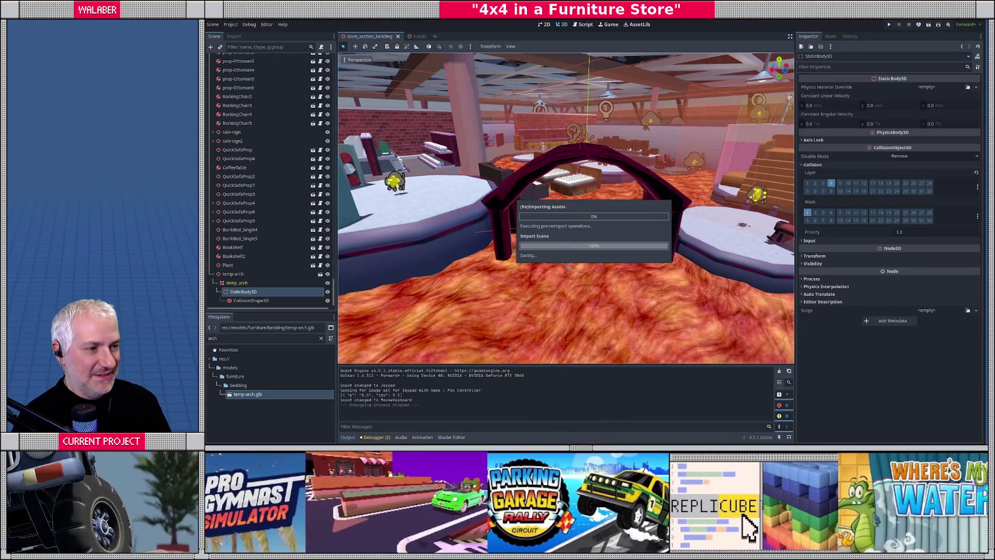
pyautogui.moveTo(547, 195)
pyautogui.mouseDown()
pyautogui.moveTo(607, 210)
pyautogui.moveTo(587, 202)
pyautogui.mouseUp()
pyautogui.scroll(3, 592, 206)
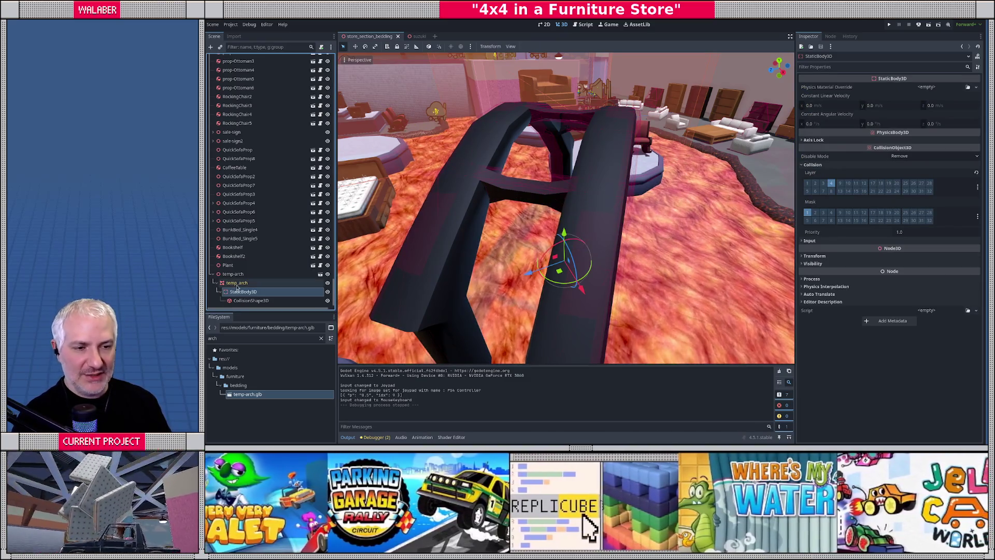
pyautogui.press('Return')
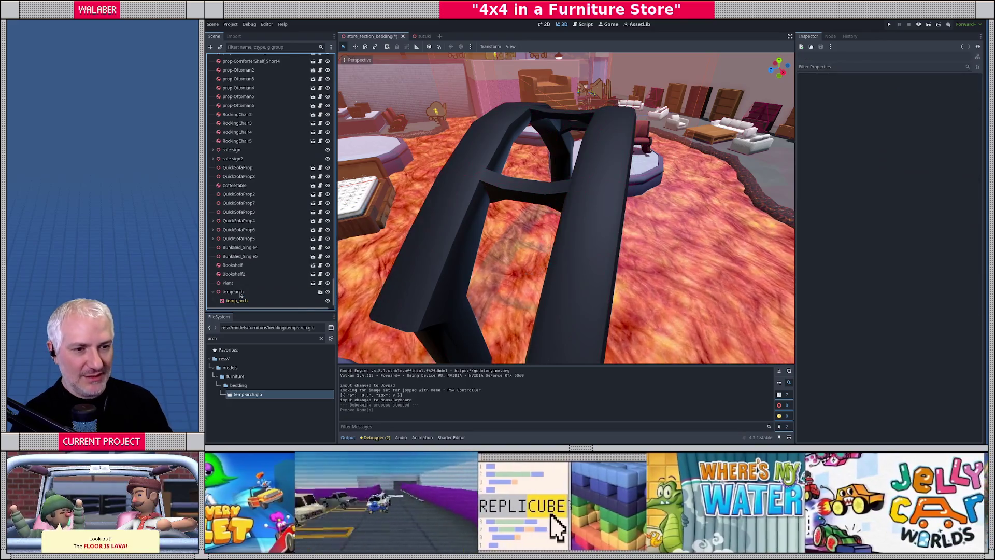
pyautogui.click(237, 300)
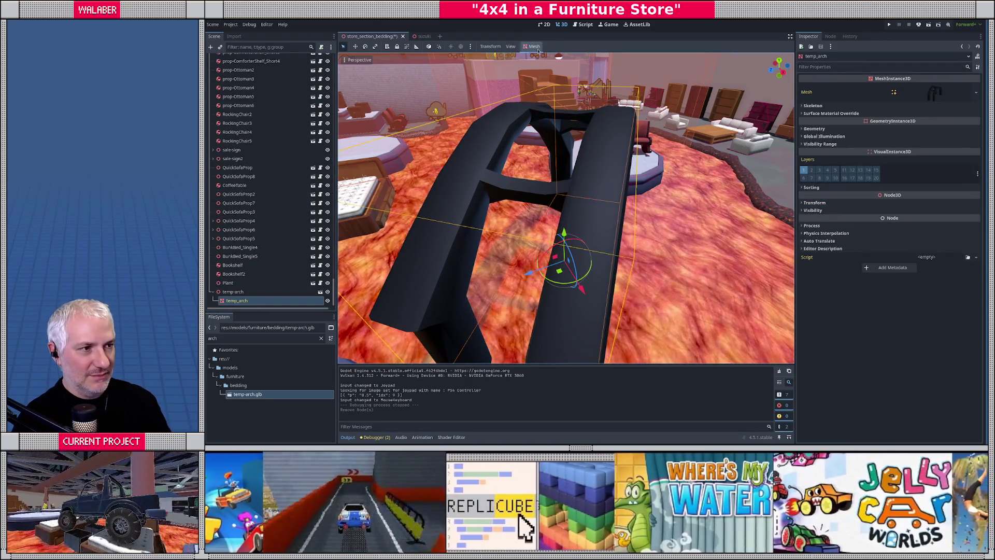
pyautogui.click(534, 46)
pyautogui.click(544, 57)
pyautogui.click(609, 252)
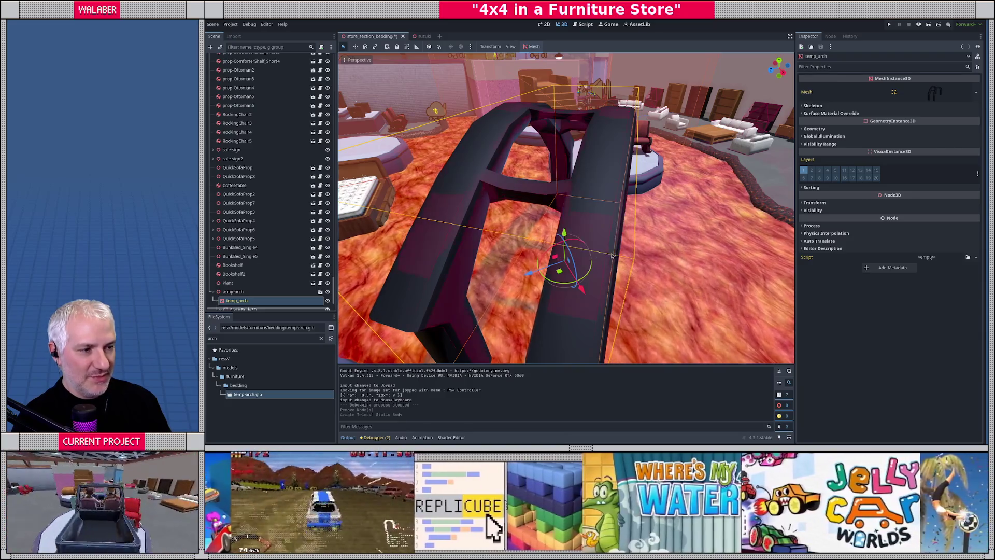
pyautogui.moveTo(522, 249); pyautogui.dragTo(467, 238)
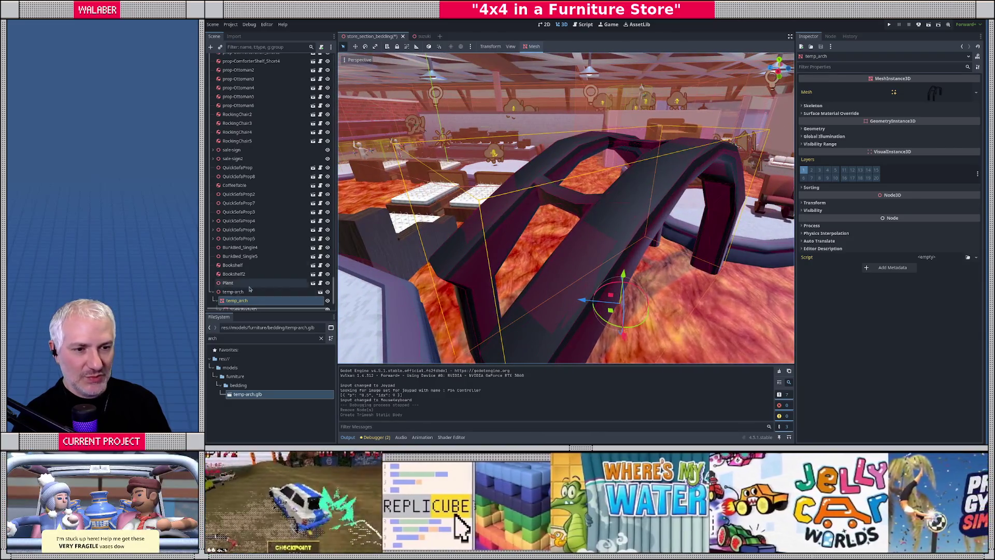
pyautogui.scroll(-1, 249, 292)
# - Put the new StaticBody3D on the Walls collision layer
pyautogui.click(248, 291)
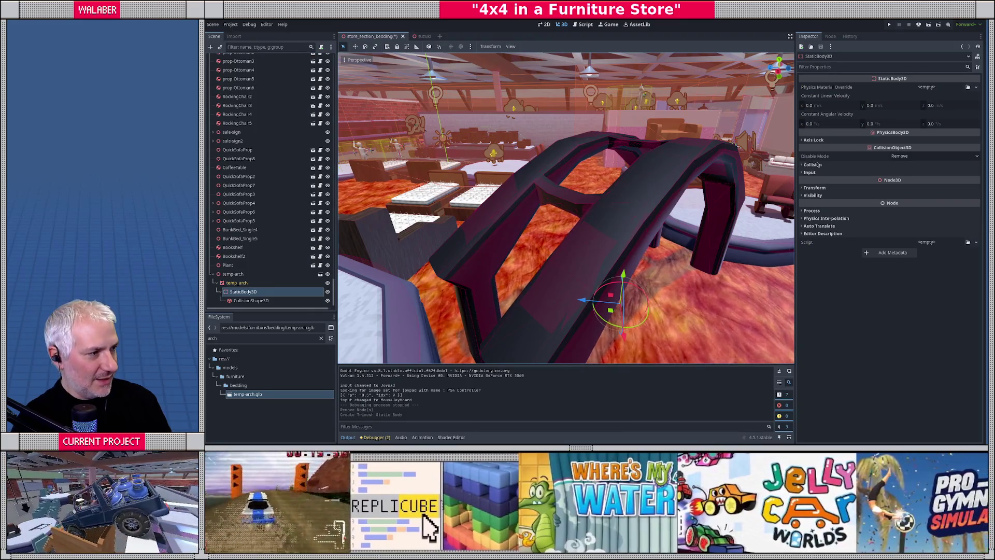
pyautogui.click(814, 164)
pyautogui.click(978, 187)
pyautogui.click(917, 208)
pyautogui.click(904, 177)
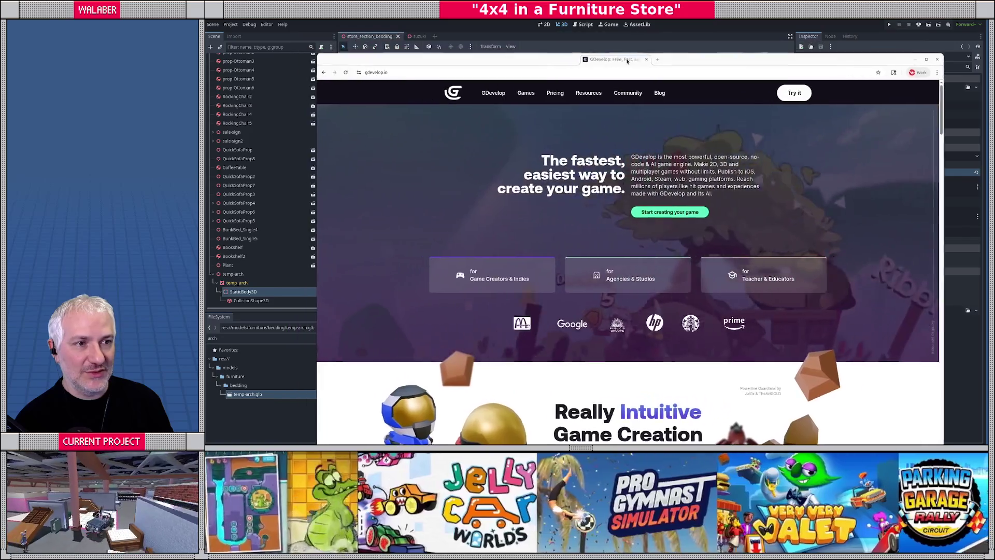
# - Open GDevelop's pricing page listing the Free, Silver, Gold and Pro plans
pyautogui.hotkey('alt', 'Tab')
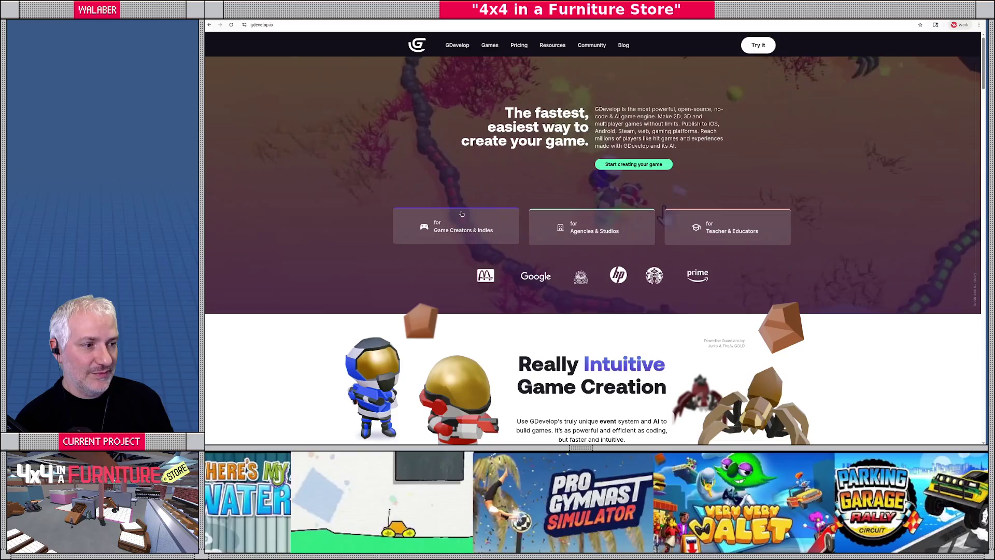
pyautogui.scroll(-5, 561, 224)
pyautogui.scroll(5, 561, 224)
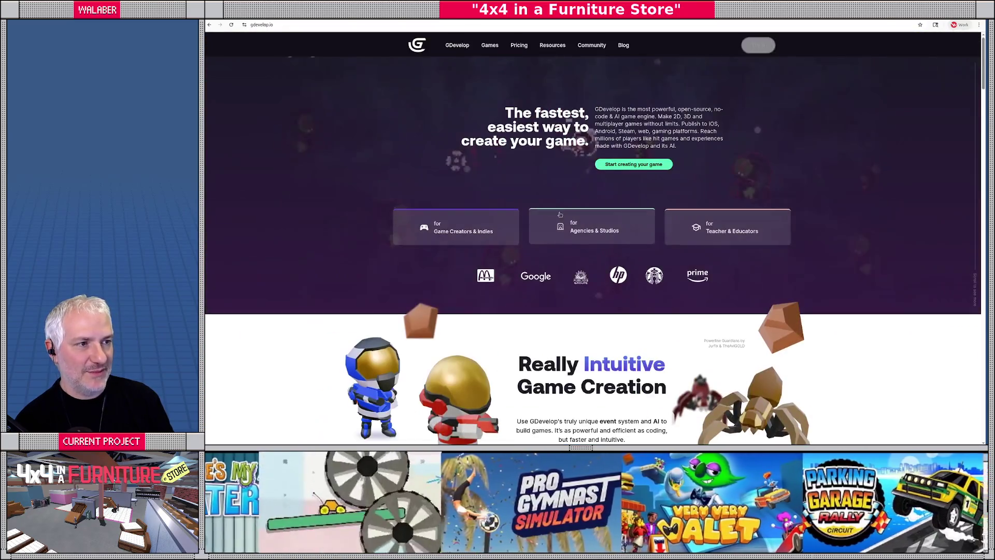
pyautogui.scroll(-8, 557, 223)
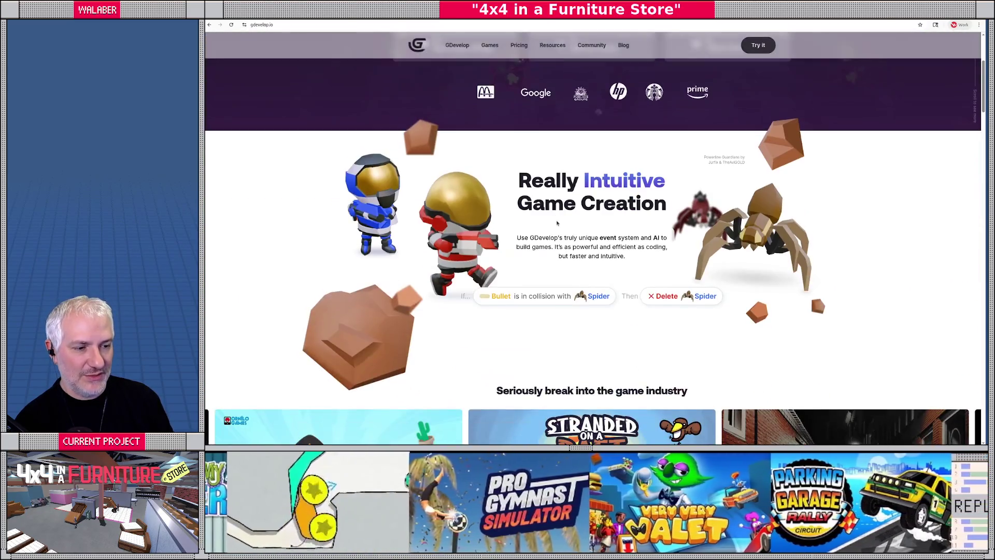
pyautogui.scroll(8, 557, 223)
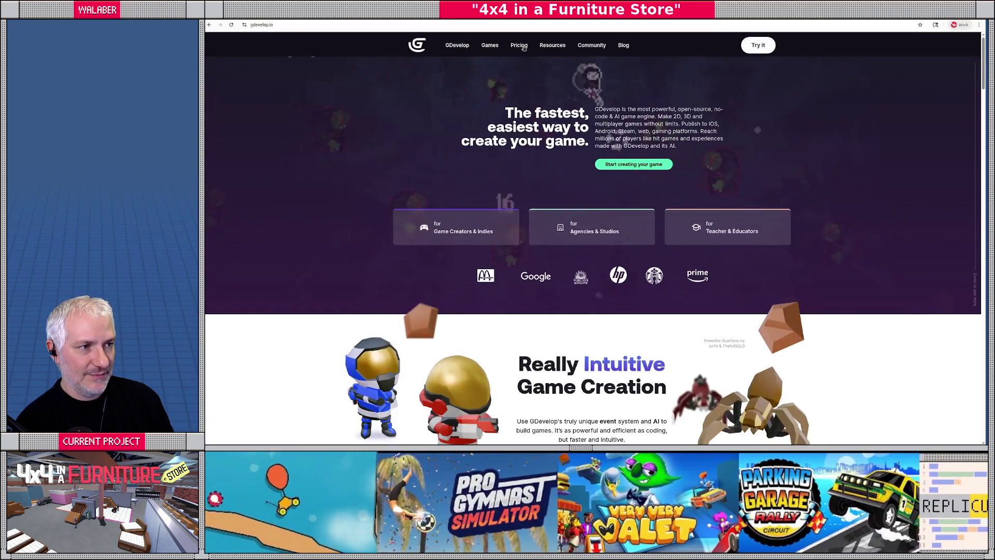
pyautogui.click(519, 46)
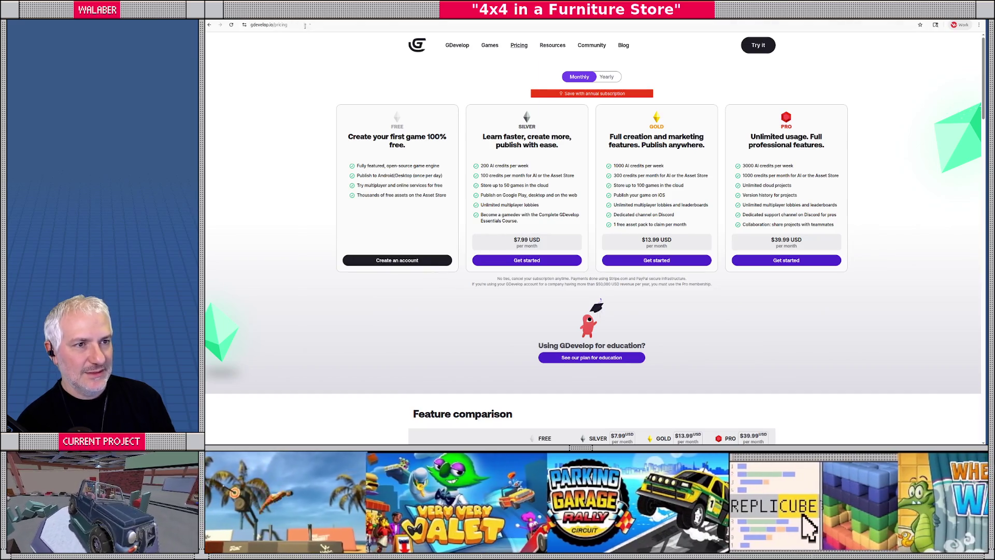
pyautogui.click(305, 25)
# - Search 'construct game engine' and open the official construct.net site
pyautogui.write('cons')
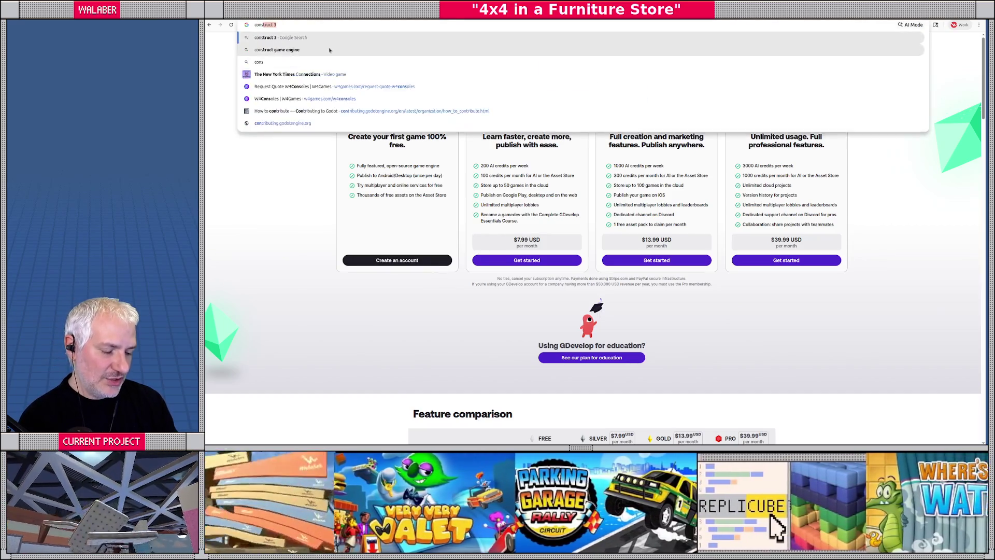
pyautogui.write('truct game engine')
pyautogui.press('Return')
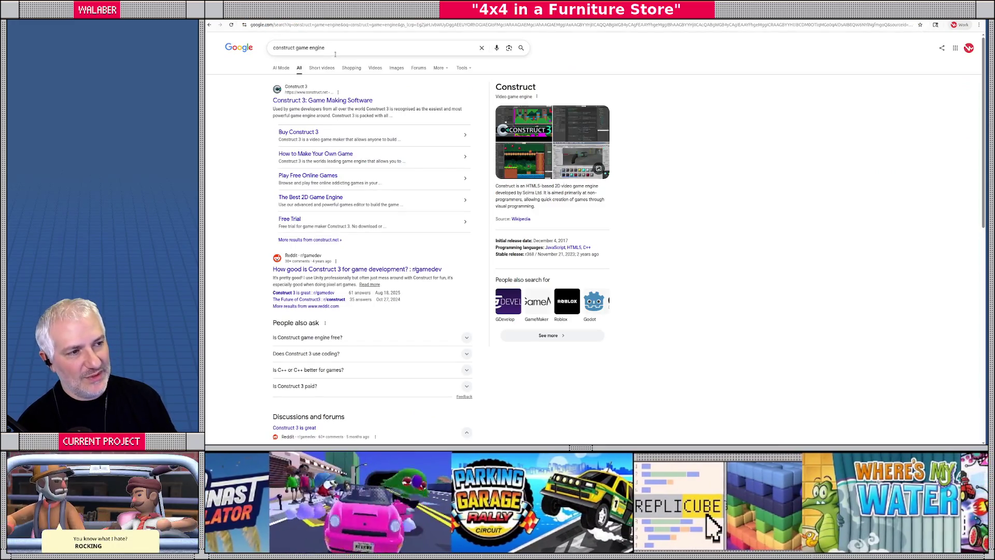
pyautogui.click(321, 100)
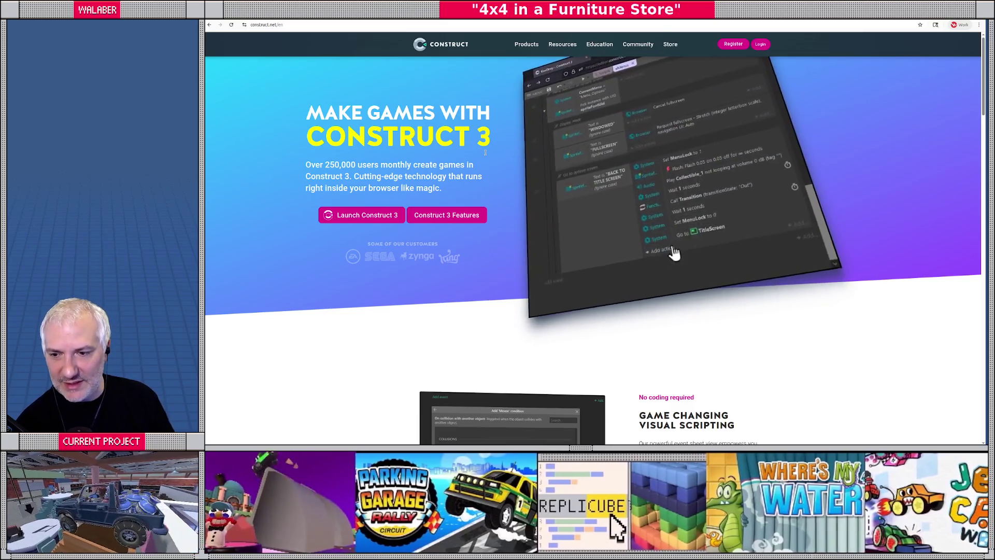
pyautogui.scroll(-3, 530, 180)
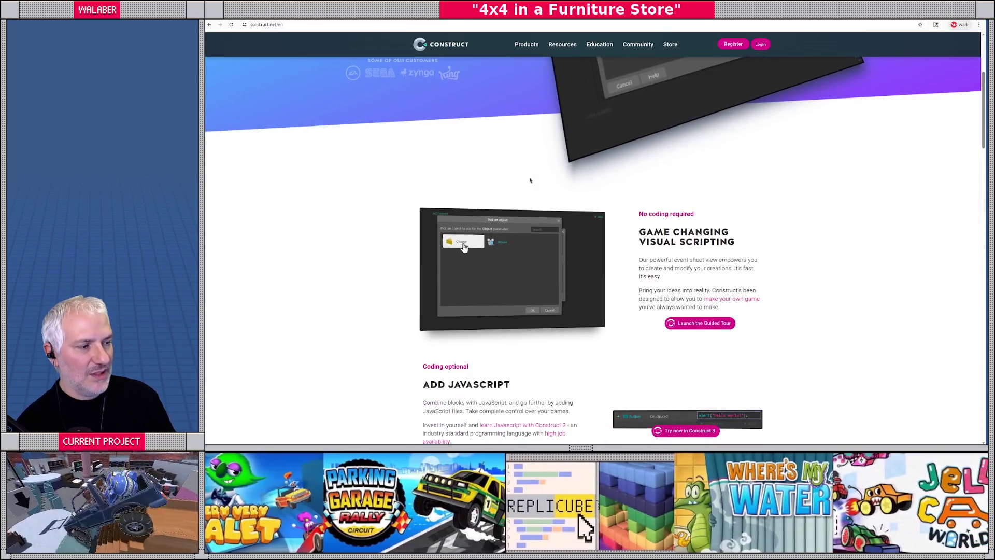
pyautogui.scroll(3, 530, 179)
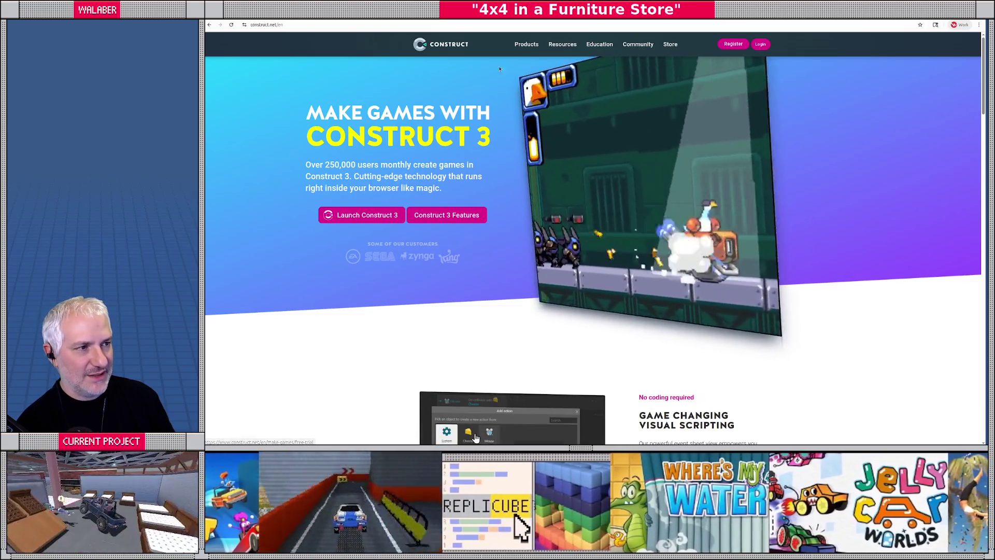
# - Review the Buy Construct 3 page's Personal, Business and Education prices, then return to Godot
pyautogui.moveTo(669, 47)
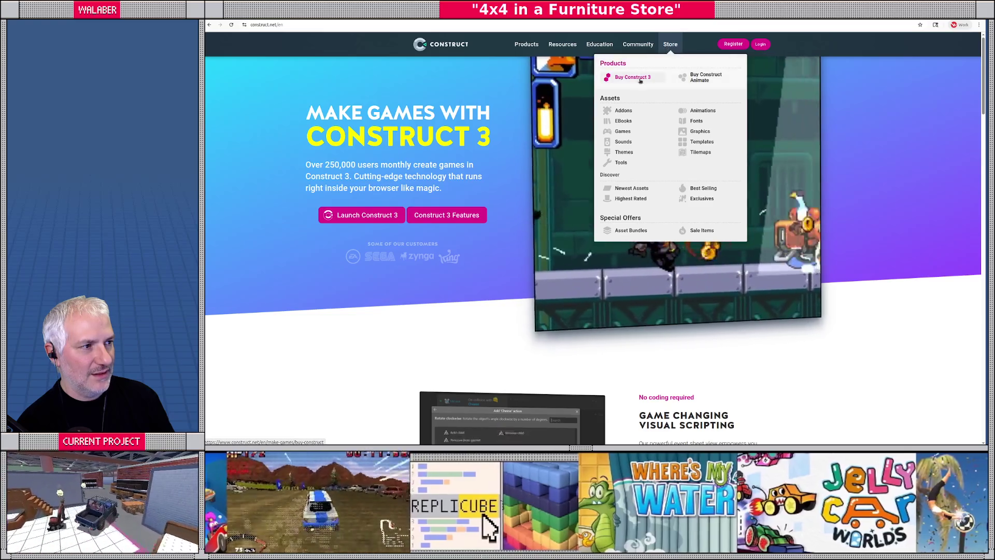
pyautogui.click(617, 77)
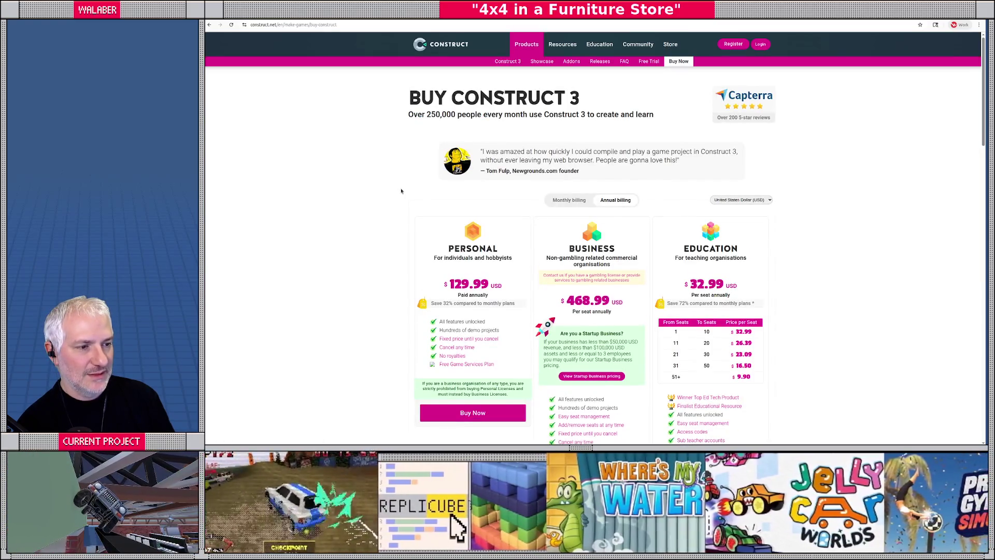
pyautogui.scroll(-2, 401, 191)
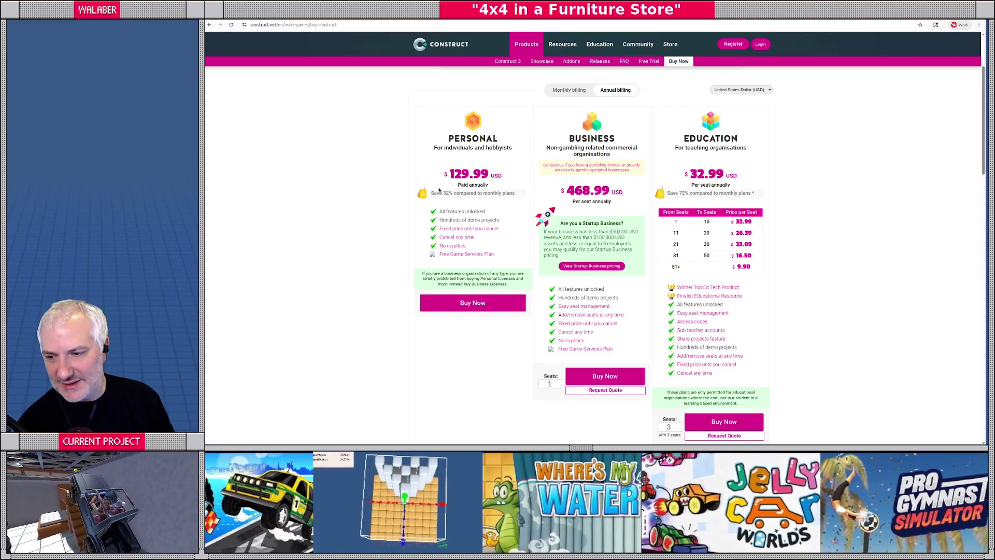
pyautogui.scroll(2, 439, 189)
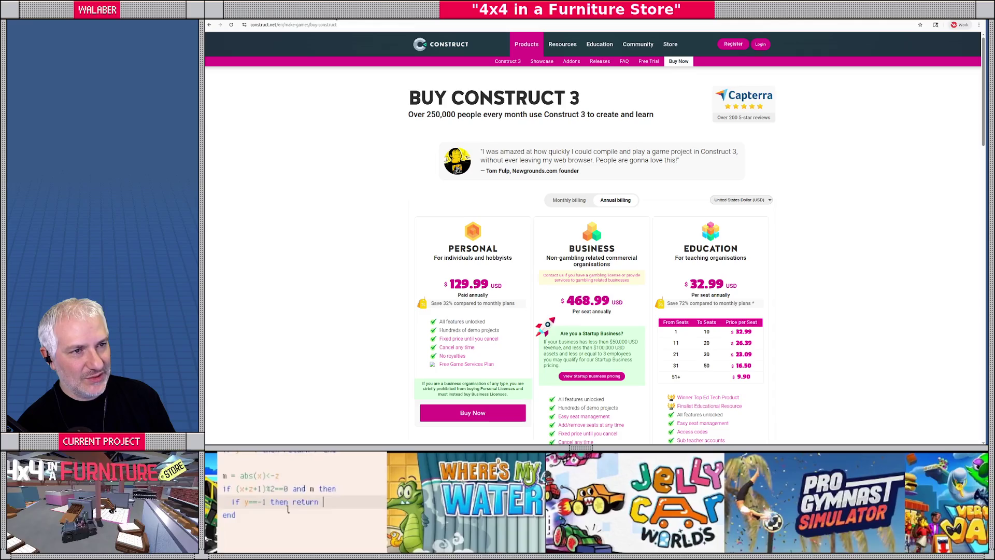
pyautogui.hotkey('alt', 'Tab')
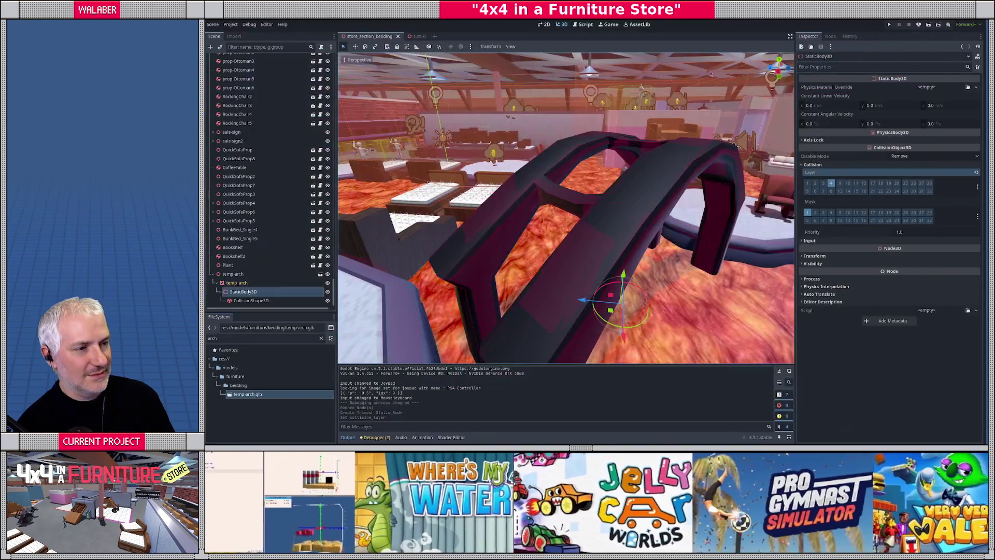
# - Slide temp-arch along its own X axis with Local Space enabled
pyautogui.moveTo(554, 187)
pyautogui.mouseDown()
pyautogui.moveTo(509, 197)
pyautogui.moveTo(498, 216)
pyautogui.moveTo(761, 246)
pyautogui.moveTo(378, 262)
pyautogui.mouseUp()
pyautogui.click(252, 274)
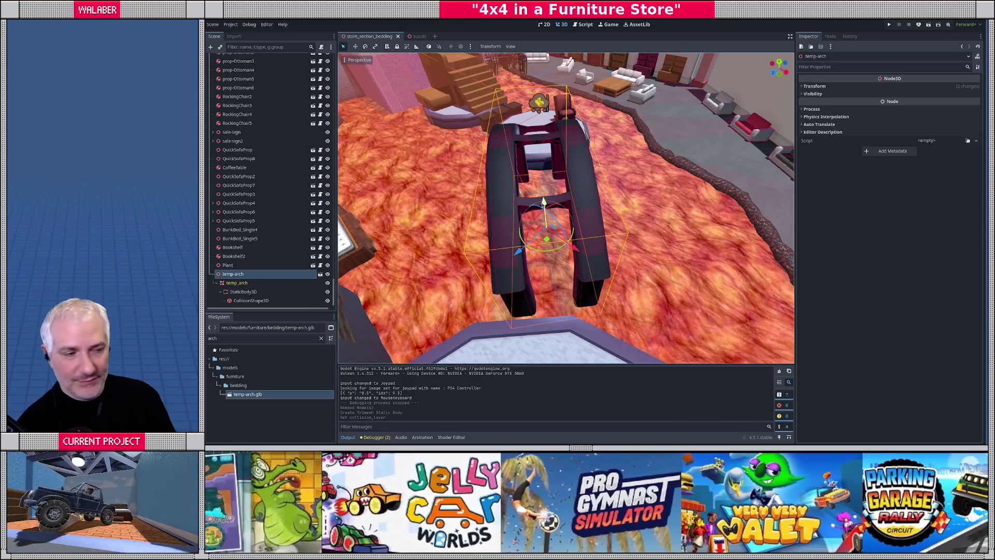
pyautogui.click(428, 46)
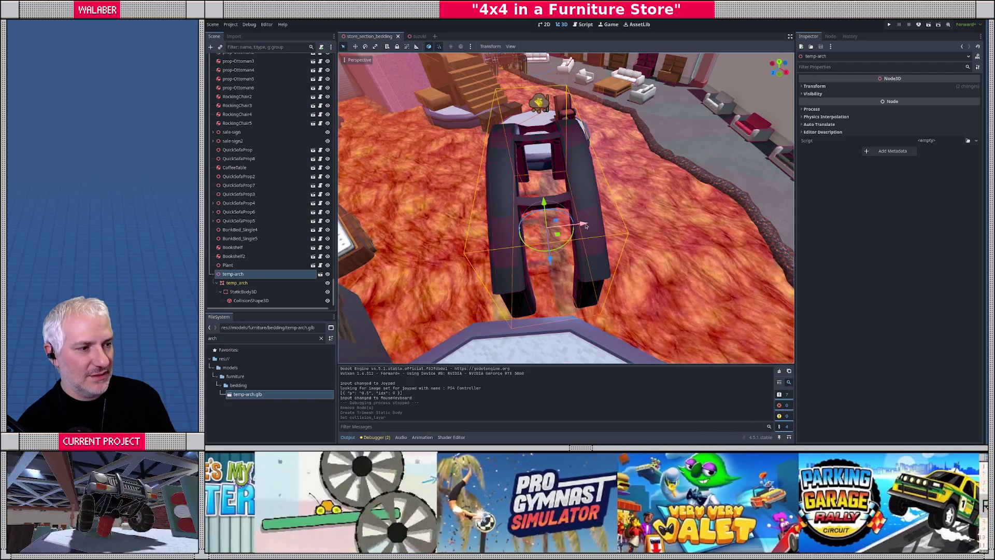
pyautogui.moveTo(592, 226); pyautogui.dragTo(574, 242)
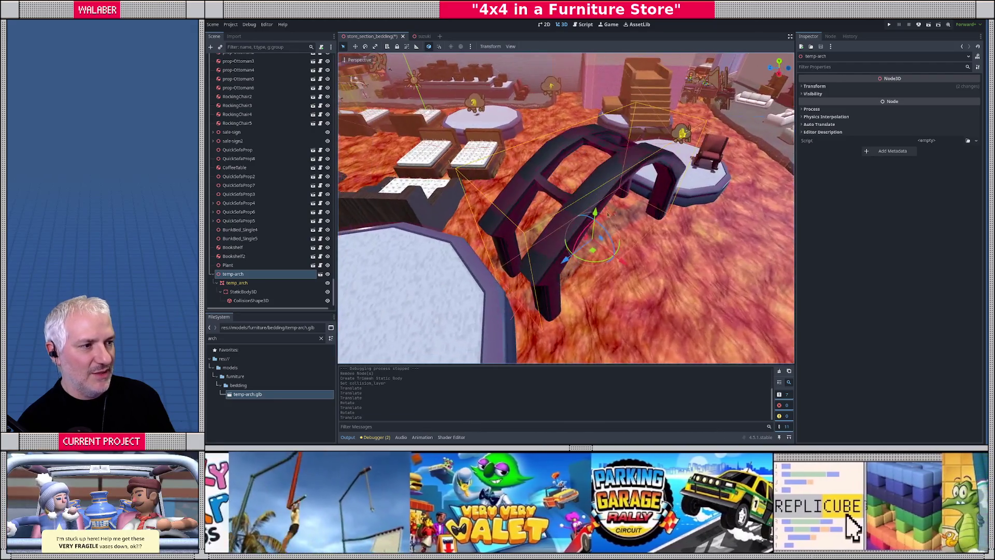
# - Check the arch end-on, then run the game with F5 and dismiss the vehicle intro
pyautogui.moveTo(607, 214)
pyautogui.mouseDown()
pyautogui.moveTo(625, 226)
pyautogui.moveTo(583, 248)
pyautogui.moveTo(556, 221)
pyautogui.moveTo(553, 239)
pyautogui.mouseUp()
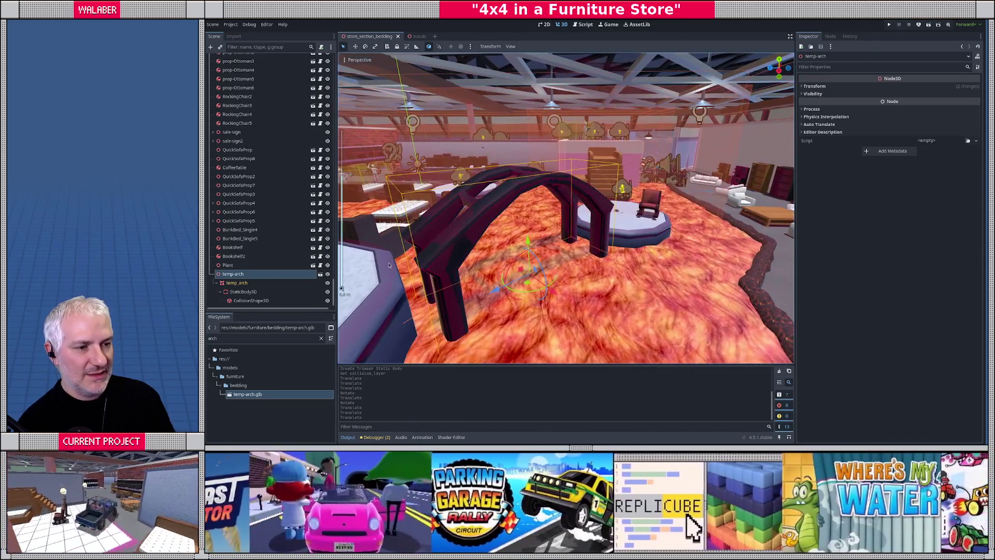
pyautogui.click(602, 217)
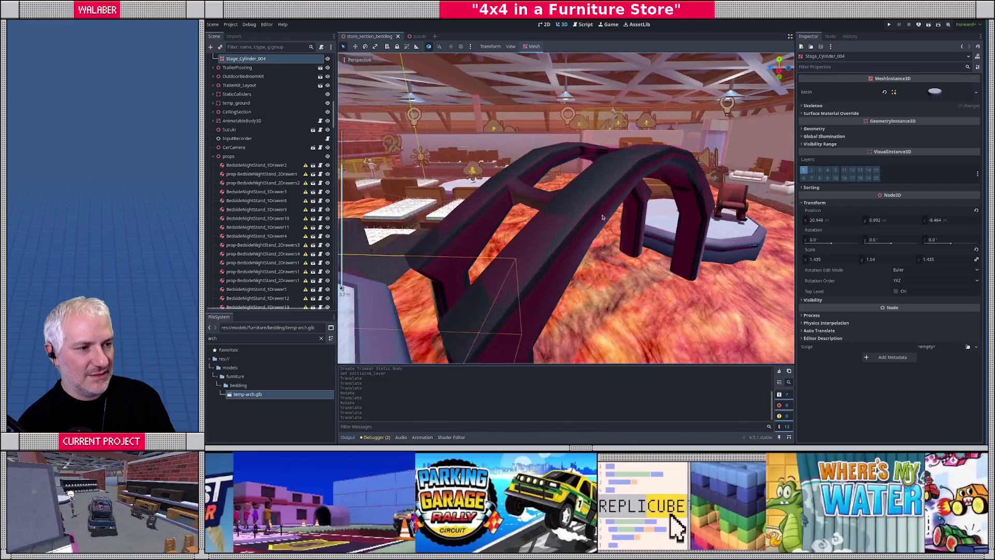
pyautogui.scroll(-2, 596, 218)
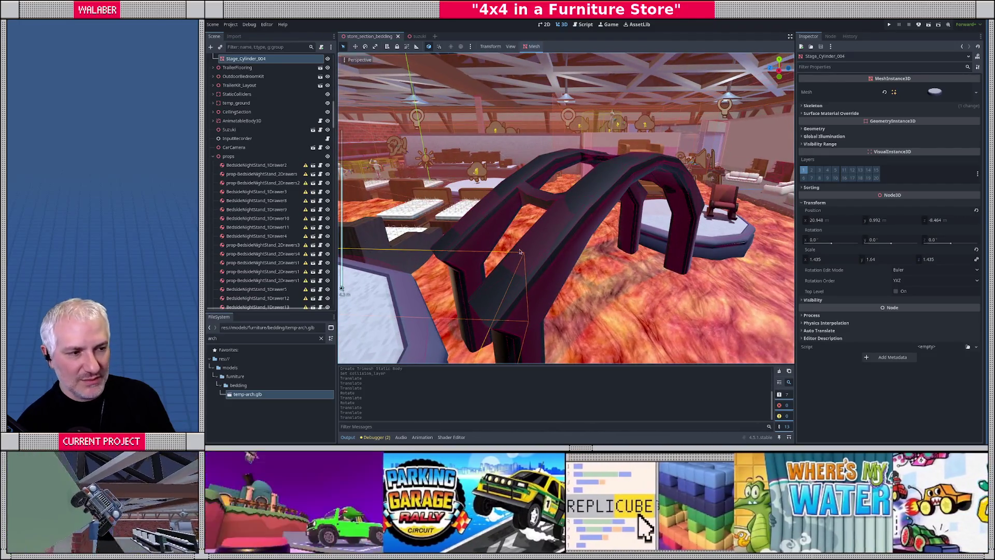
pyautogui.moveTo(574, 213)
pyautogui.mouseDown()
pyautogui.moveTo(647, 220)
pyautogui.moveTo(437, 213)
pyautogui.moveTo(570, 227)
pyautogui.moveTo(667, 216)
pyautogui.moveTo(654, 219)
pyautogui.mouseUp()
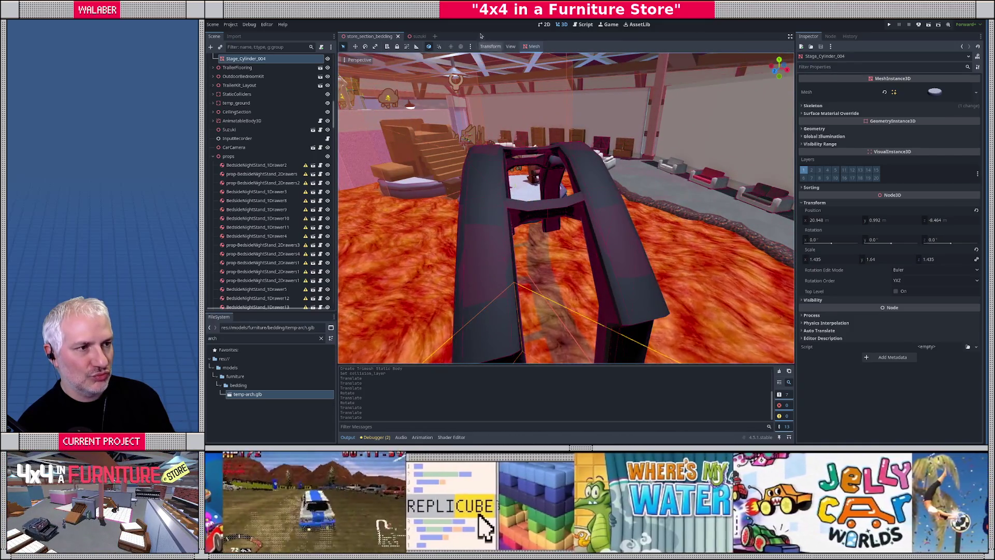
pyautogui.press('F5')
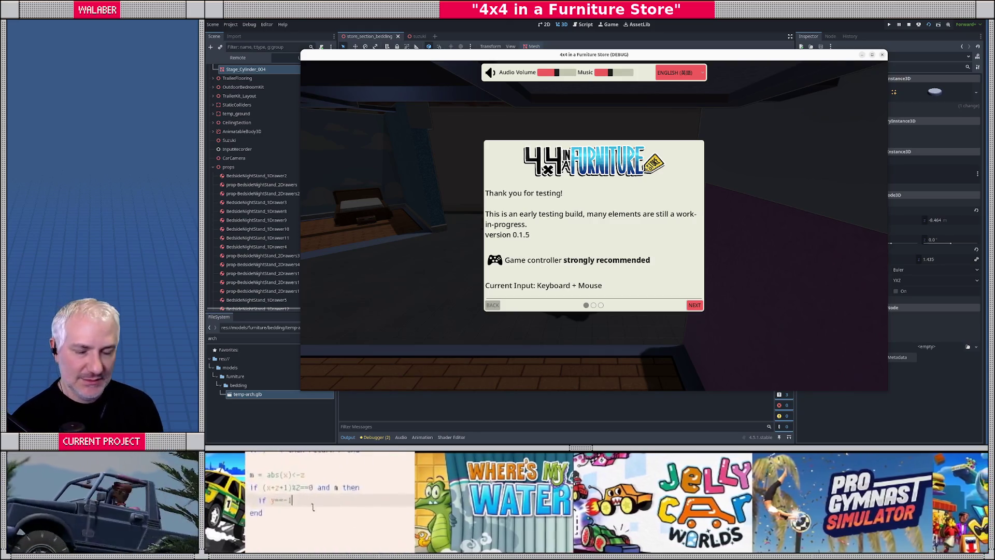
pyautogui.press('Return')
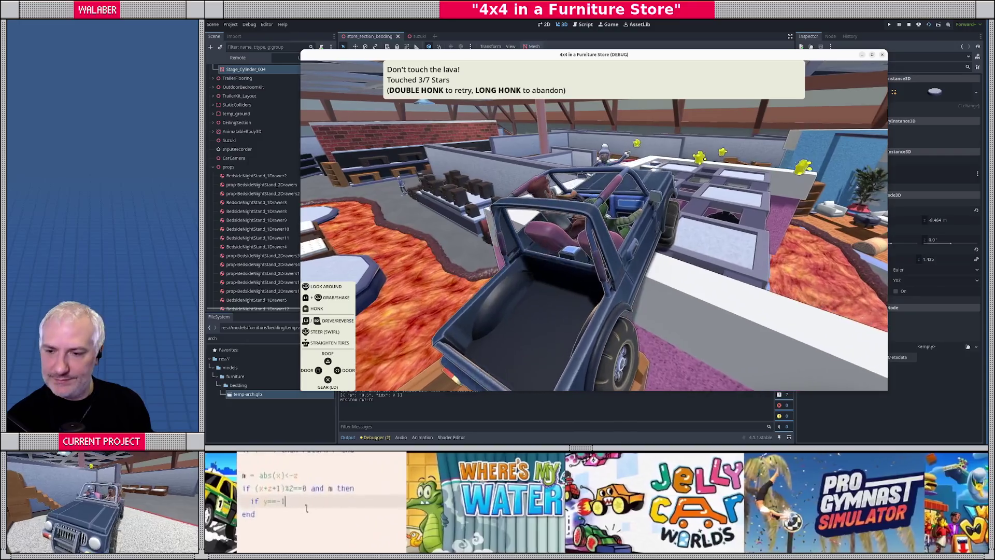
# - Pause and stop the running game, then return to Blender
pyautogui.press('Escape')
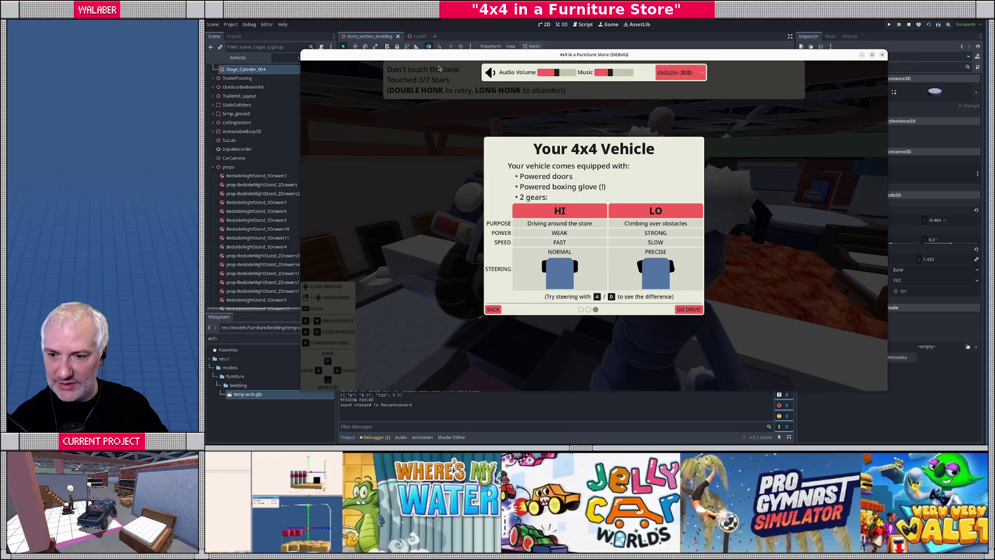
pyautogui.click(908, 25)
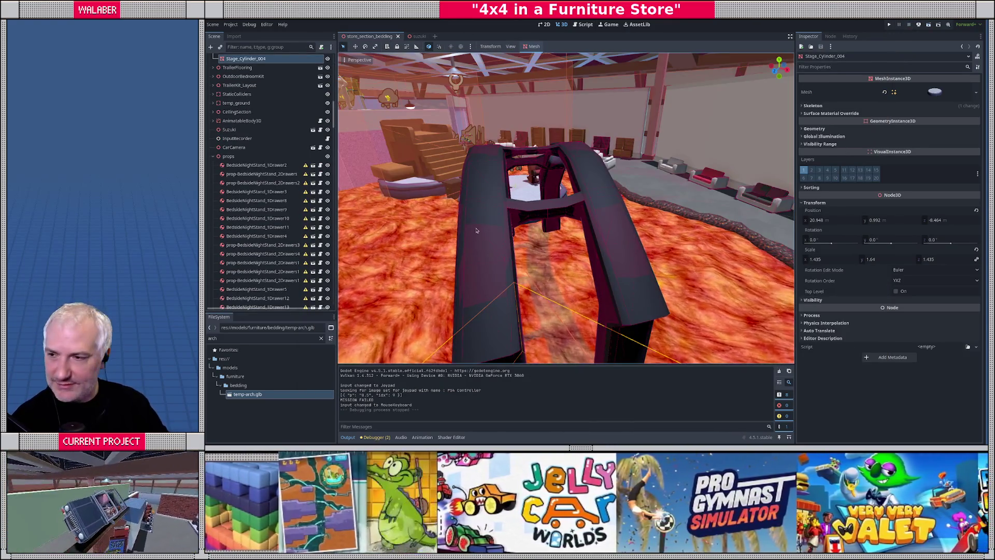
pyautogui.hotkey('alt', 'Tab')
# - Box-select the right half of the arch's vertices in X-ray right view, then close Blender
pyautogui.press('Tab')
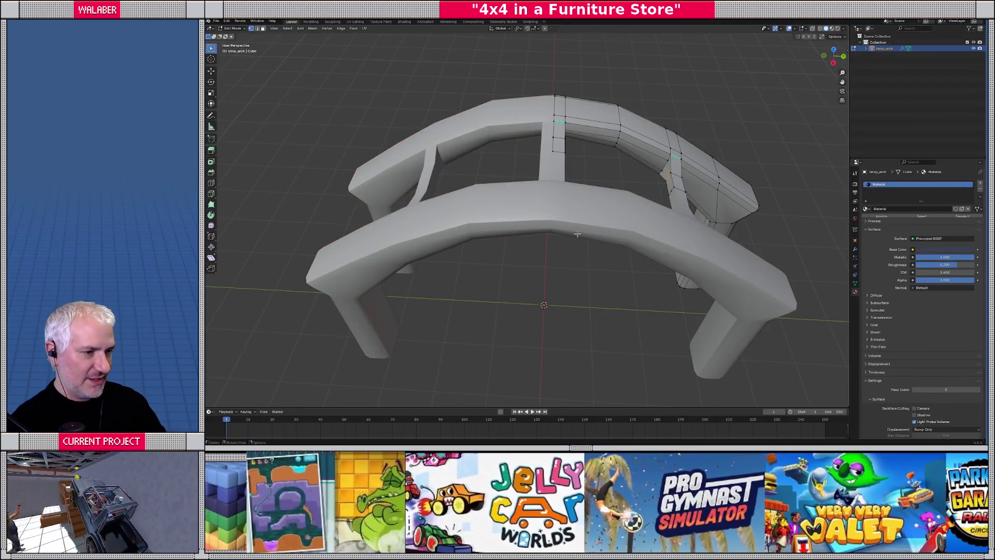
pyautogui.hotkey('alt', 'z')
pyautogui.press('KP_3')
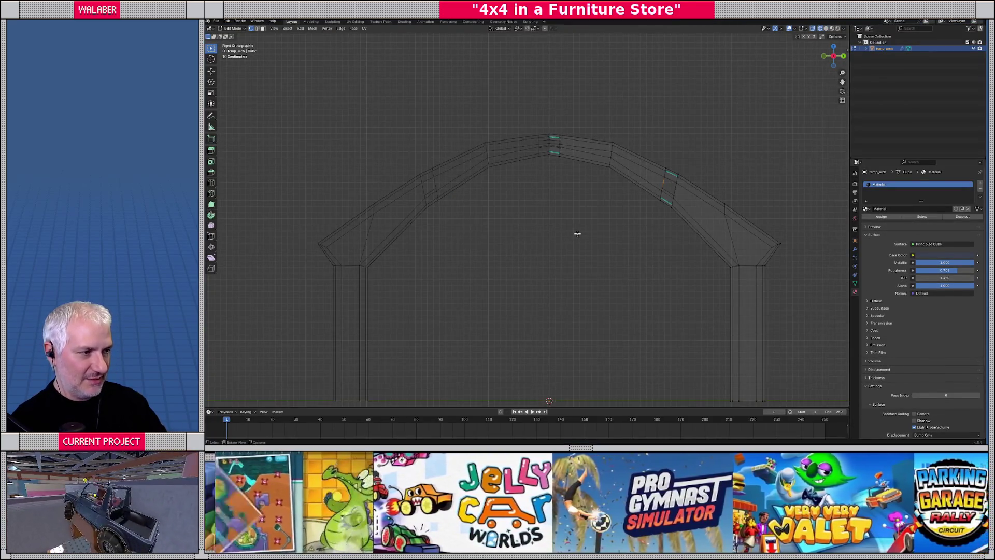
pyautogui.moveTo(505, 84); pyautogui.dragTo(807, 285)
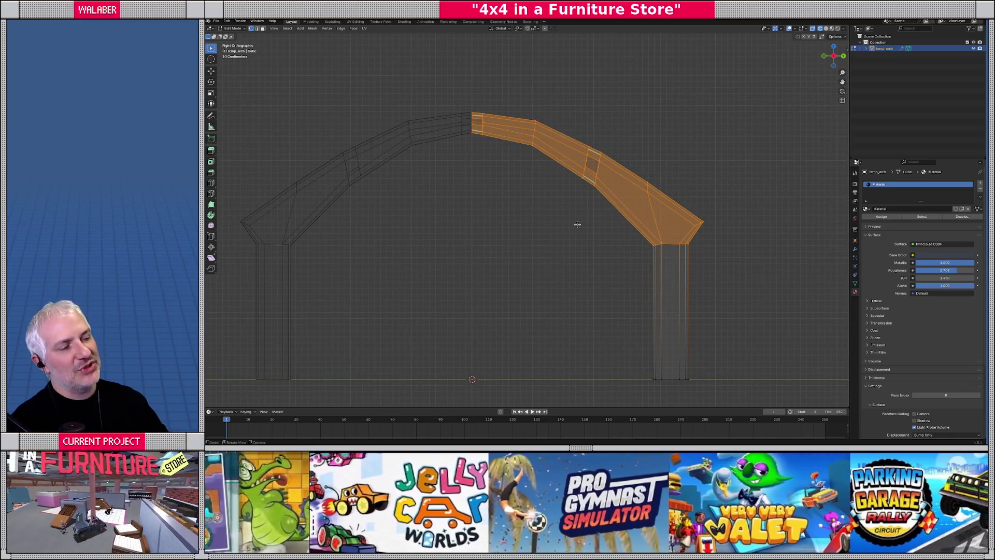
pyautogui.press('Tab')
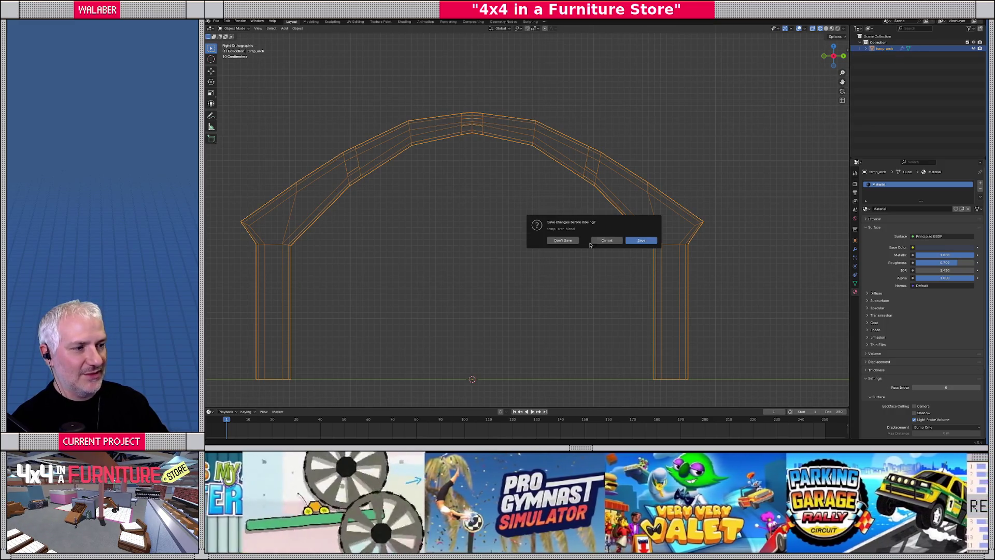
pyautogui.click(563, 241)
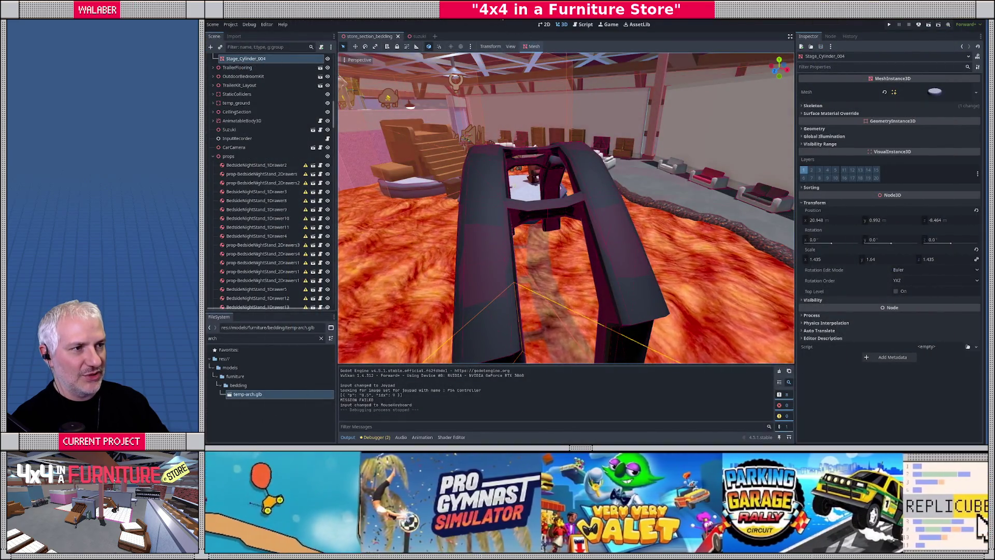
# - Frame temp-arch and drag it down about 0.33 units on the Y axis
pyautogui.scroll(3, 518, 207)
pyautogui.moveTo(519, 208); pyautogui.dragTo(500, 213)
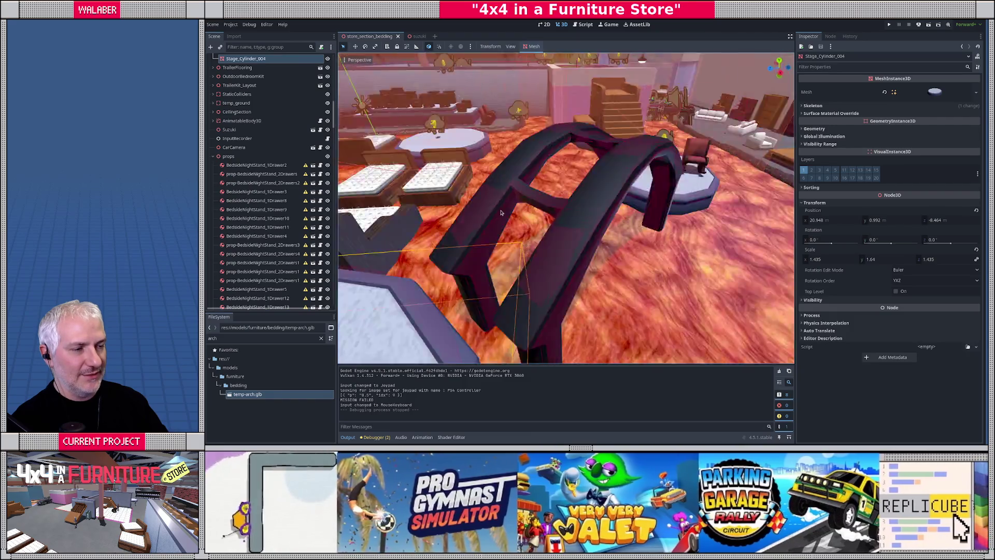
pyautogui.scroll(-3, 501, 212)
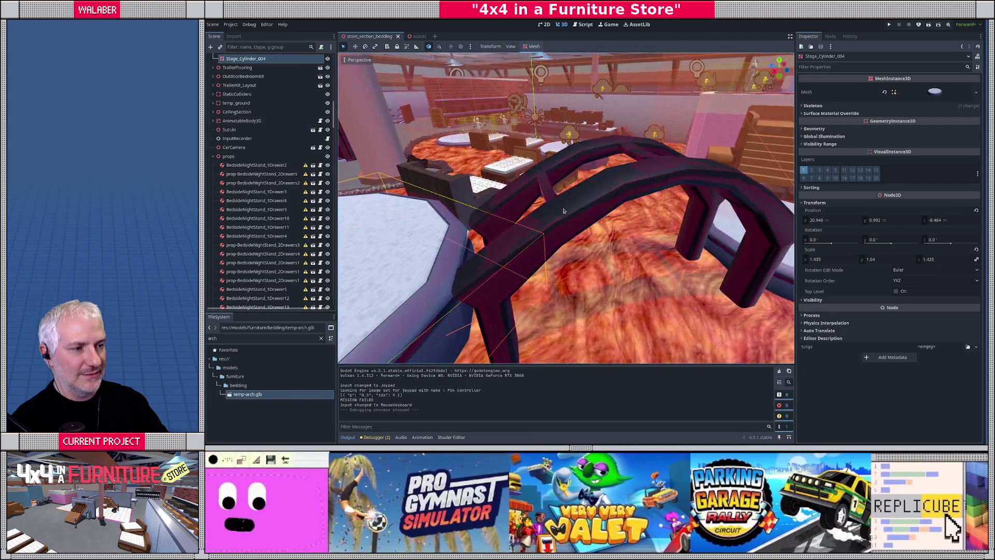
pyautogui.scroll(-10, 251, 277)
pyautogui.scroll(-5, 251, 277)
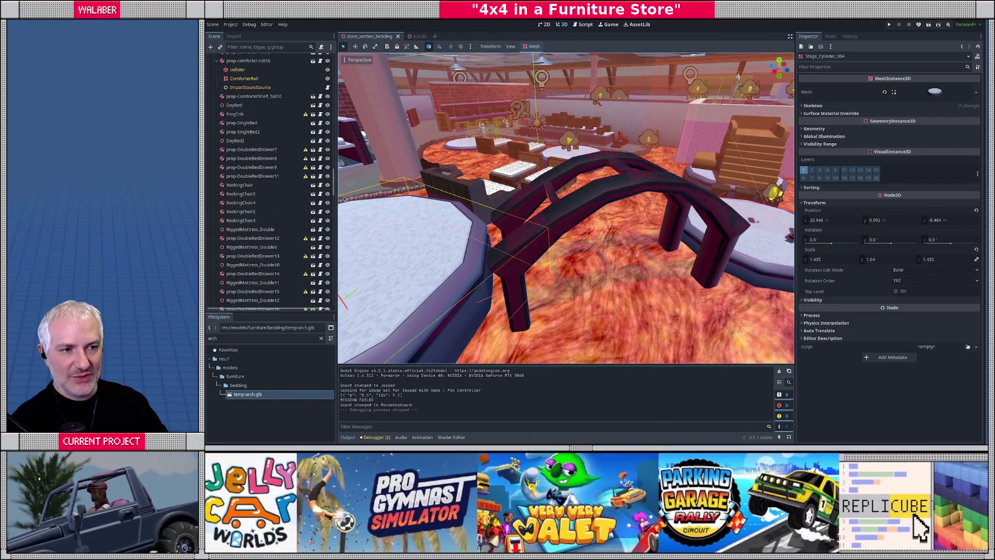
pyautogui.scroll(-10, 329, 185)
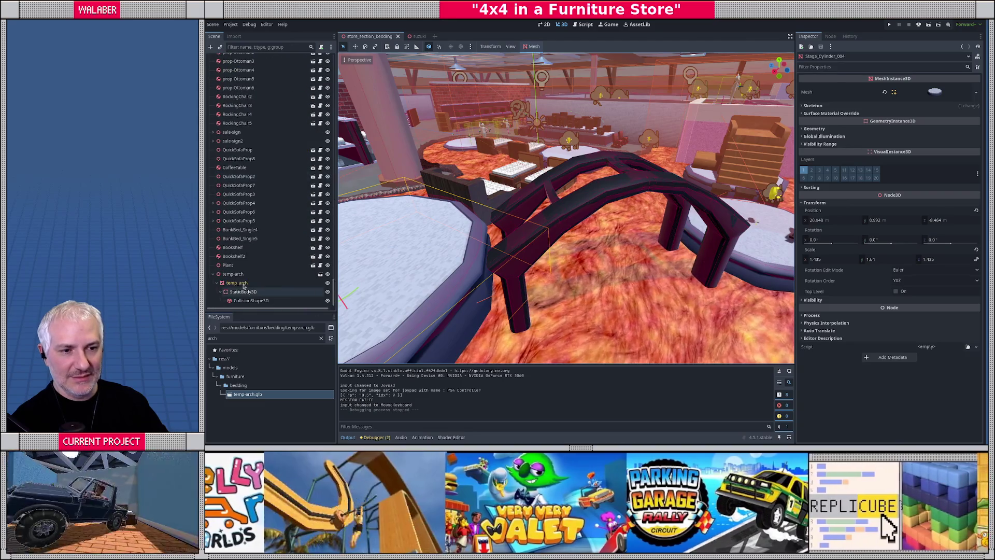
pyautogui.click(241, 275)
pyautogui.press('f')
pyautogui.moveTo(614, 265)
pyautogui.mouseDown()
pyautogui.moveTo(614, 274)
pyautogui.moveTo(613, 257)
pyautogui.mouseUp()
pyautogui.scroll(-3, 613, 264)
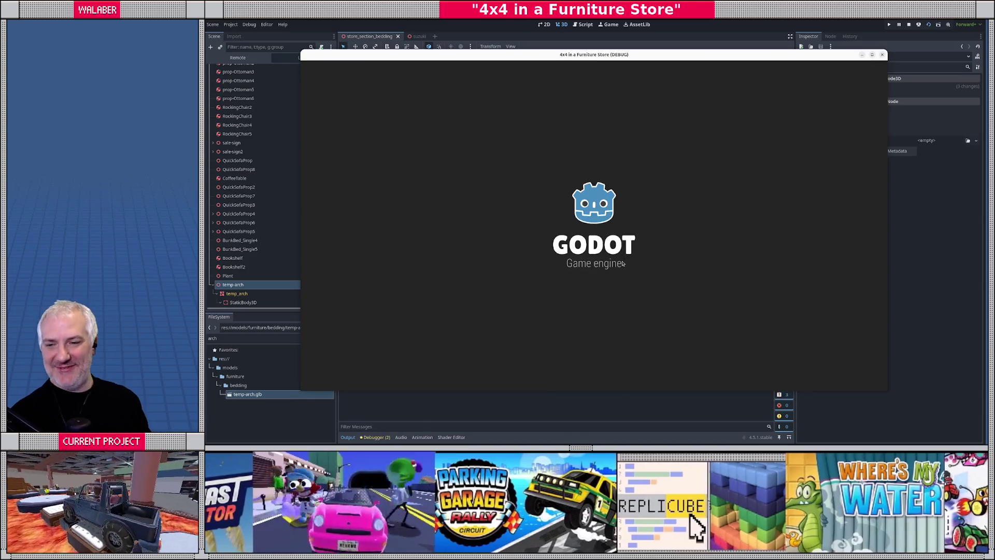
# - Start playing with keyboard controls and switch the game to the F3 collision-mesh debug view
pyautogui.press('Escape')
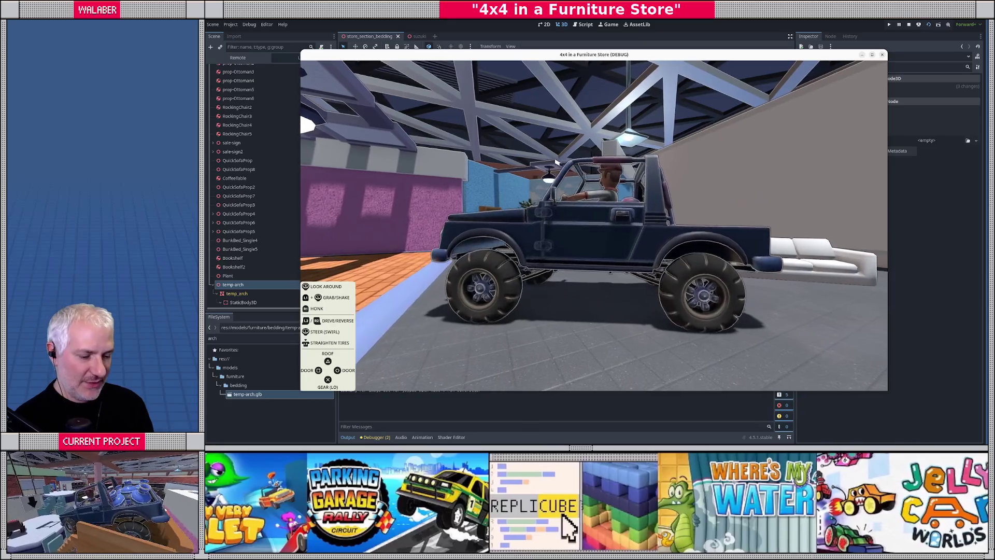
pyautogui.press('w')
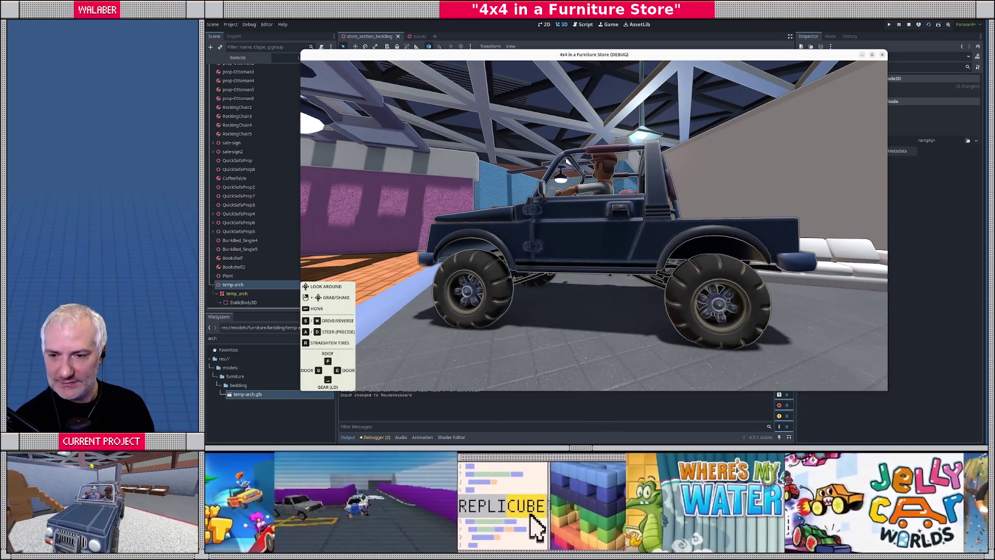
pyautogui.press('F3')
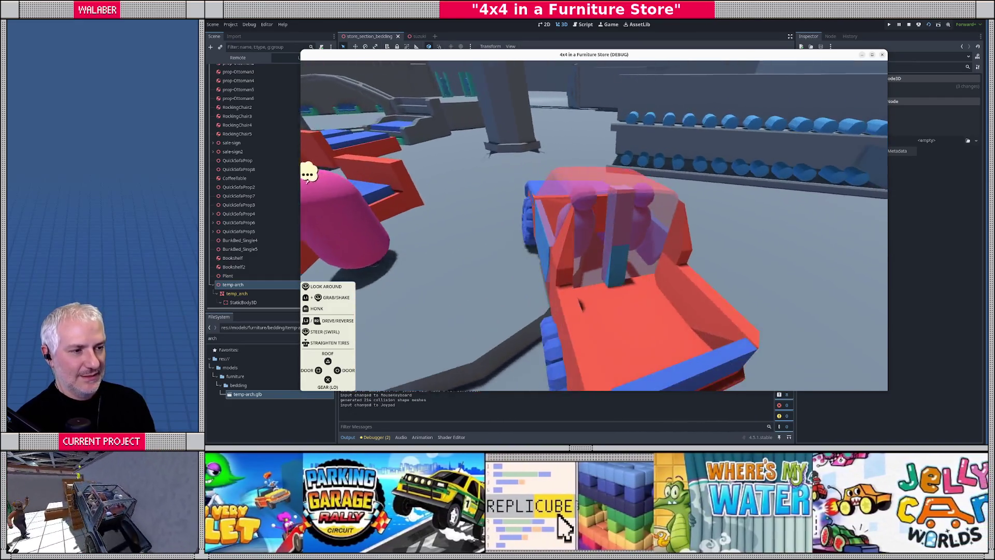
# - Toggle between textured and collision views, finish the delivery, pause for vehicle info, then stop
pyautogui.press('F1')
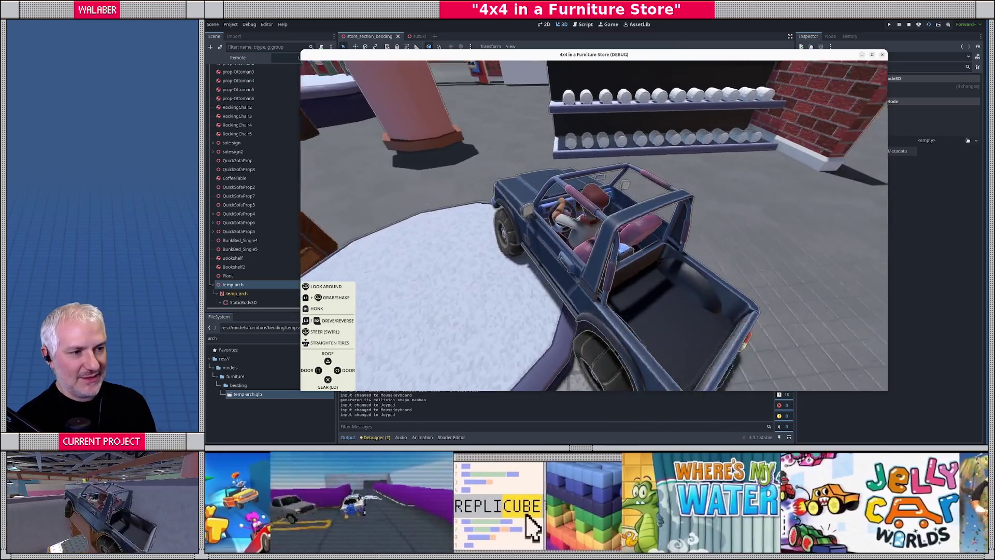
pyautogui.press('F1')
pyautogui.press('F1')
pyautogui.press('F1')
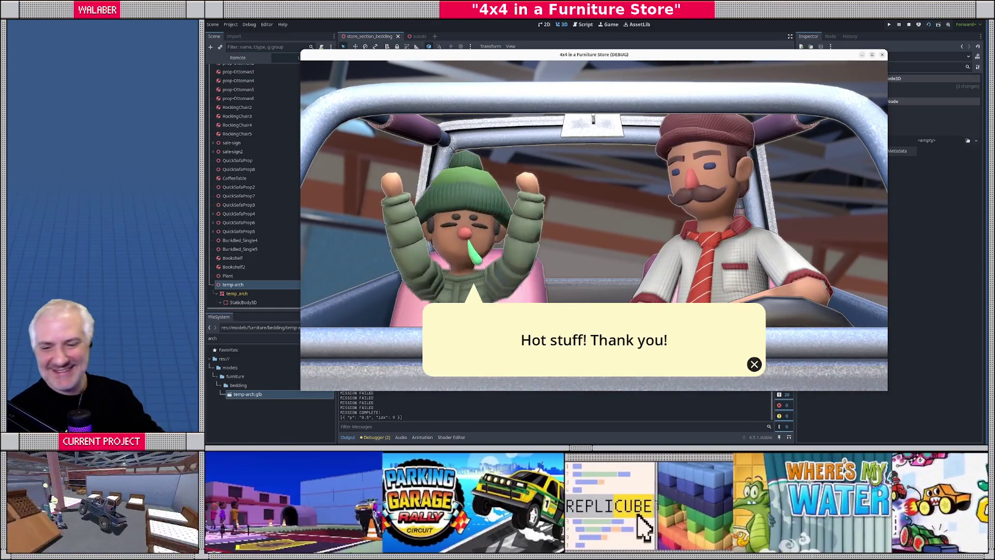
pyautogui.press('Return')
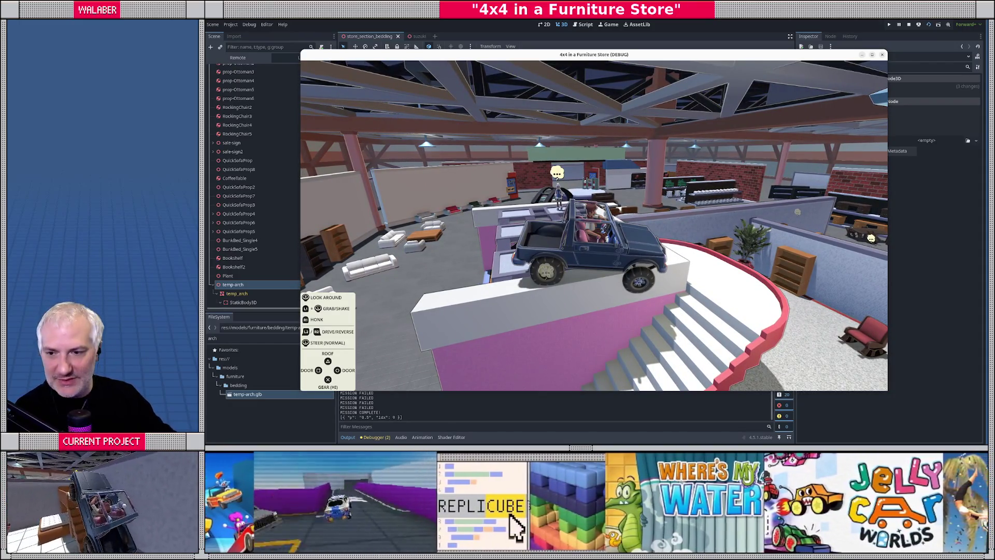
pyautogui.press('Escape')
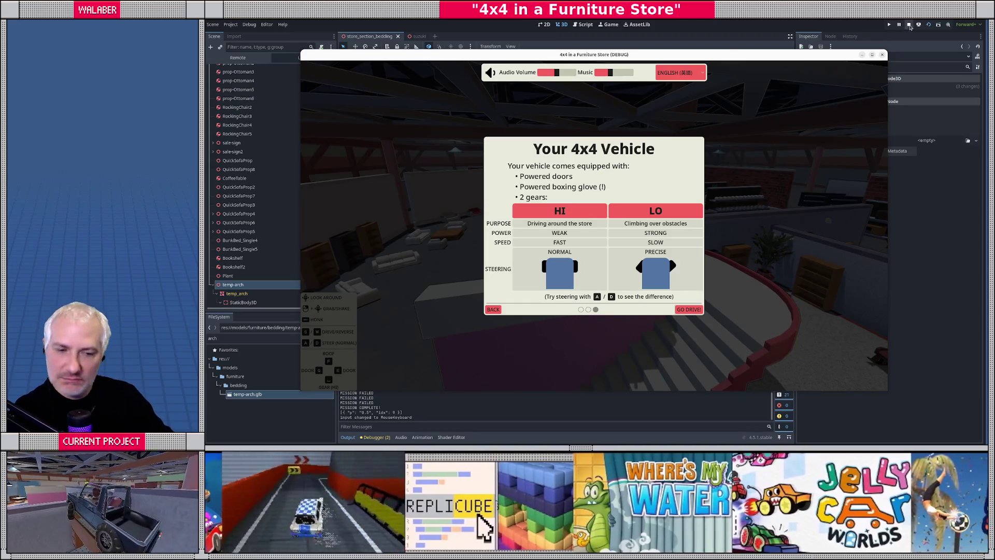
pyautogui.click(909, 26)
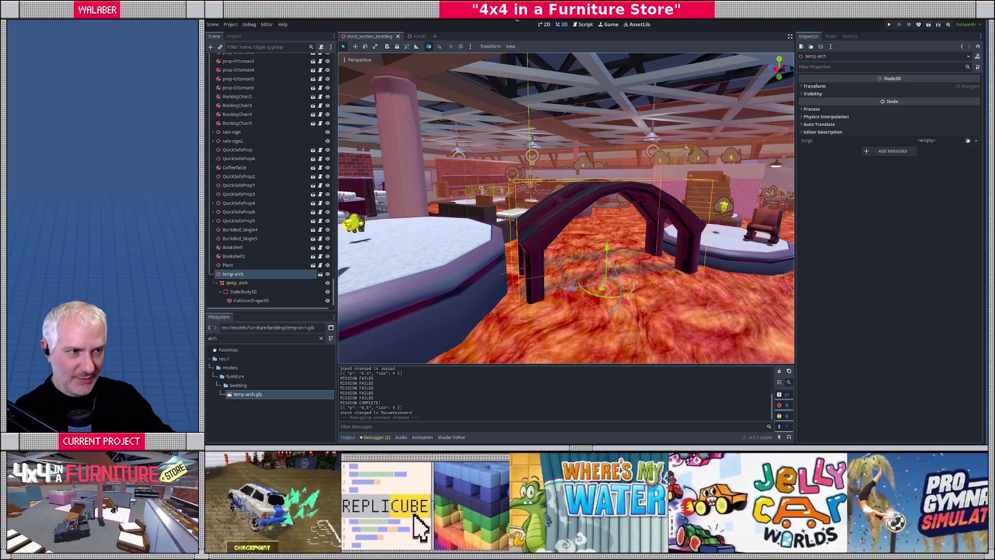
# - Orbit down onto the bedding scene's temp-arch, frame it, and relaunch the game with F5
pyautogui.moveTo(521, 233)
pyautogui.mouseDown()
pyautogui.moveTo(521, 300)
pyautogui.moveTo(628, 275)
pyautogui.mouseUp()
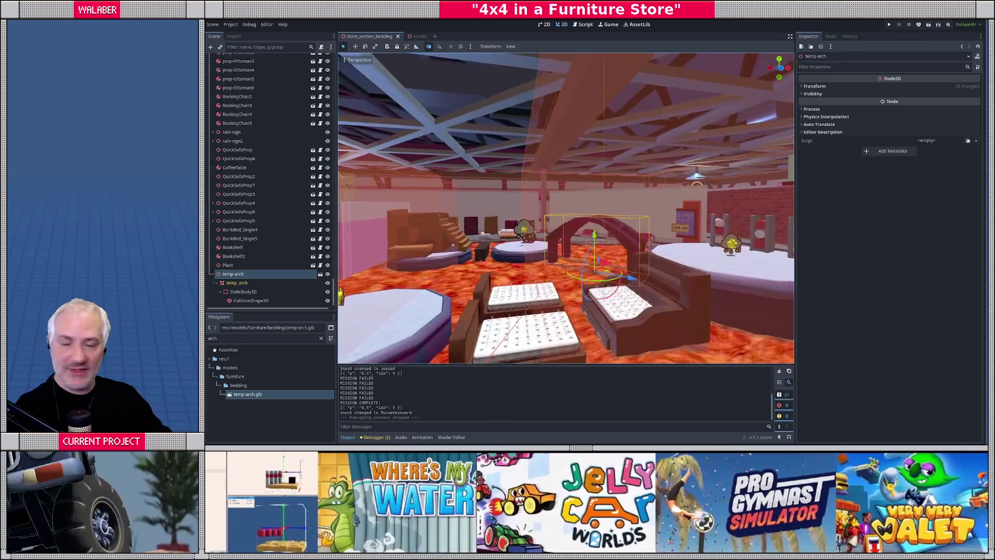
pyautogui.press('f')
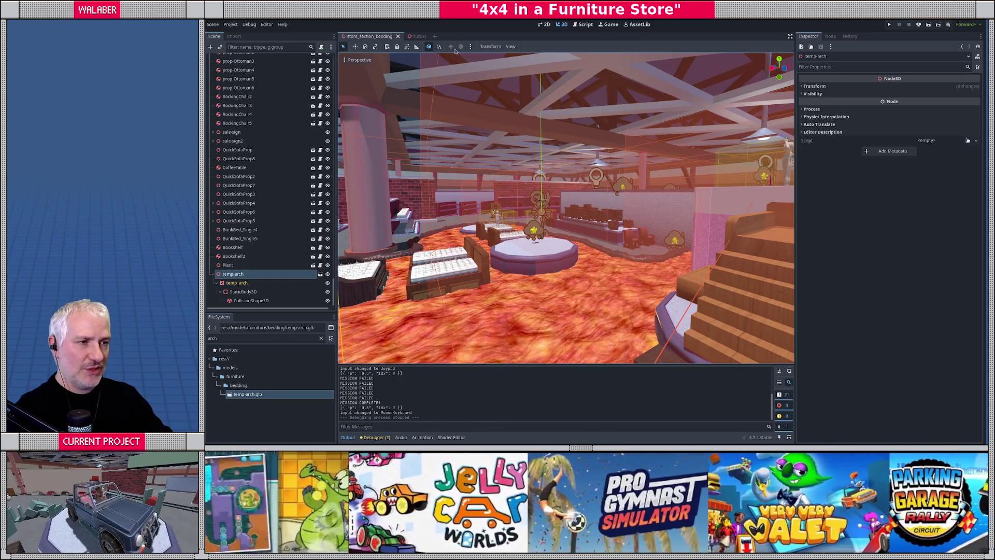
pyautogui.press('F5')
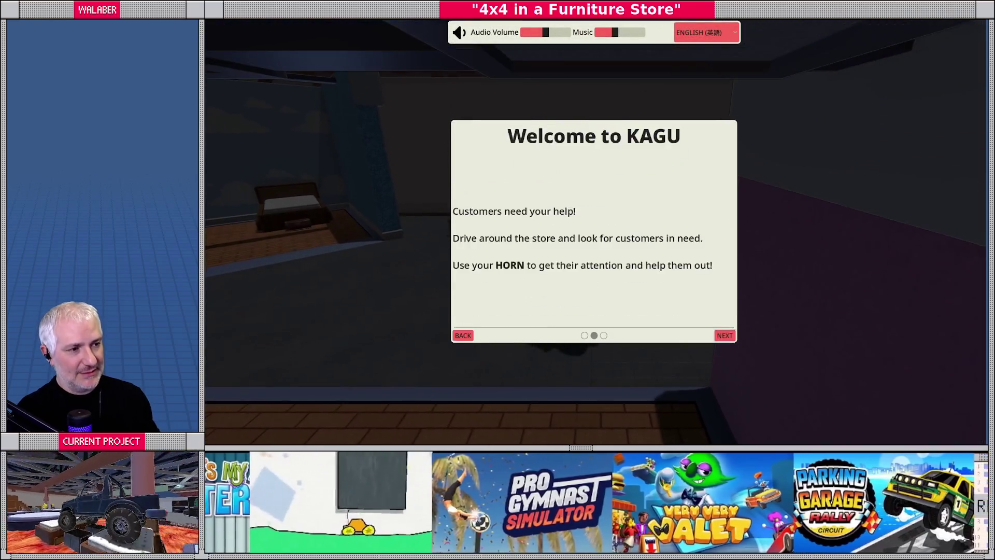
# - Dismiss the KAGU welcome screen, test-drive the jeep, then stop the game
pyautogui.press('Return')
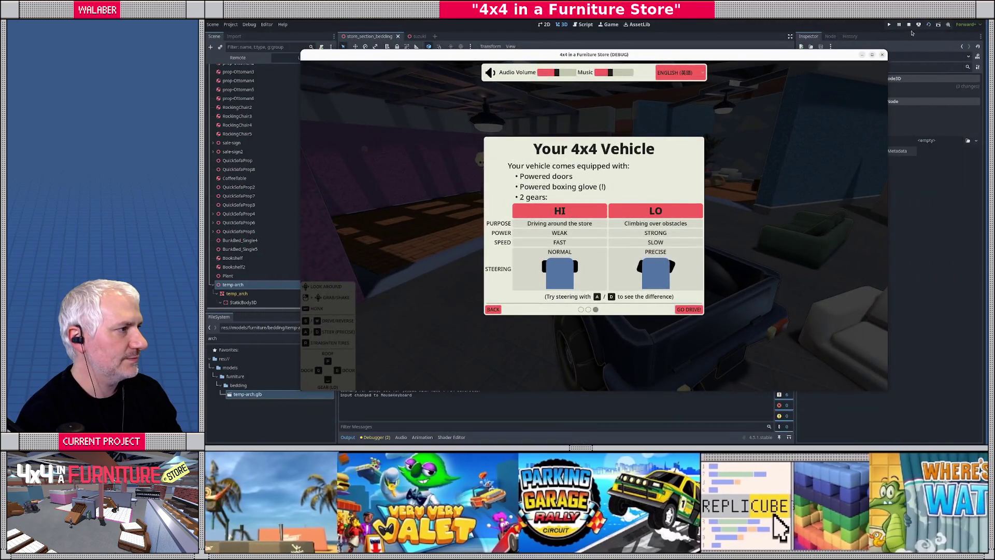
pyautogui.click(909, 25)
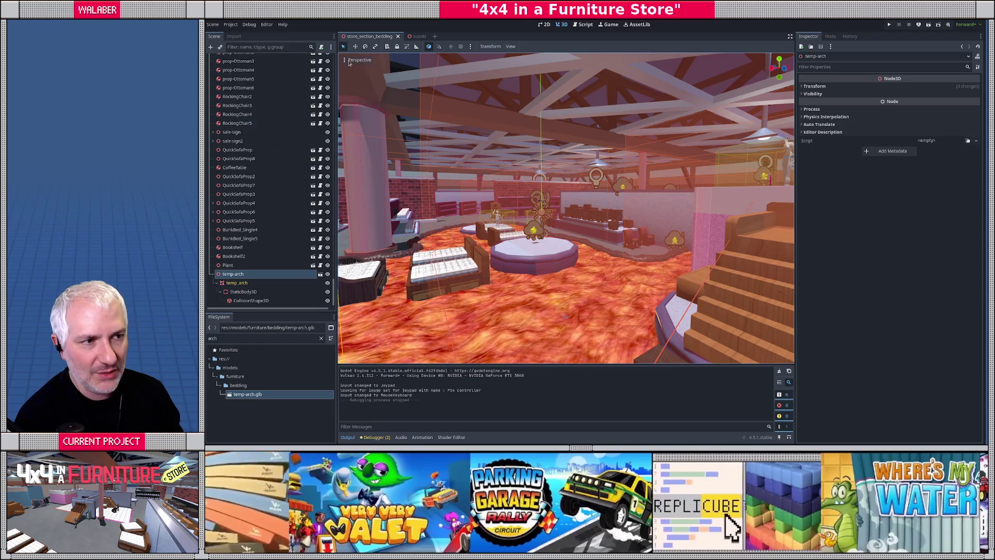
# - Close store_section_bedding and open car_gym.tscn by filtering the FileSystem for 'gym'
pyautogui.click(398, 36)
pyautogui.click(234, 339)
pyautogui.hotkey('ctrl', 'a')
pyautogui.write('gym')
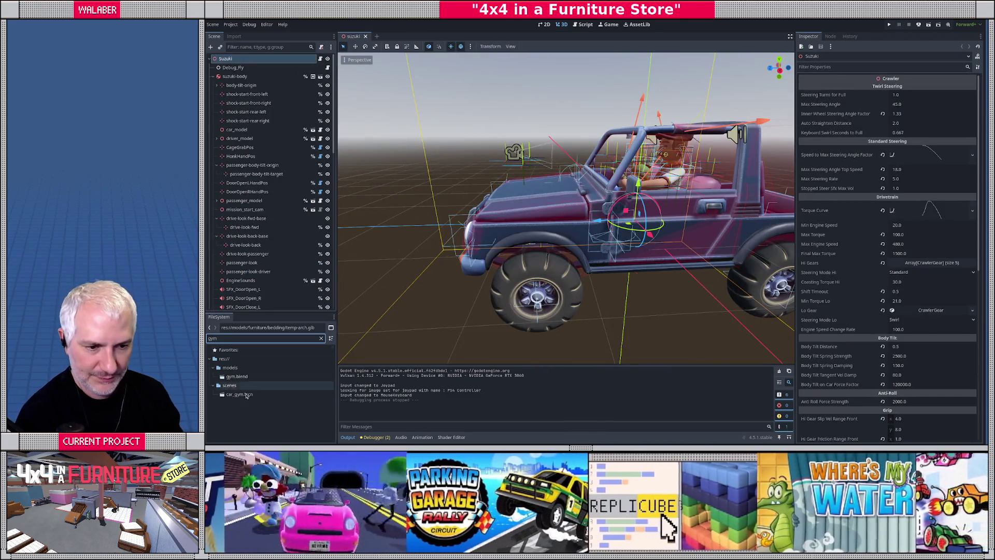
pyautogui.doubleClick(241, 395)
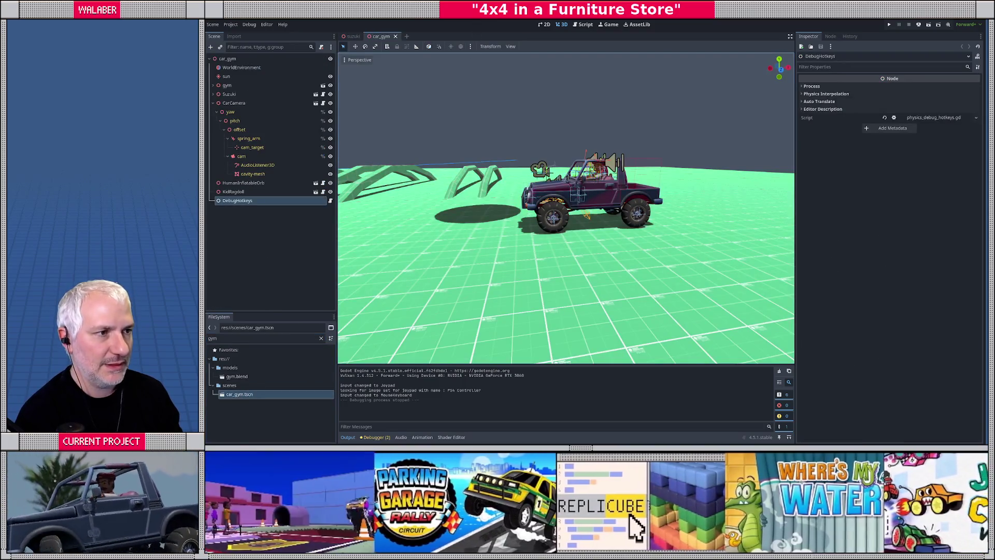
# - Select the CarCamera node in car_gym and open its crawler-camera.gd script
pyautogui.click(306, 105)
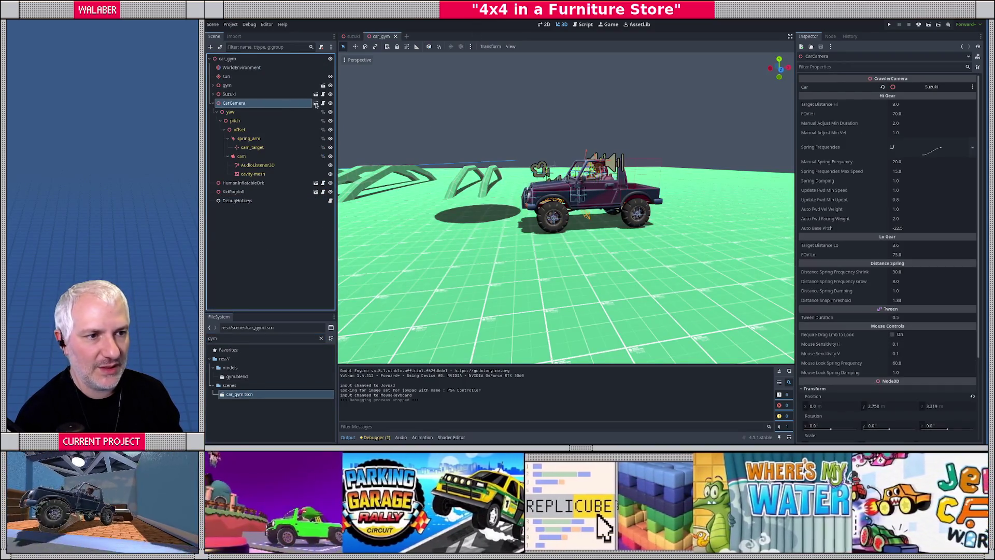
pyautogui.click(315, 104)
pyautogui.click(373, 36)
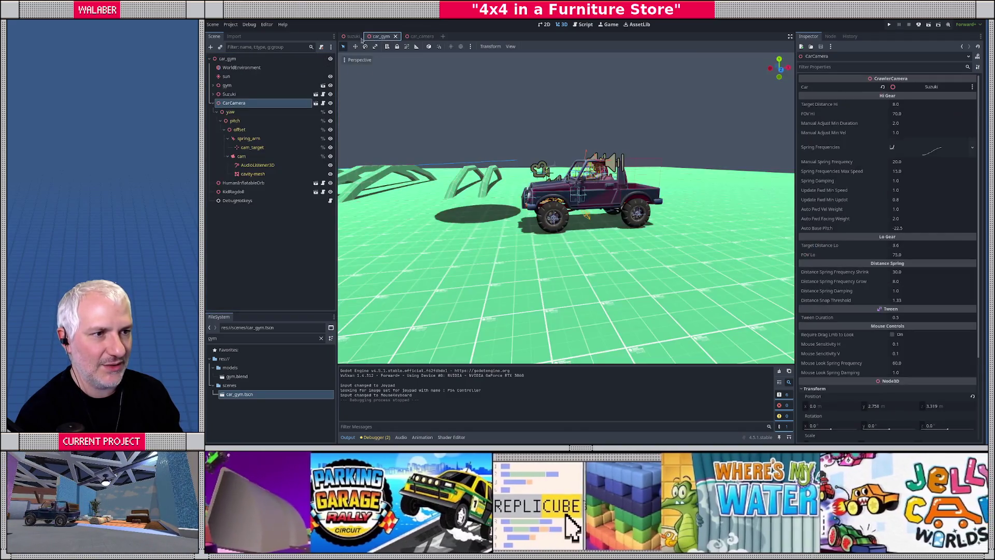
pyautogui.doubleClick(288, 106)
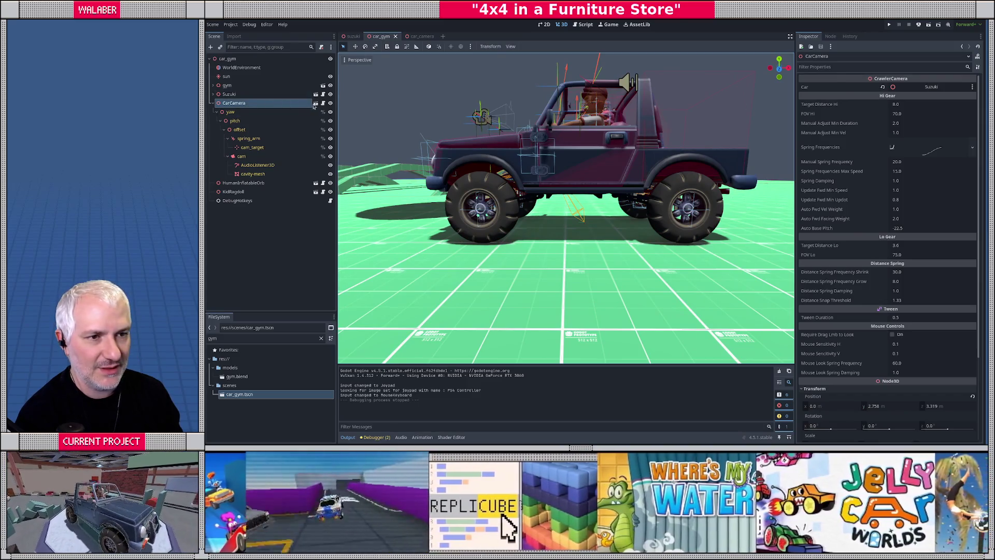
pyautogui.click(322, 104)
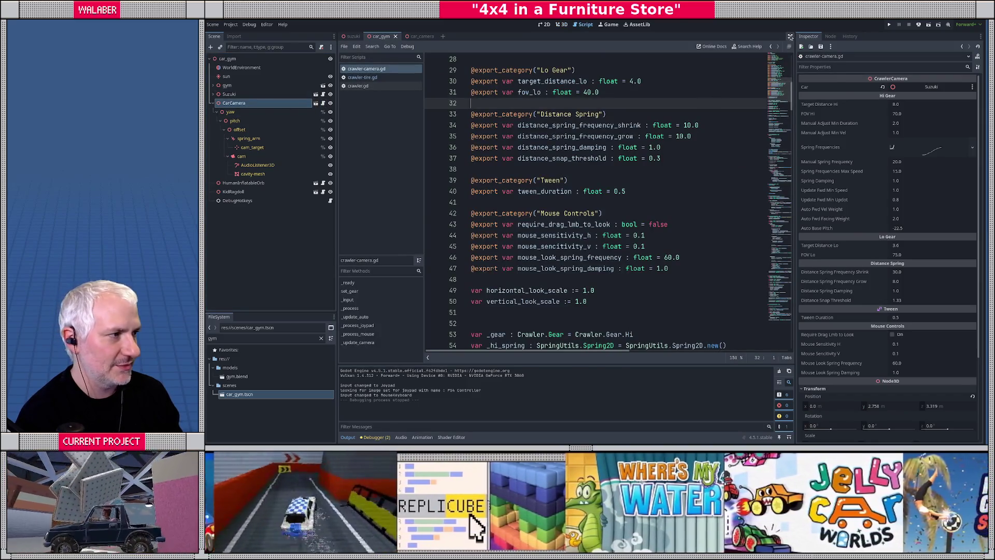
# - In distraction-free mode, go to _update_camera and select the global_position assignment on line 277
pyautogui.click(790, 36)
pyautogui.scroll(-12, 486, 248)
pyautogui.scroll(-13, 486, 247)
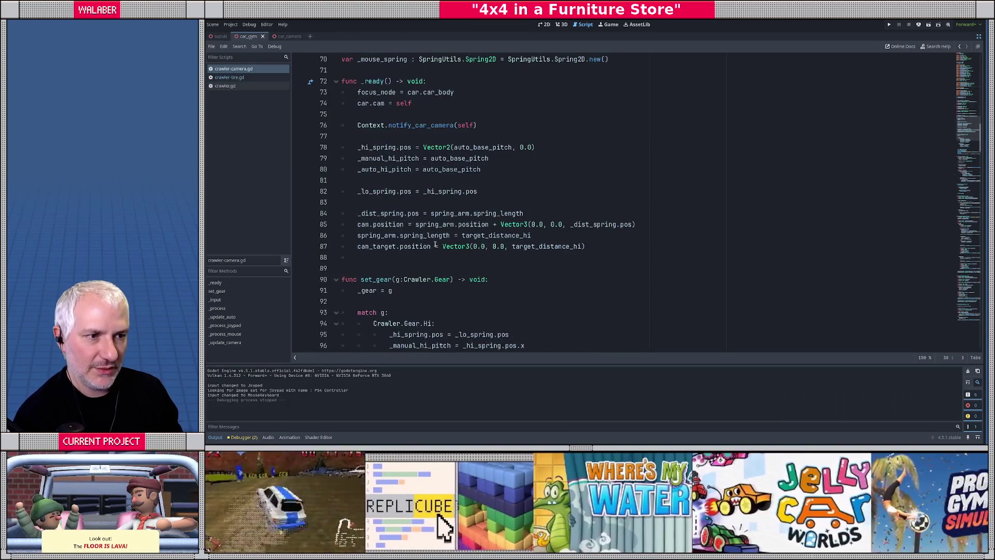
pyautogui.scroll(-11, 363, 200)
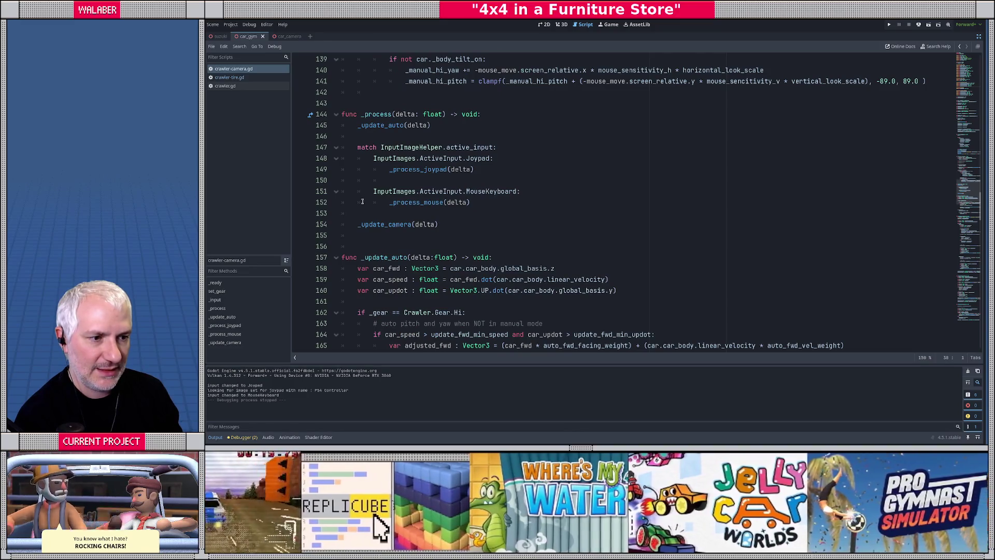
pyautogui.keyDown('ctrl'); pyautogui.click(378, 226); pyautogui.keyUp('ctrl')
pyautogui.scroll(-2, 360, 173)
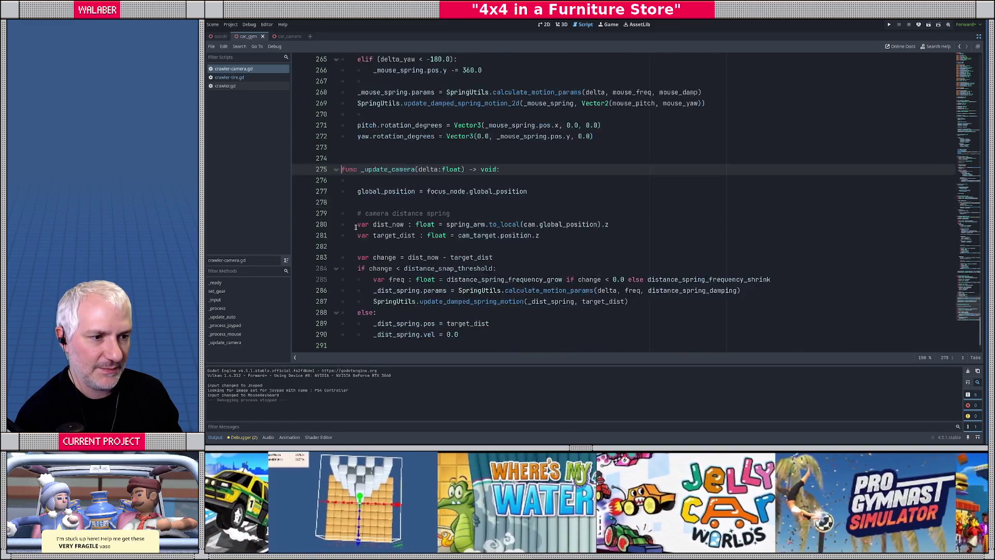
pyautogui.moveTo(357, 158); pyautogui.dragTo(558, 156)
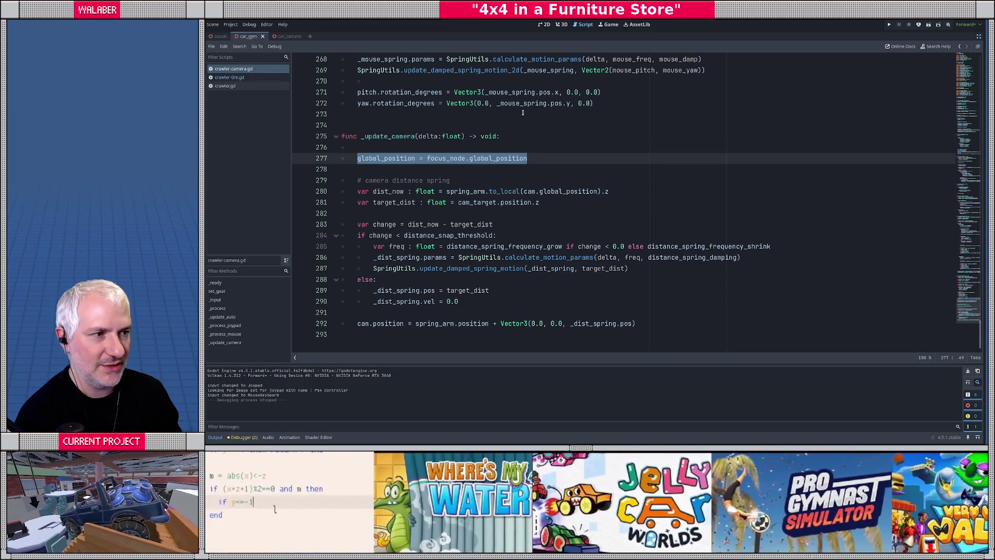
# - Restore the docks, show CarCamera's properties, then return to the _update_camera code
pyautogui.click(560, 25)
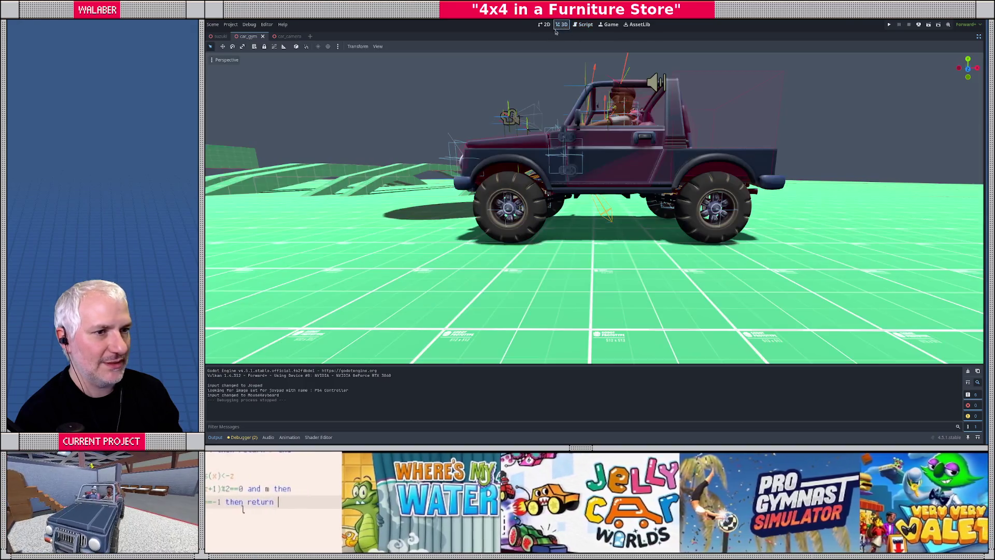
pyautogui.click(979, 36)
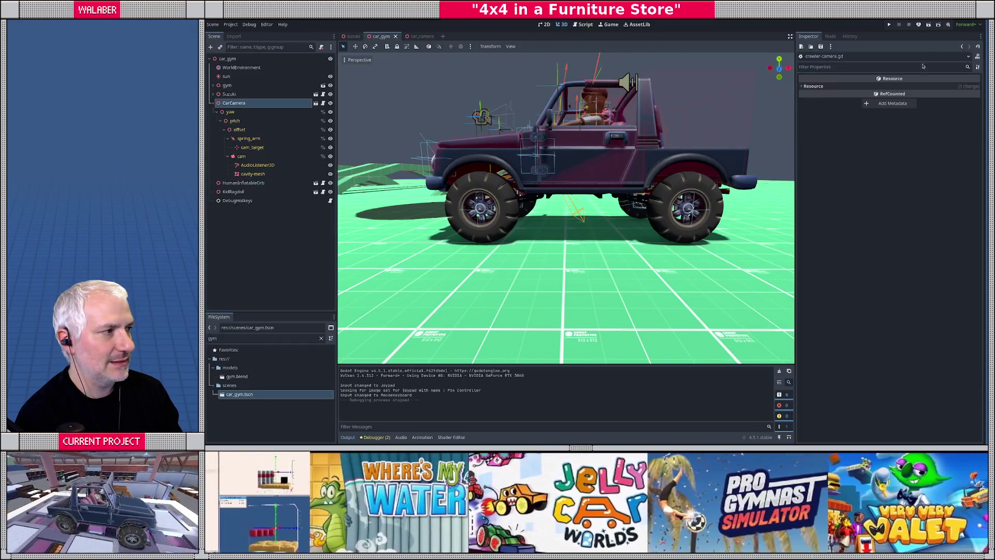
pyautogui.click(239, 103)
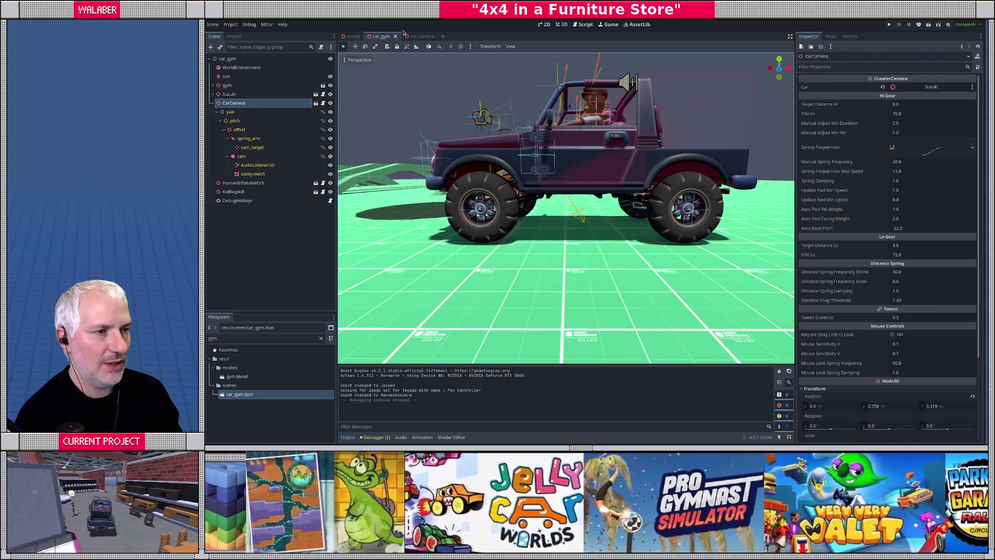
pyautogui.click(584, 24)
pyautogui.click(540, 136)
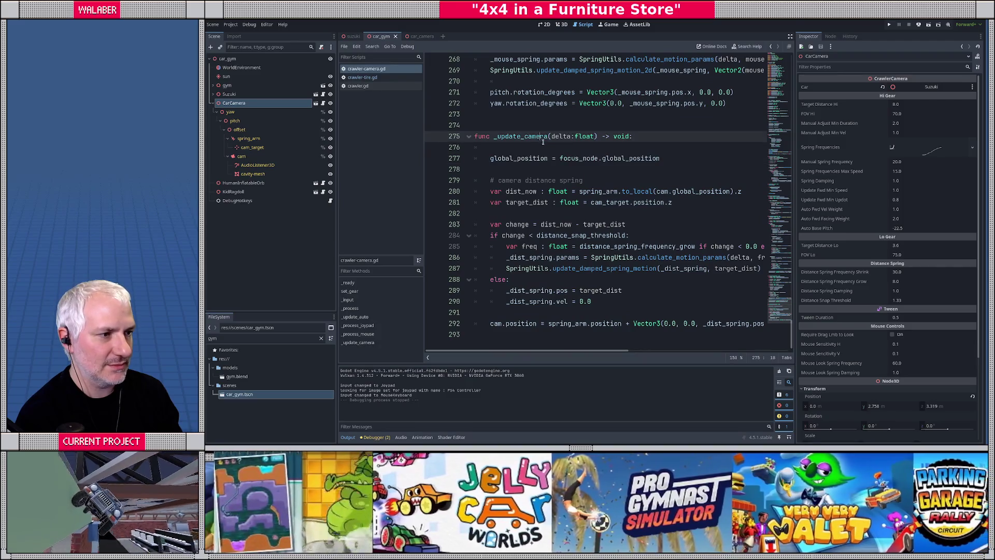
# - Search focus_node to find its assignment to car.car_body on line 73, then return to 3D
pyautogui.doubleClick(576, 159)
pyautogui.hotkey('ctrl', 'f')
pyautogui.press('Return')
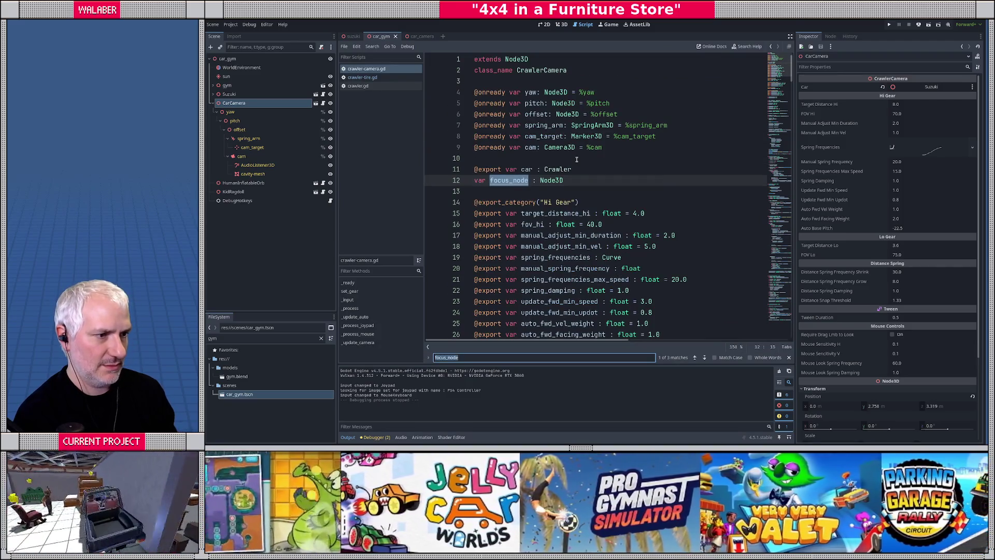
pyautogui.press('Return')
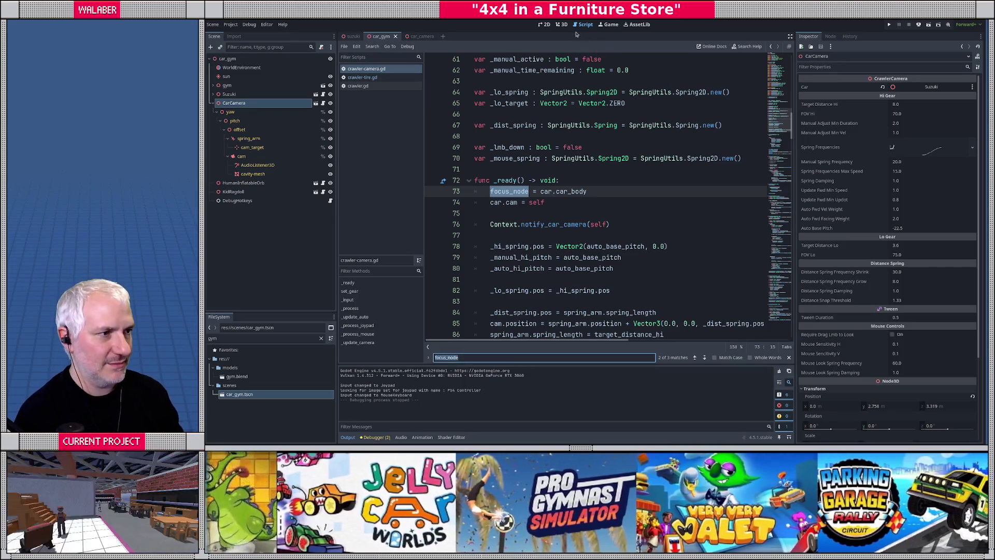
pyautogui.click(561, 24)
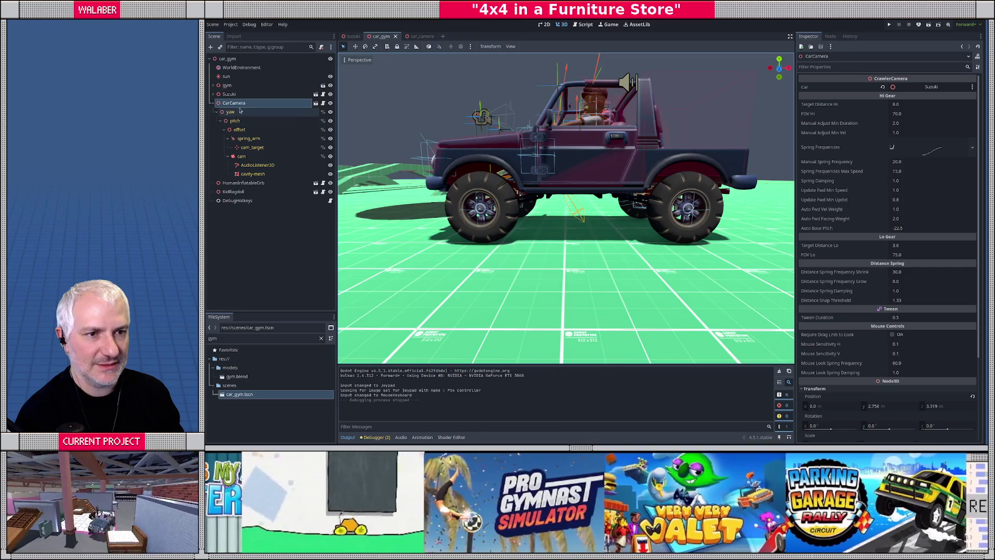
# - Select and focus suzuki-body in the suzuki scene, then orbit to inspect the jeep from below and both sides
pyautogui.click(352, 36)
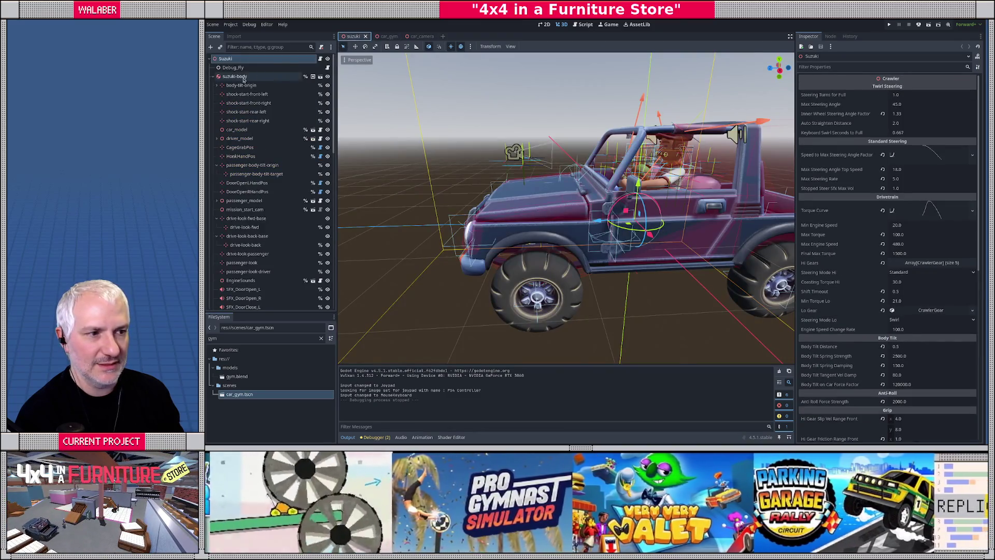
pyautogui.click(242, 77)
pyautogui.press('f')
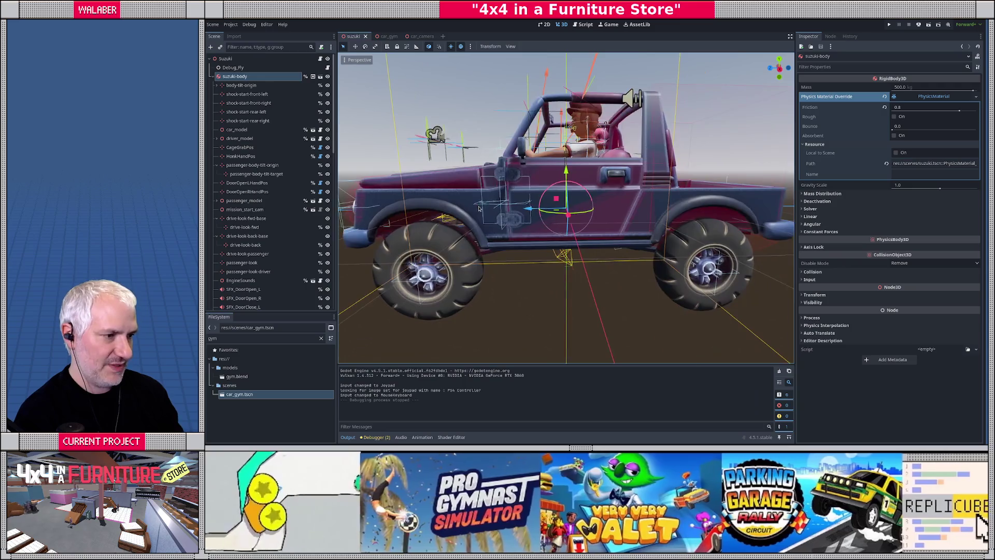
pyautogui.scroll(6, 548, 201)
pyautogui.scroll(-8, 548, 201)
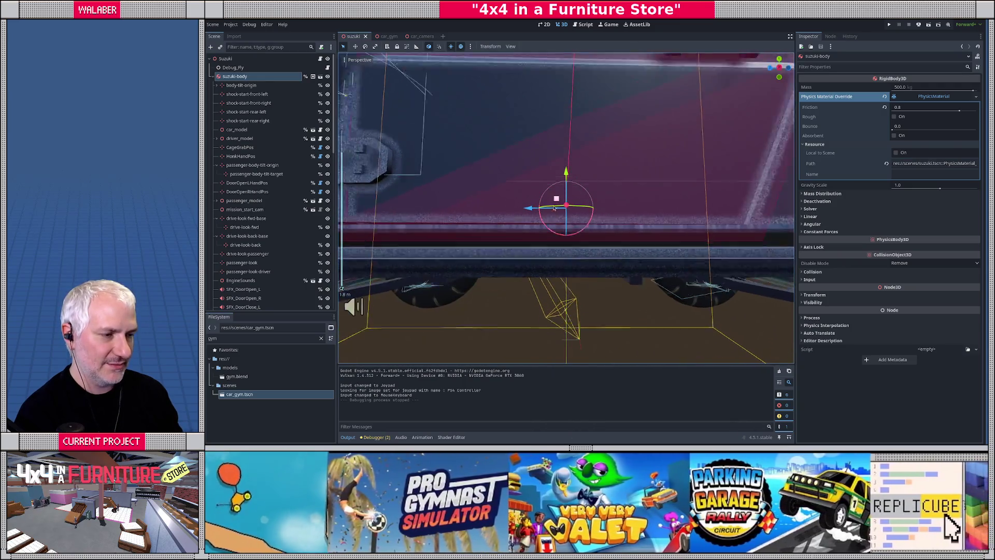
pyautogui.moveTo(571, 227)
pyautogui.mouseDown()
pyautogui.moveTo(570, 176)
pyautogui.moveTo(584, 222)
pyautogui.moveTo(575, 231)
pyautogui.mouseUp()
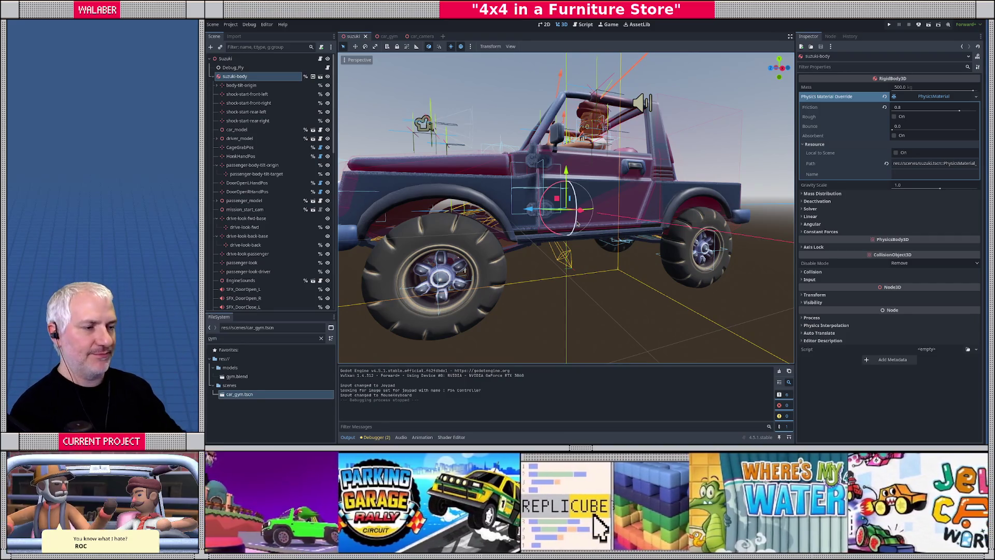
pyautogui.moveTo(546, 229)
pyautogui.mouseDown()
pyautogui.moveTo(602, 274)
pyautogui.moveTo(632, 270)
pyautogui.mouseUp()
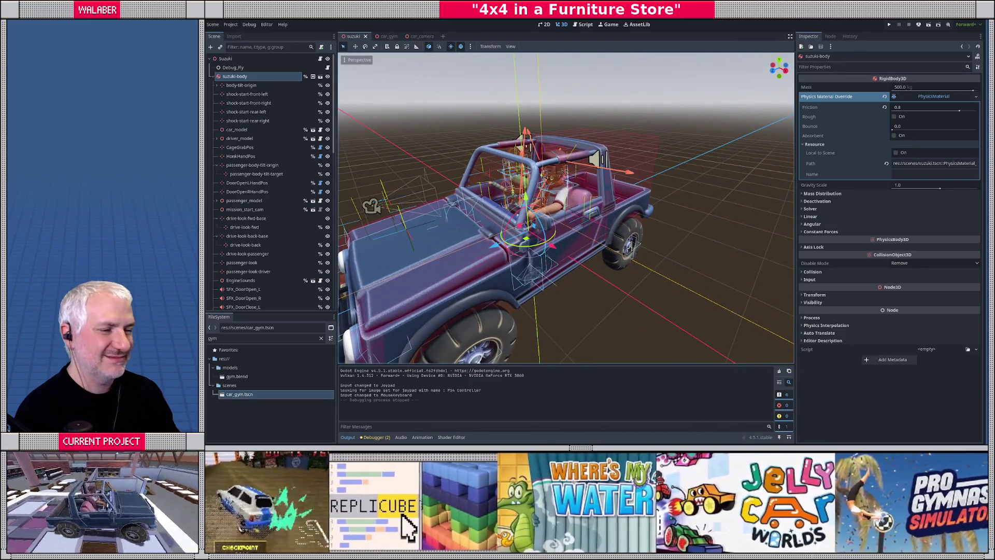
pyautogui.moveTo(462, 297)
pyautogui.mouseDown()
pyautogui.moveTo(490, 298)
pyautogui.moveTo(523, 253)
pyautogui.moveTo(483, 263)
pyautogui.moveTo(494, 271)
pyautogui.mouseUp()
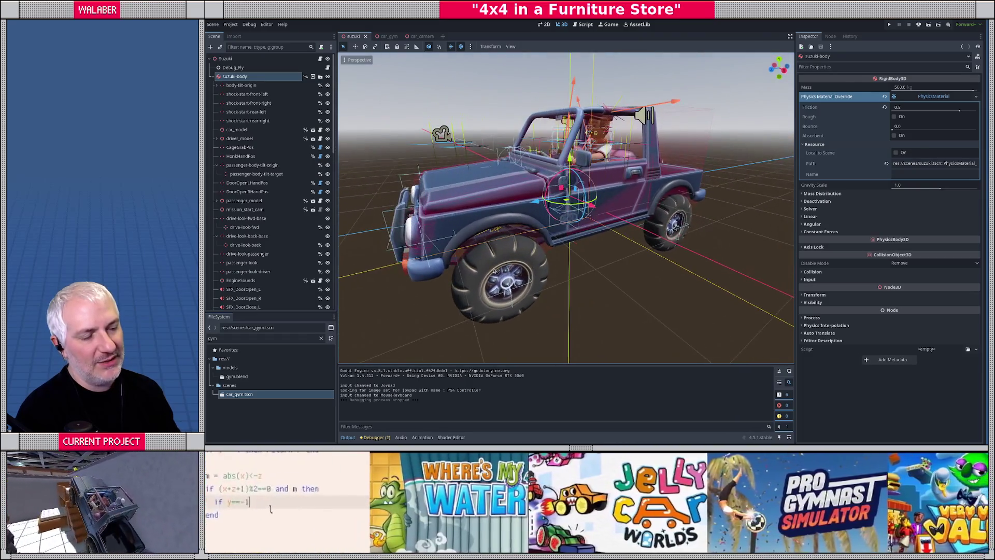
pyautogui.moveTo(557, 253)
pyautogui.mouseDown()
pyautogui.moveTo(541, 257)
pyautogui.moveTo(575, 247)
pyautogui.moveTo(550, 223)
pyautogui.mouseUp()
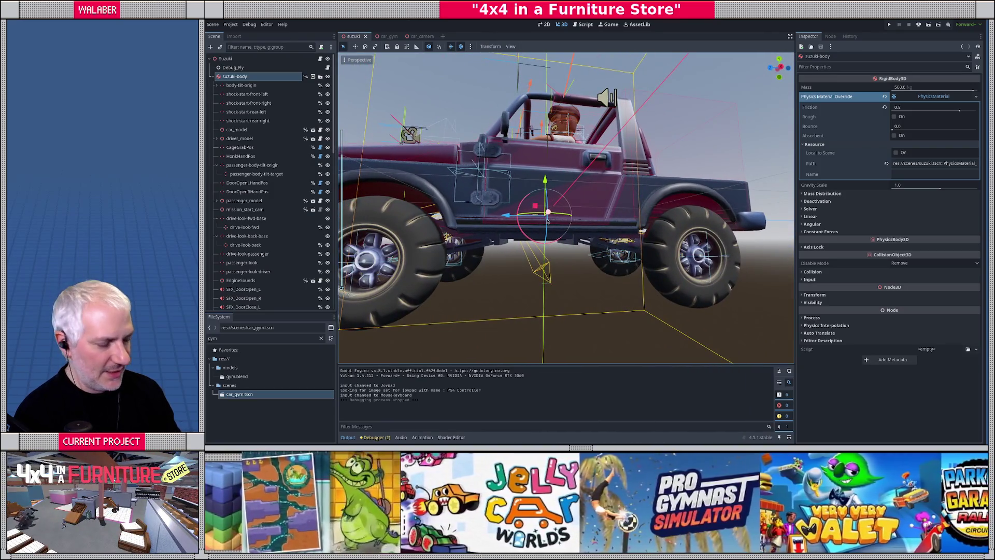
# - View the jeep in Top (numpad 7) and Right (numpad 3) orthographic views, then open car_camera
pyautogui.press('KP_7')
pyautogui.scroll(-3, 606, 218)
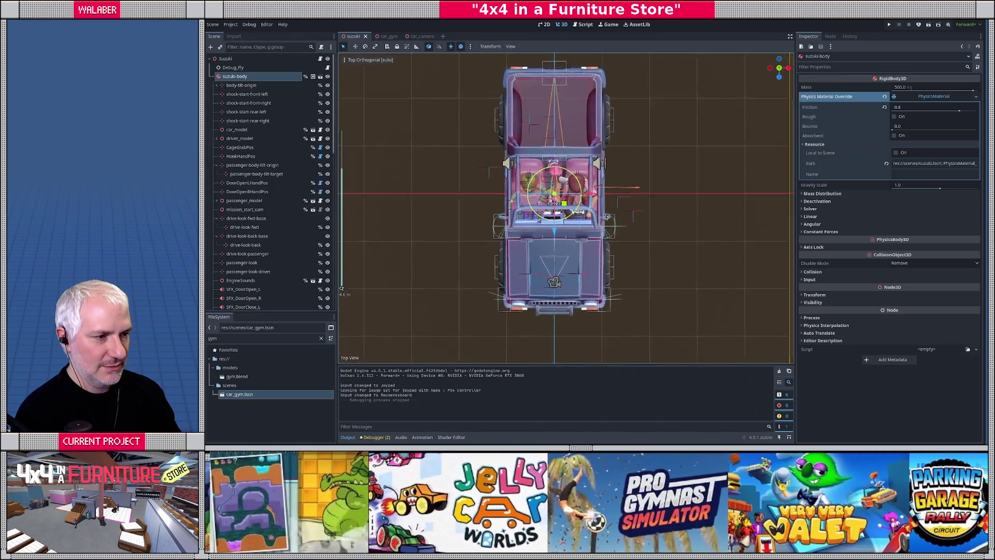
pyautogui.moveTo(606, 217); pyautogui.dragTo(608, 228)
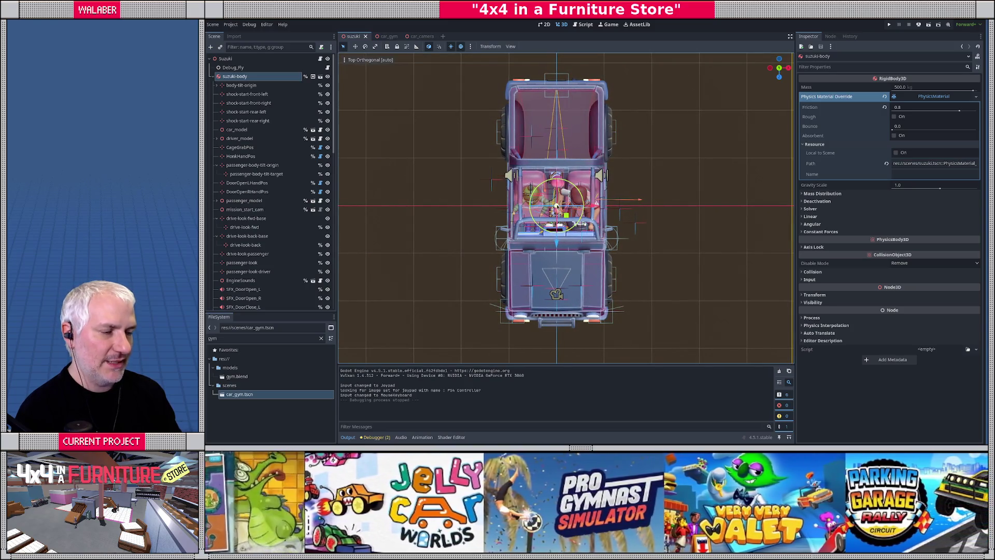
pyautogui.press('KP_3')
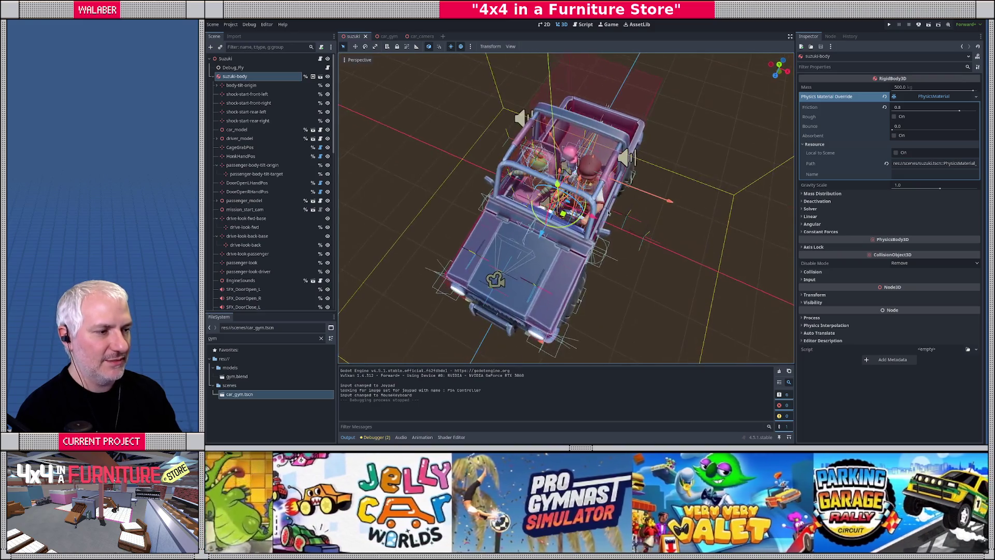
pyautogui.scroll(3, 552, 207)
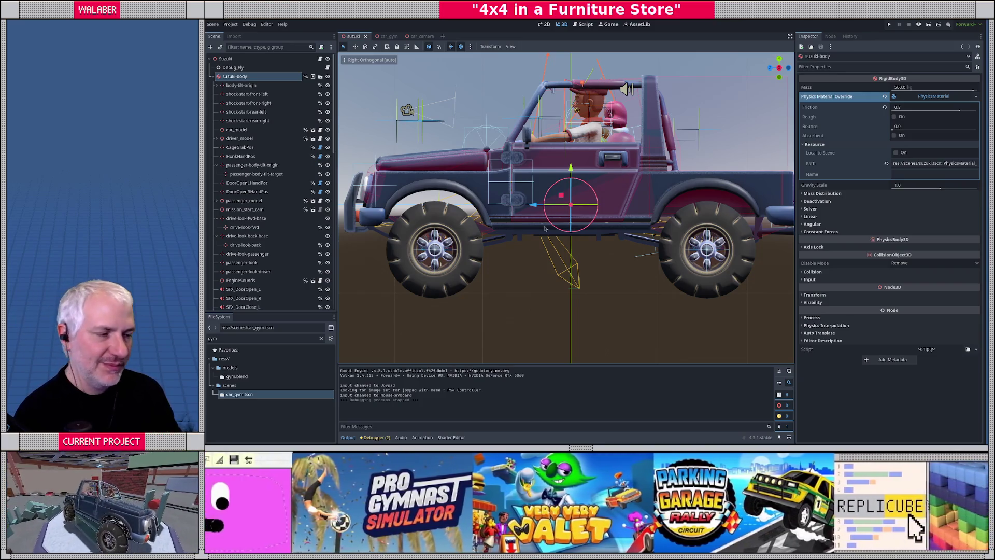
pyautogui.moveTo(556, 251)
pyautogui.mouseDown()
pyautogui.moveTo(607, 270)
pyautogui.moveTo(613, 221)
pyautogui.mouseUp()
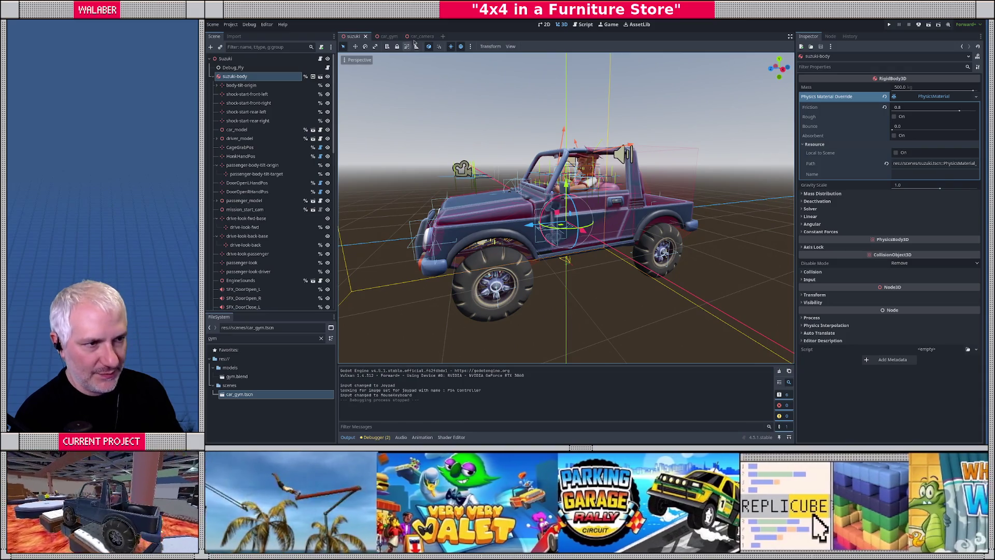
pyautogui.click(414, 36)
# - Select the CarCamera root to show settings like Target Distance Hi 8.0 and FOV Hi 70.0
pyautogui.click(262, 58)
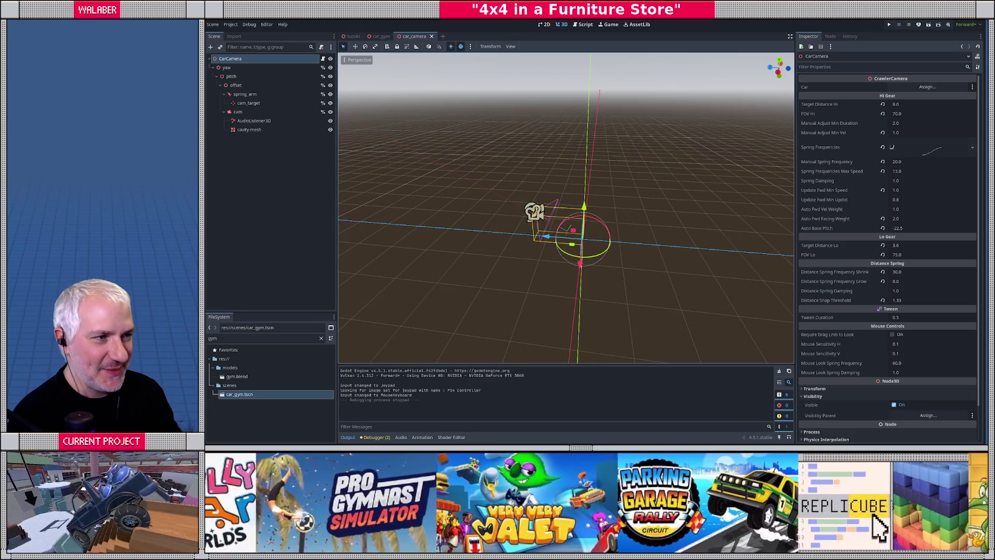
pyautogui.click(322, 59)
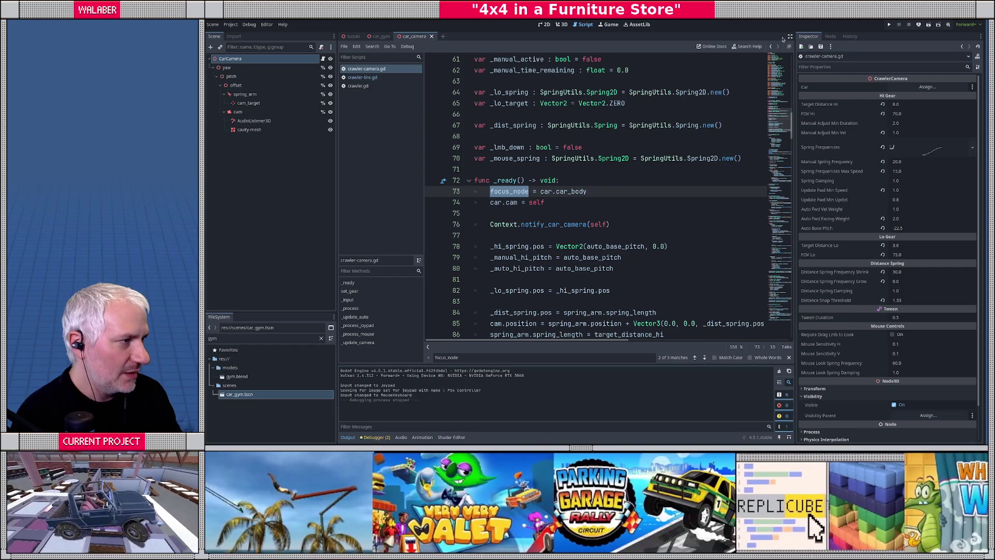
pyautogui.click(790, 37)
pyautogui.scroll(12, 512, 118)
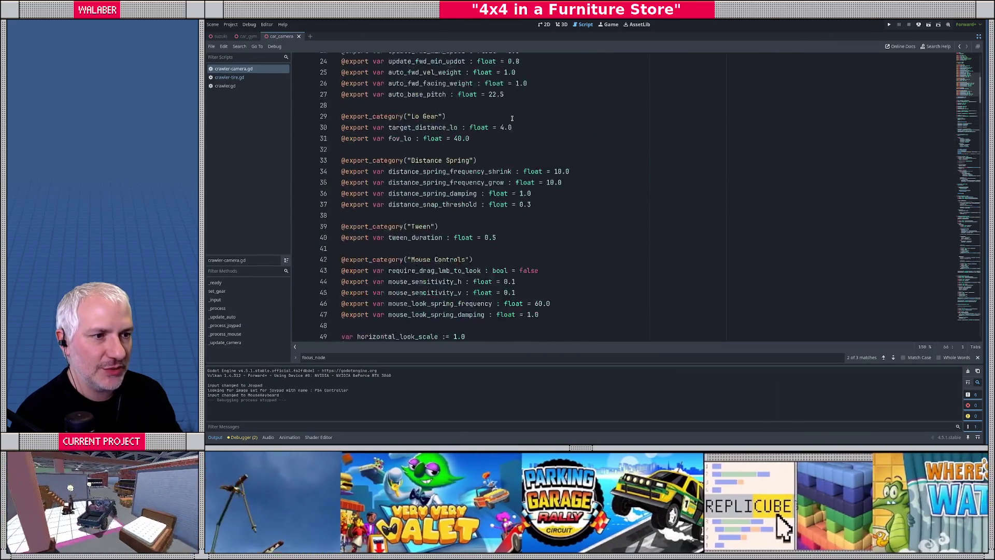
pyautogui.scroll(-1, 424, 163)
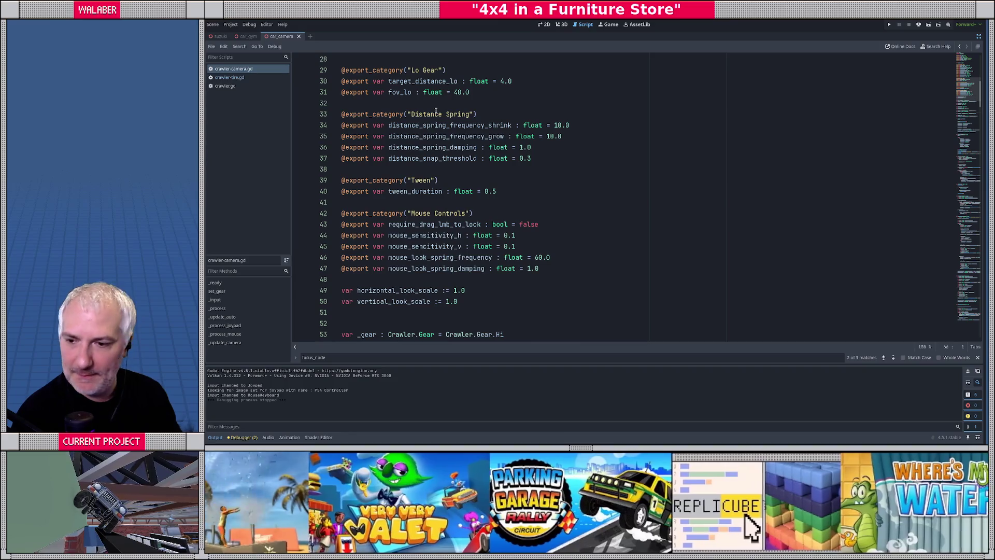
pyautogui.scroll(2, 436, 111)
pyautogui.click(489, 161)
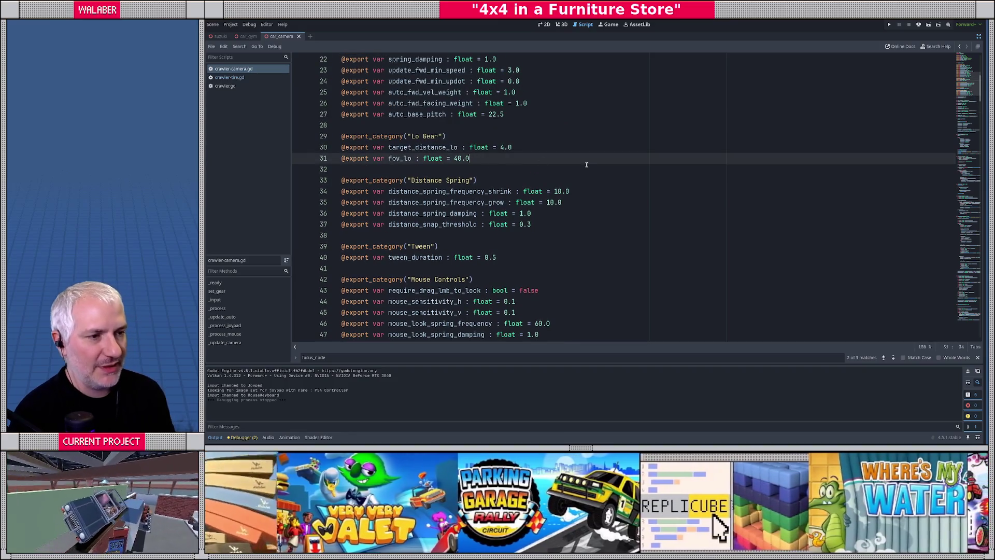
pyautogui.press('Up')
pyautogui.press('Up')
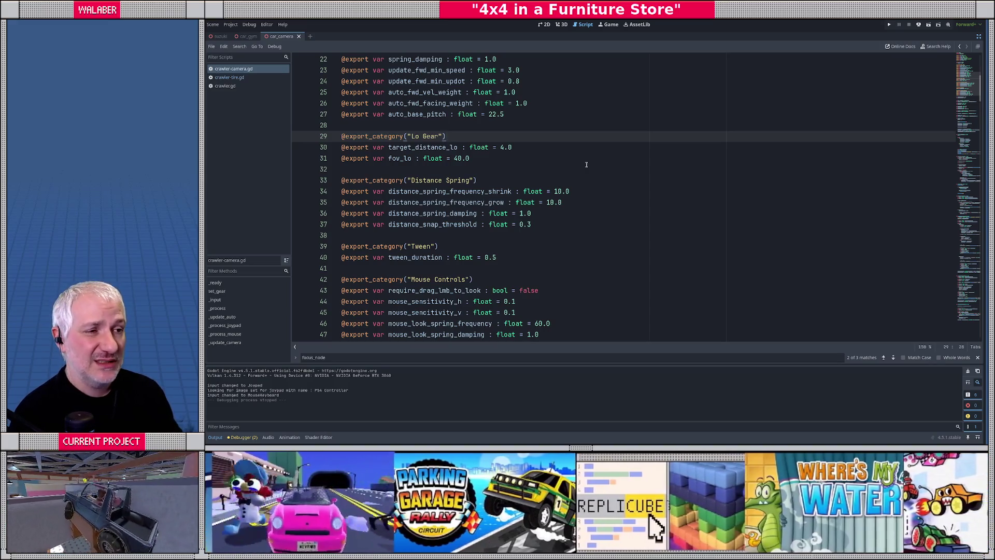
pyautogui.scroll(5, 586, 164)
pyautogui.click(496, 133)
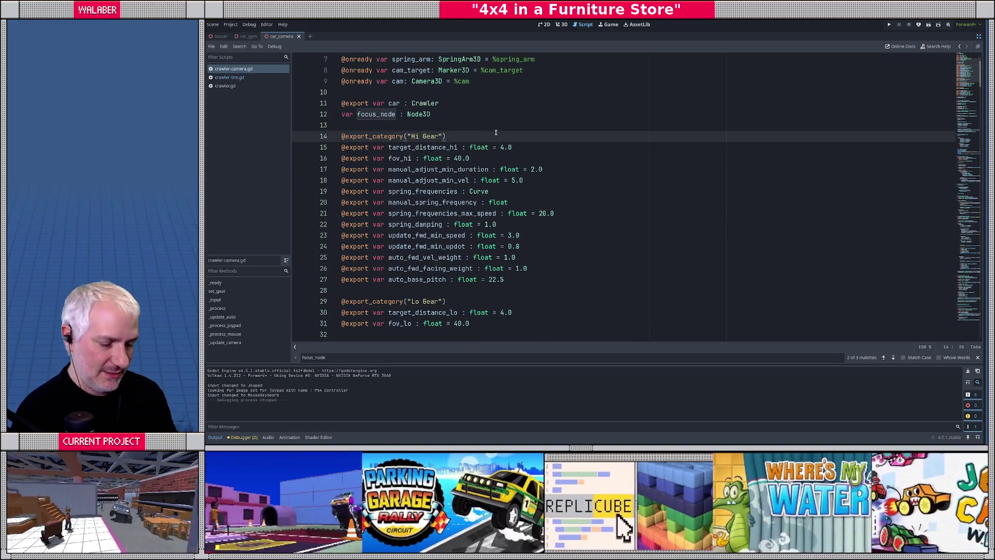
pyautogui.press('Return')
pyautogui.write('@export va')
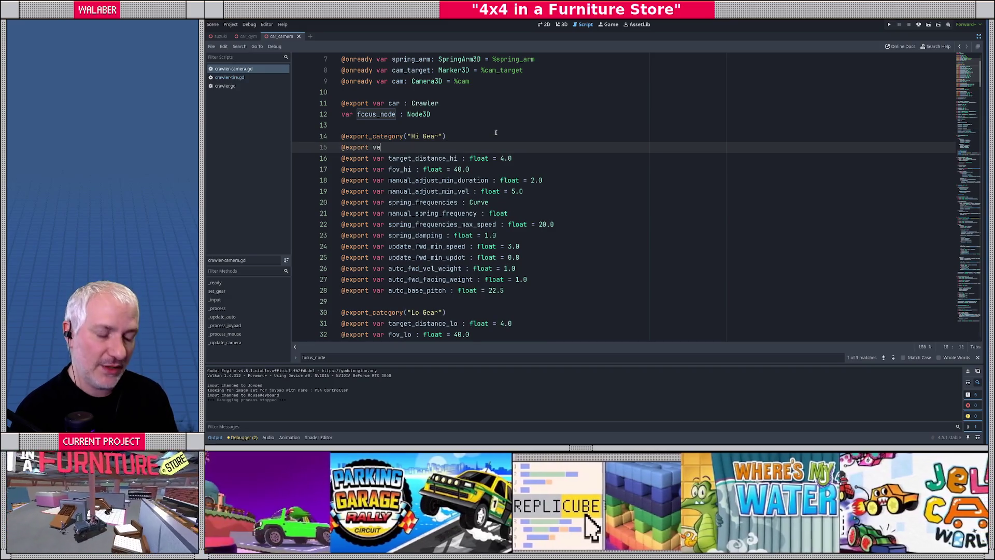
pyautogui.write('r y_')
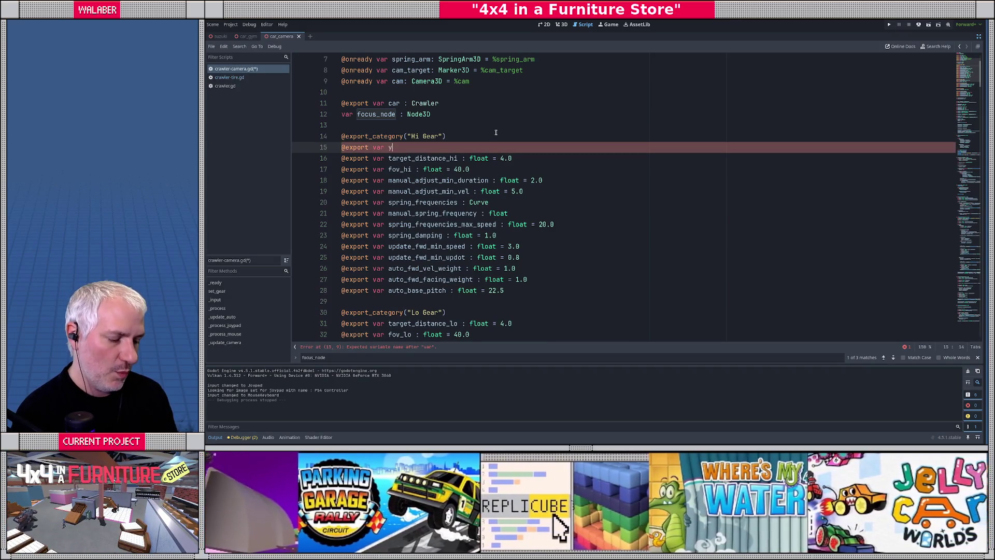
pyautogui.write('offset')
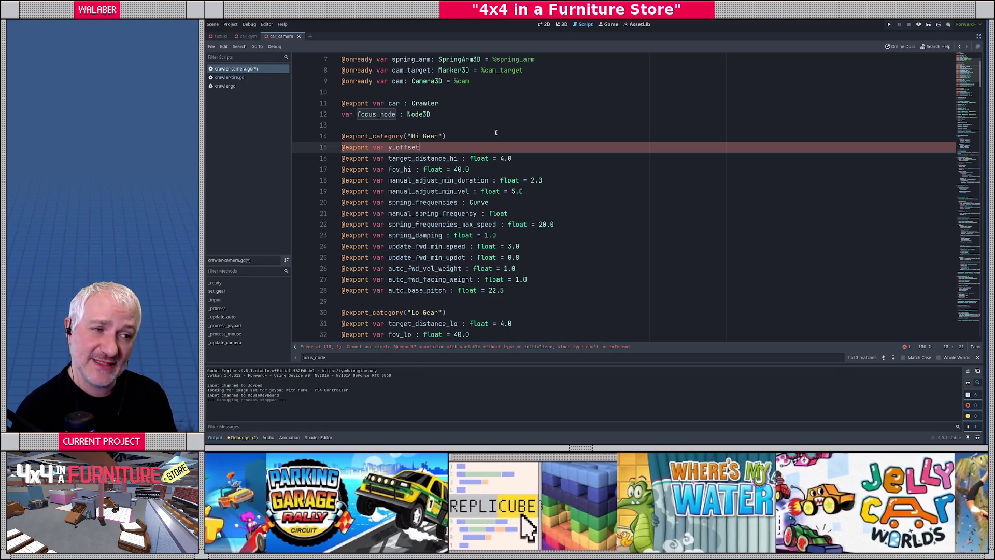
pyautogui.write('_hi : float = 0.0')
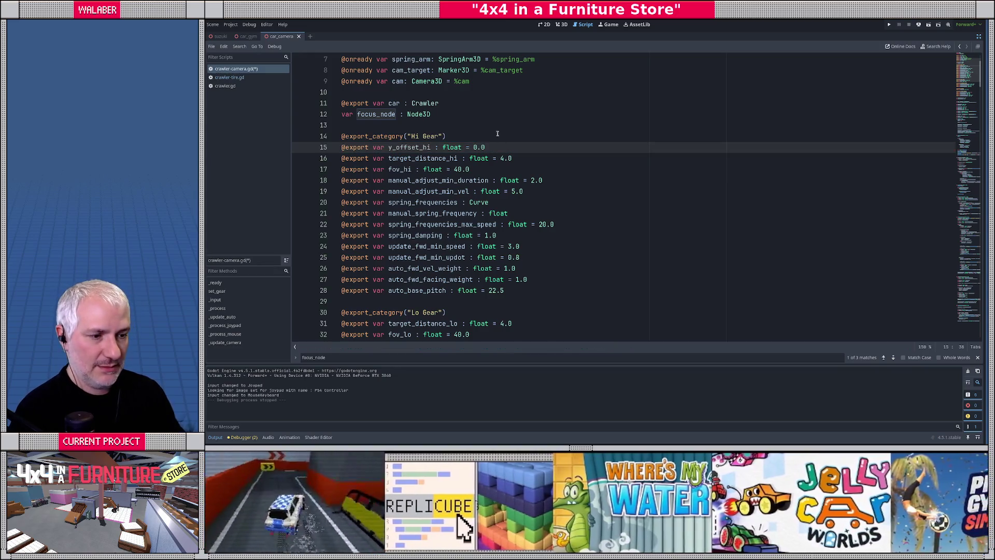
# - Paste the declaration under the Lo Gear category and rename it to y_offset_lo
pyautogui.scroll(-3, 496, 133)
pyautogui.click(470, 211)
pyautogui.press('Return')
pyautogui.write('@export var y_offset_hi : float = 0.0')
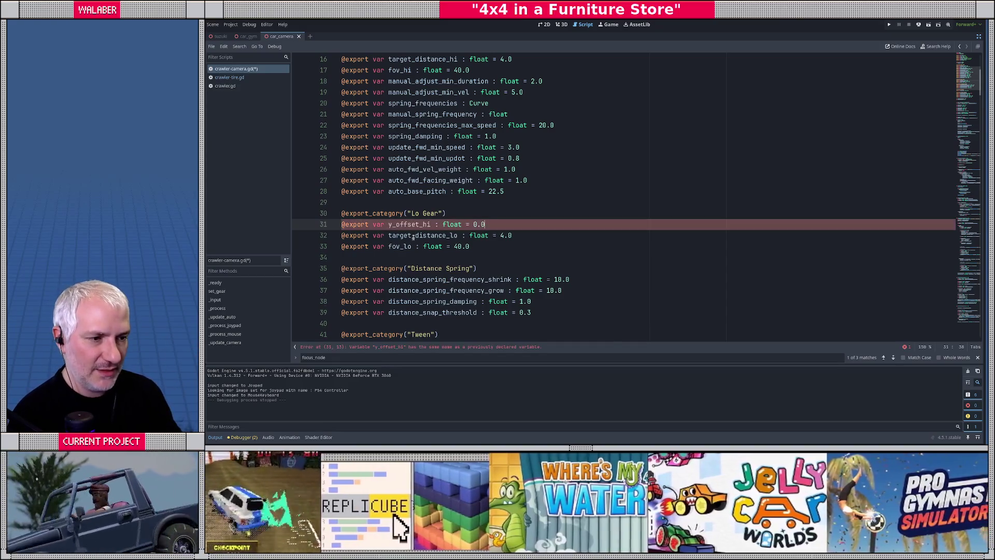
pyautogui.press('Delete')
pyautogui.press('Delete')
pyautogui.write('lo')
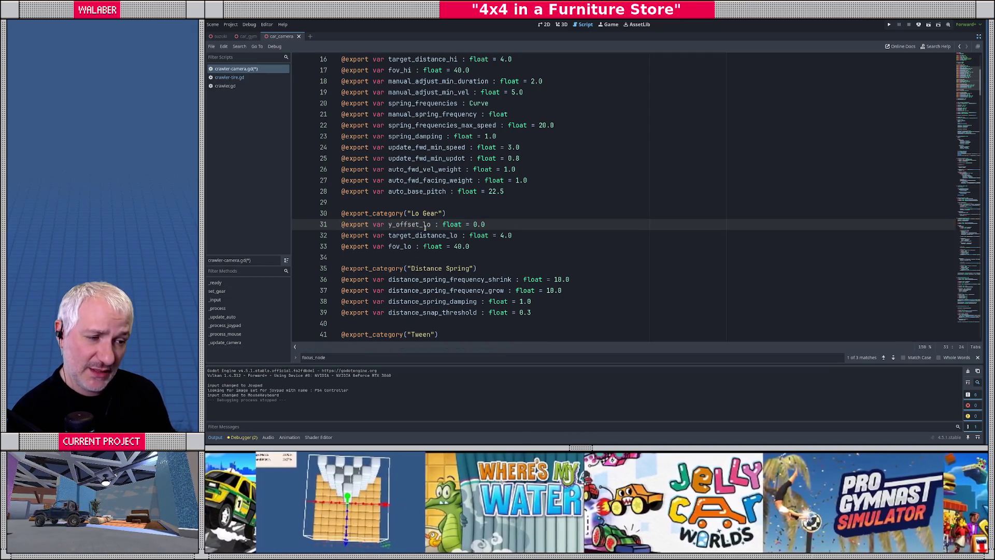
pyautogui.click(534, 237)
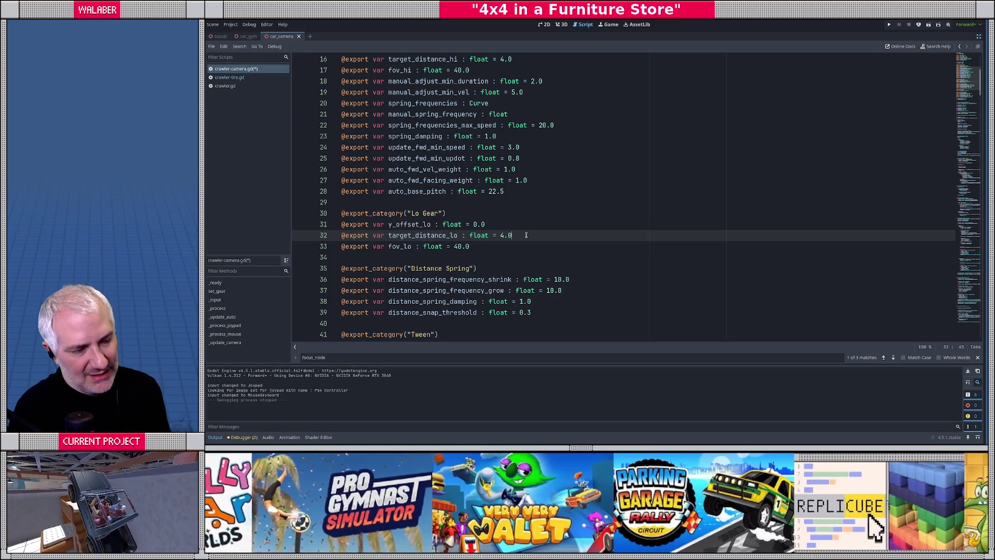
pyautogui.scroll(-8, 423, 270)
pyautogui.scroll(-4, 422, 269)
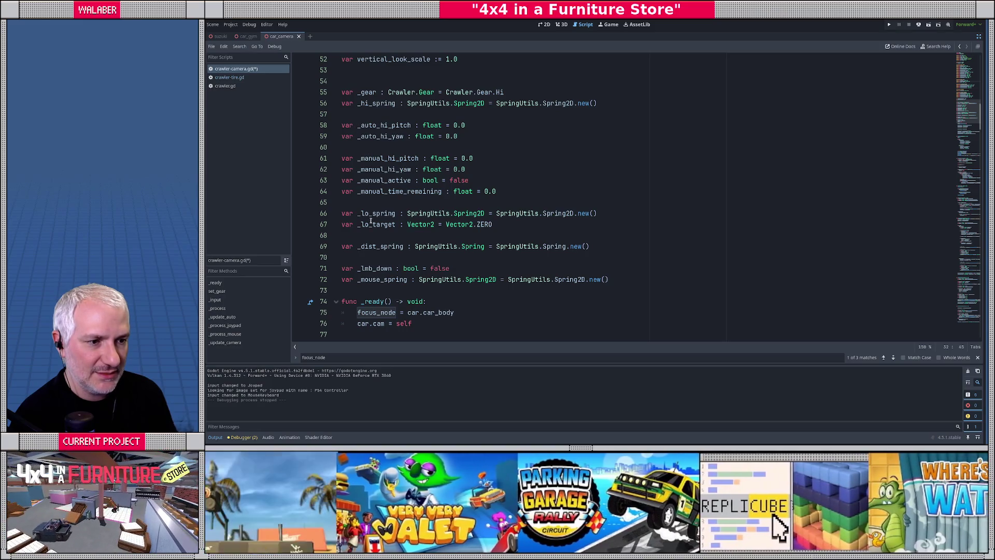
pyautogui.scroll(-6, 399, 226)
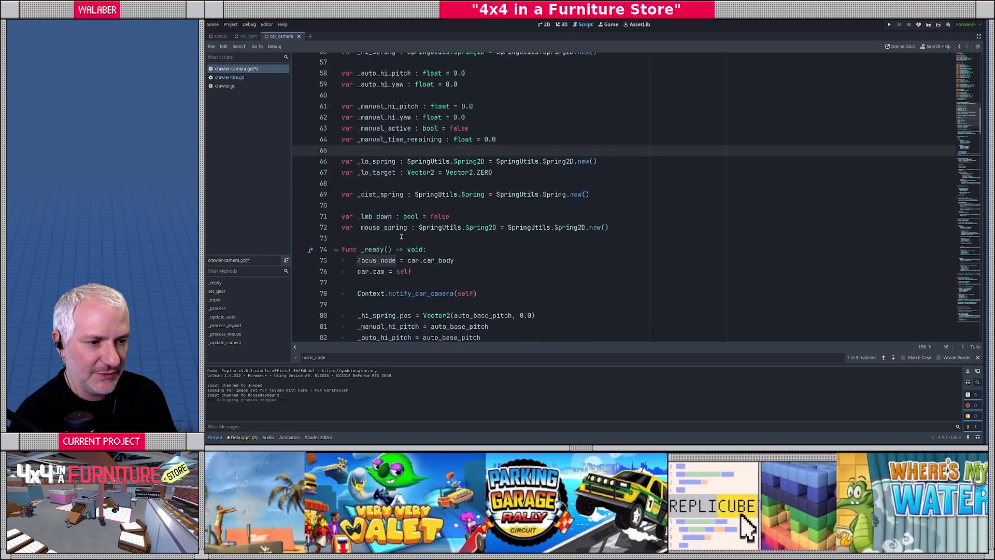
pyautogui.scroll(-15, 401, 236)
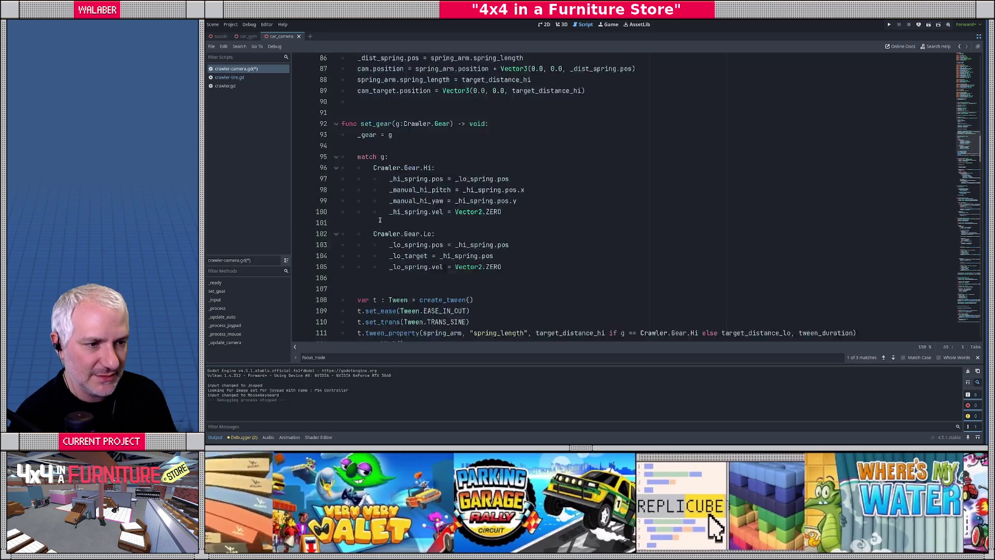
pyautogui.scroll(-2, 364, 219)
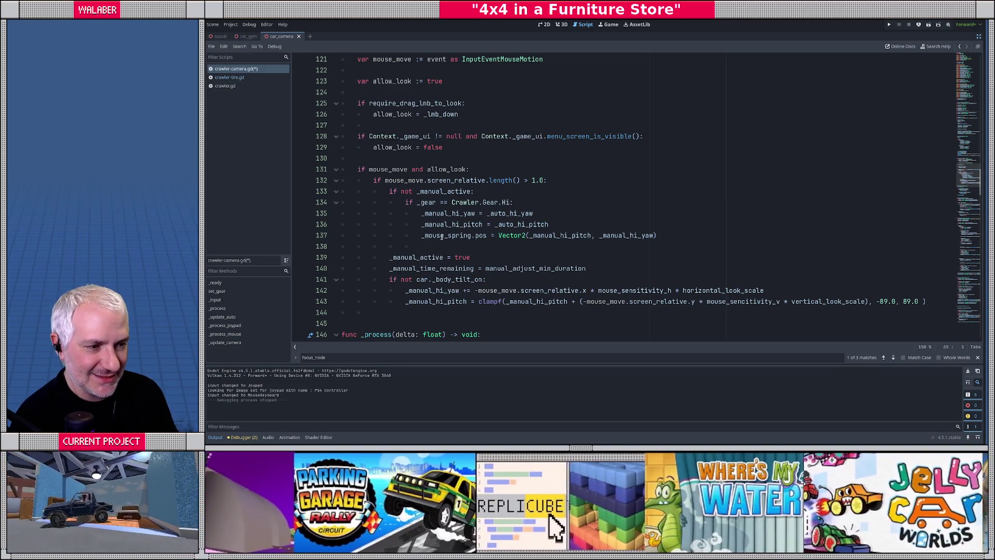
pyautogui.scroll(-7, 444, 278)
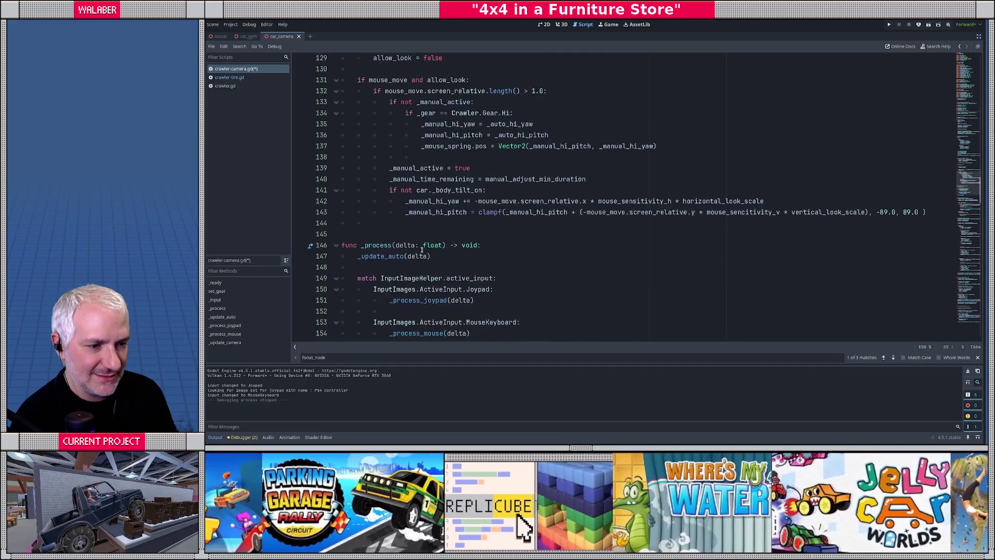
pyautogui.scroll(-10, 403, 234)
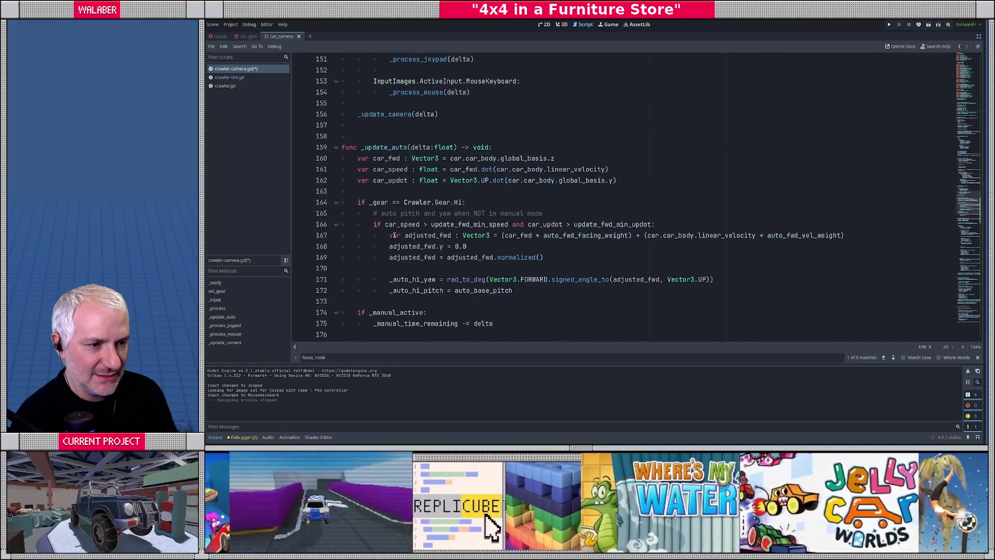
pyautogui.scroll(-9, 381, 232)
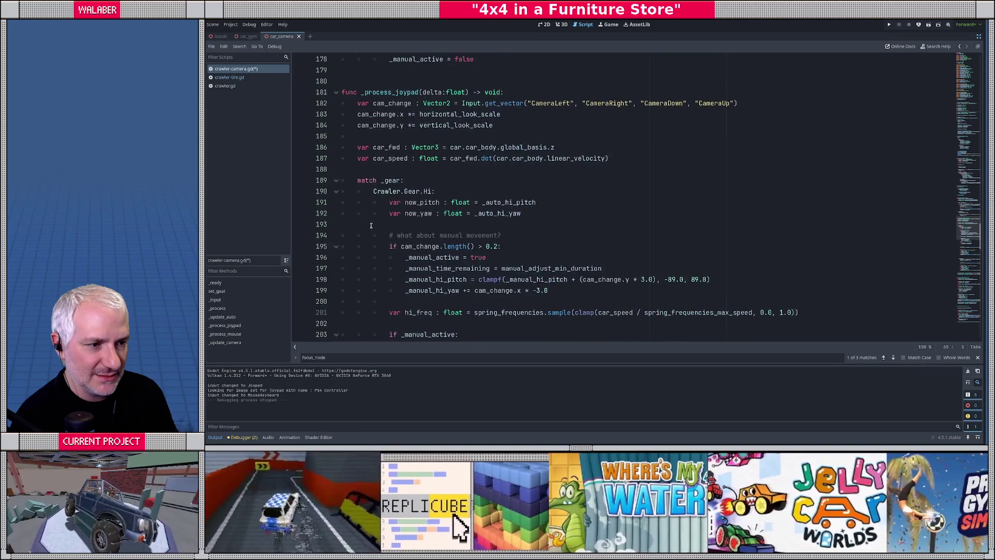
pyautogui.scroll(-6, 371, 225)
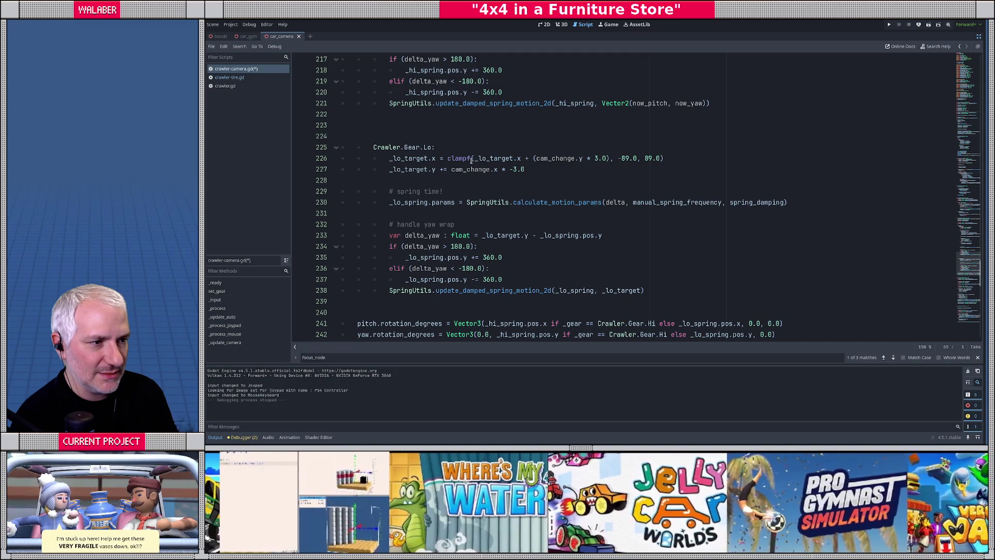
pyautogui.moveTo(413, 158); pyautogui.dragTo(673, 158)
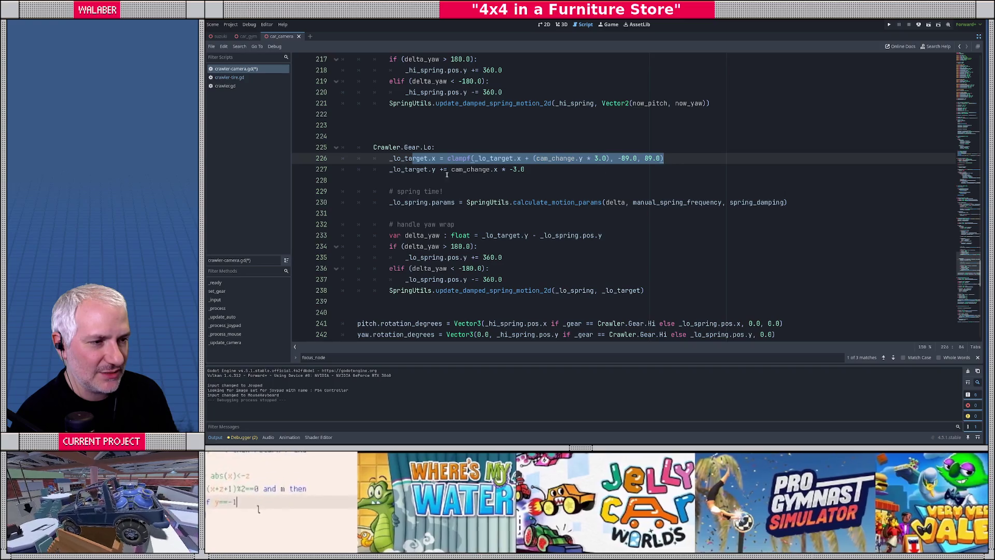
pyautogui.click(447, 170)
pyautogui.hotkey('shift', 'End')
pyautogui.doubleClick(410, 169)
pyautogui.click(431, 169)
pyautogui.moveTo(470, 202)
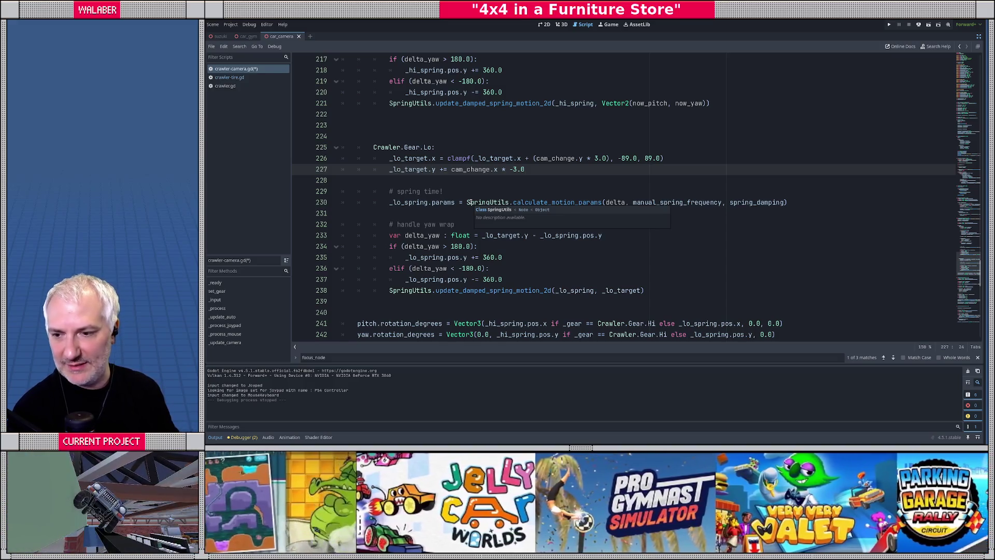
pyautogui.click(444, 191)
pyautogui.click(435, 181)
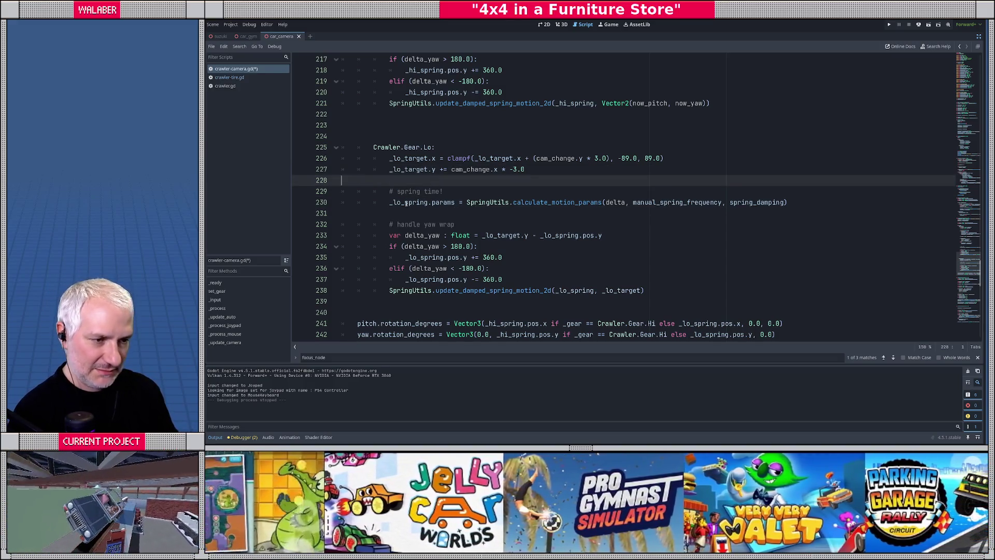
pyautogui.scroll(-1, 415, 203)
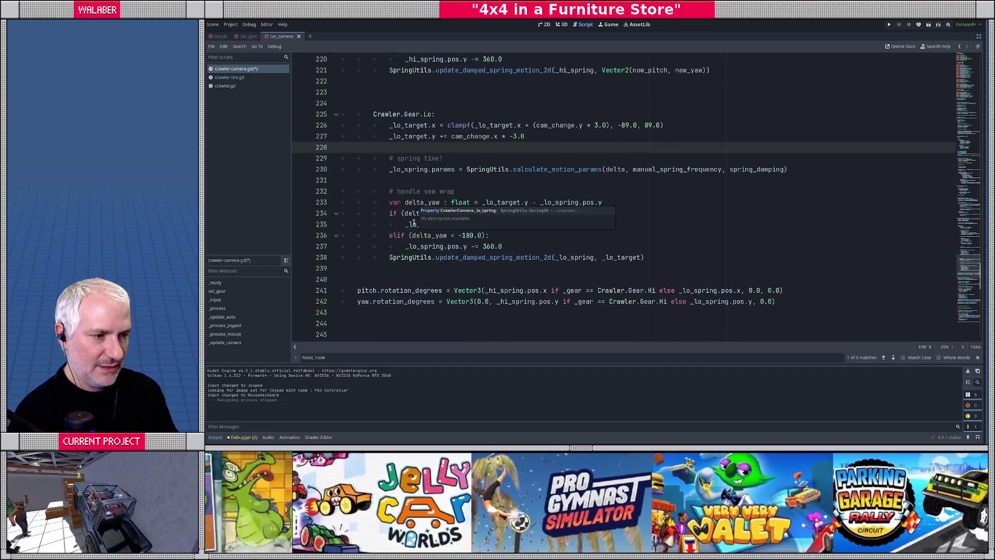
pyautogui.scroll(20, 406, 237)
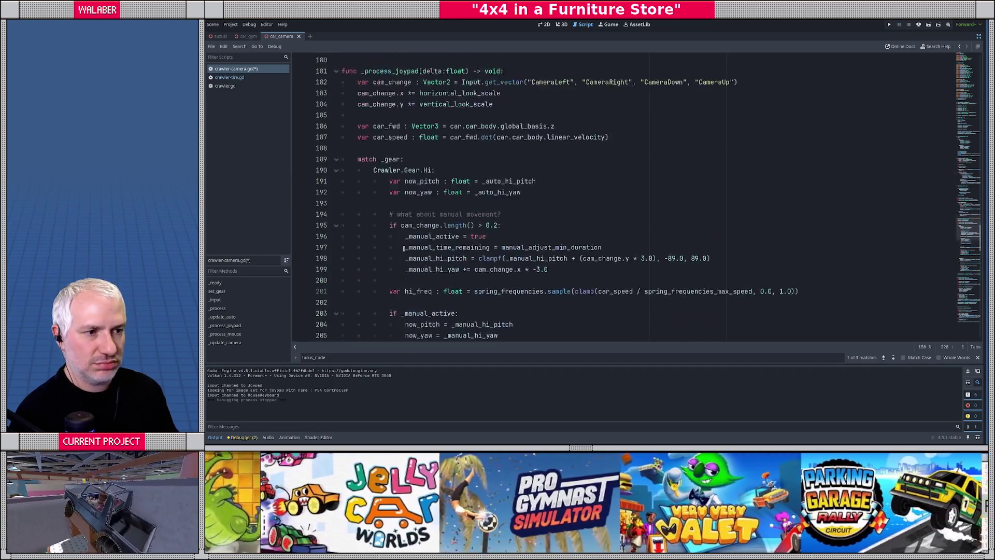
pyautogui.scroll(20, 404, 248)
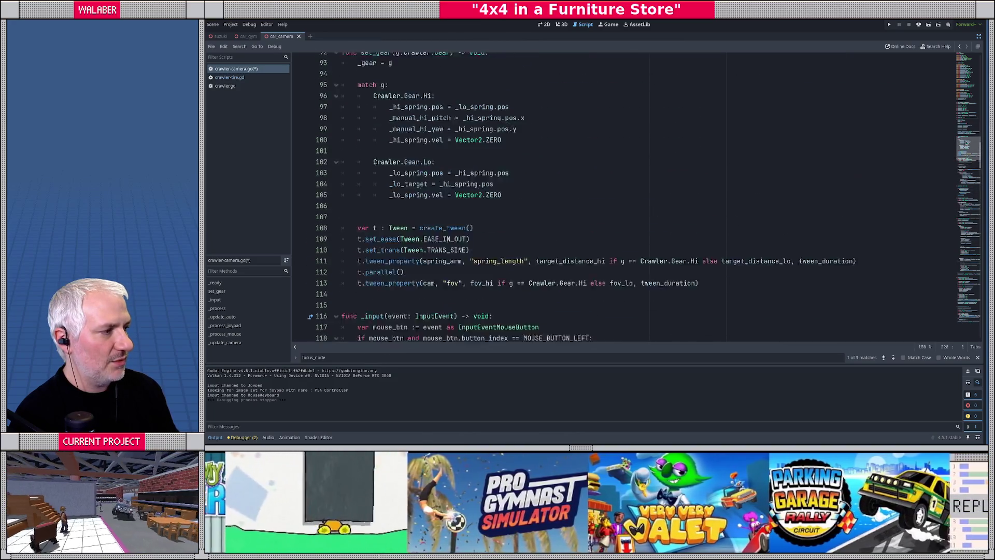
pyautogui.scroll(1, 566, 138)
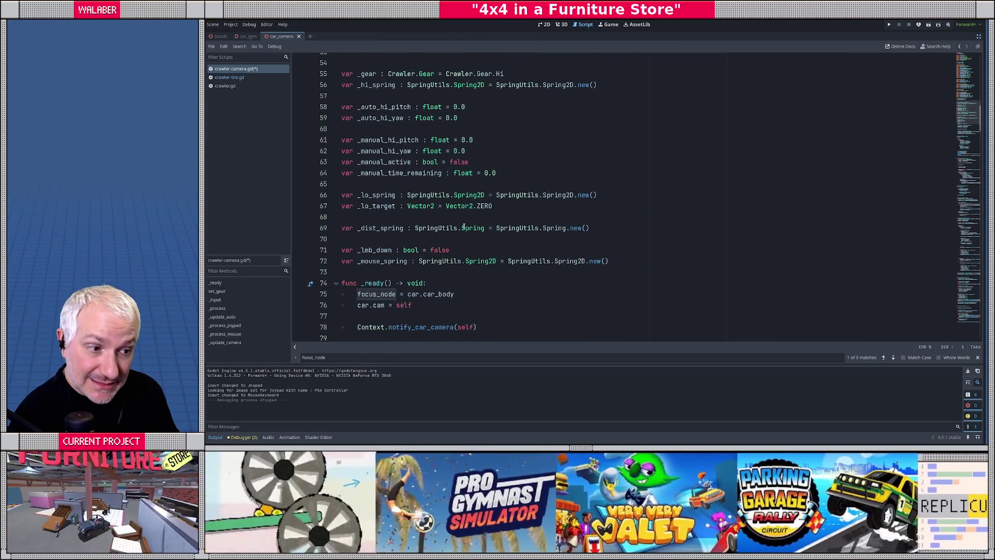
pyautogui.scroll(7, 464, 226)
pyautogui.scroll(3, 473, 172)
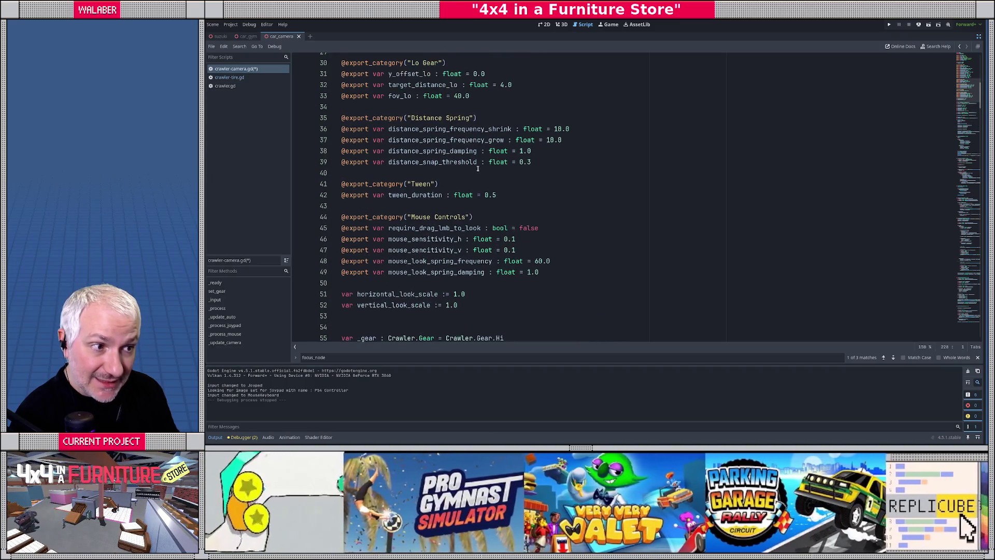
pyautogui.click(496, 164)
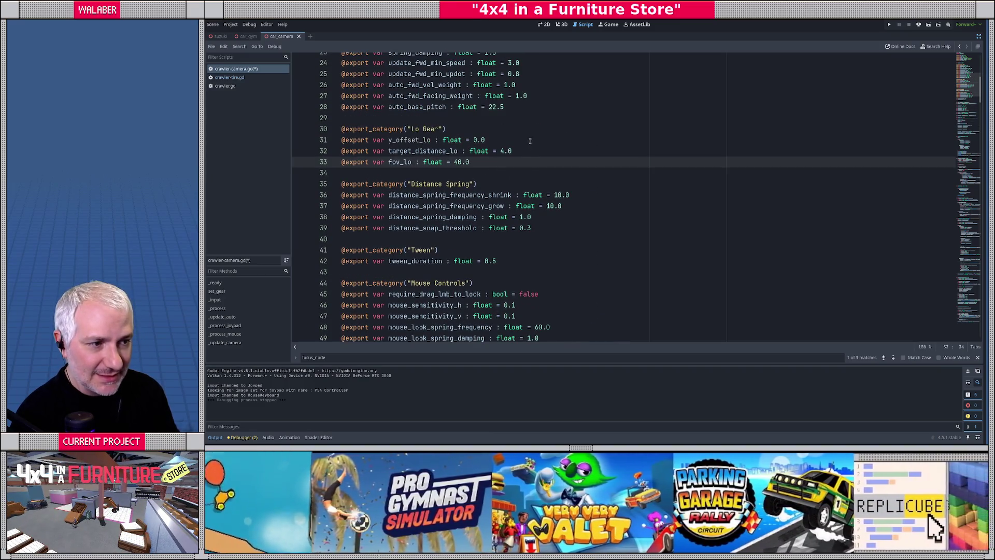
pyautogui.click(530, 141)
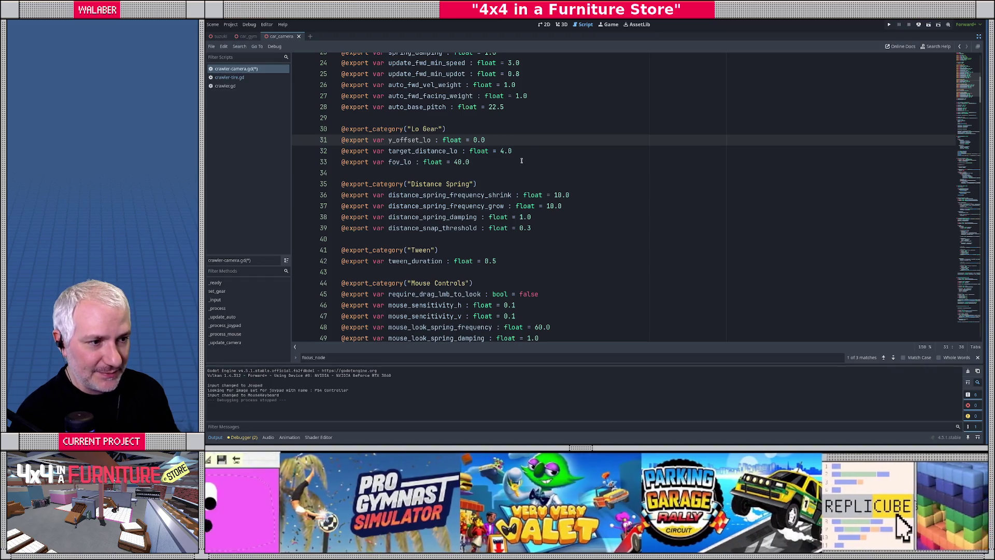
pyautogui.click(531, 151)
pyautogui.press('Return')
pyautogui.write('@')
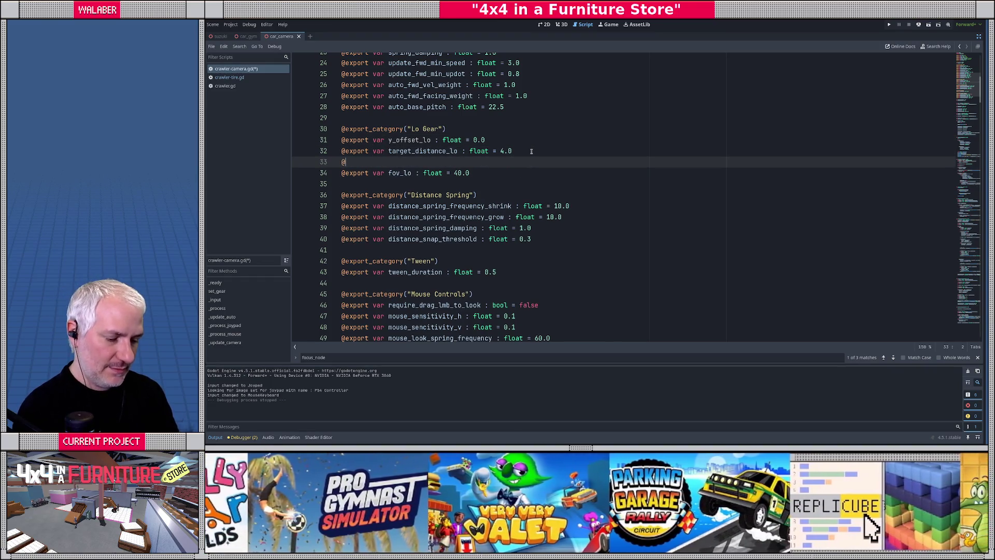
pyautogui.write('export var target_d')
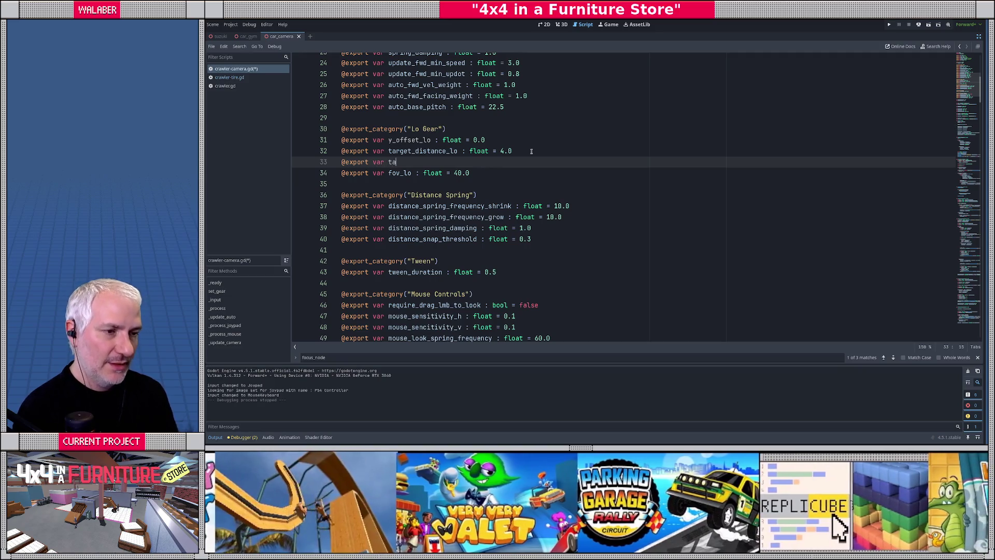
pyautogui.write('istance_factor')
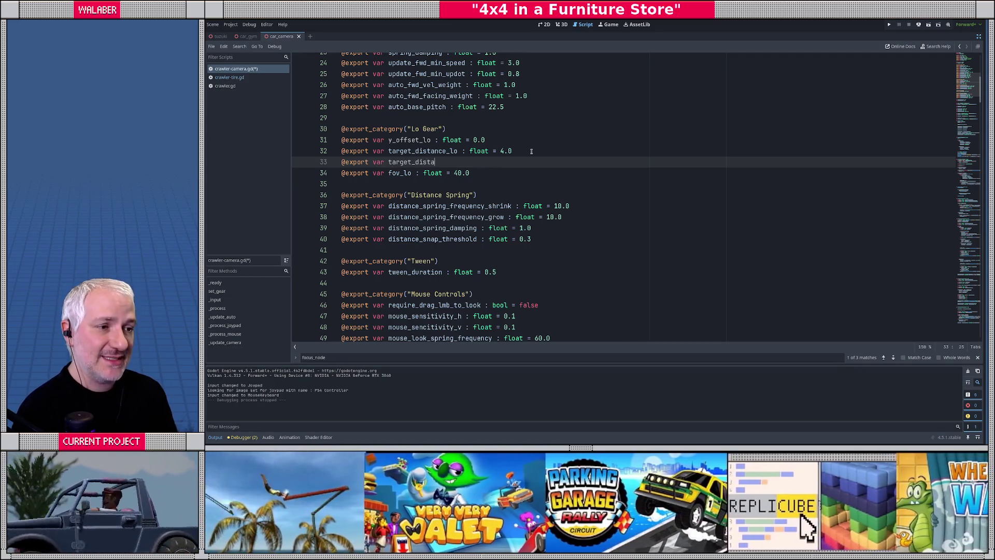
pyautogui.write('_')
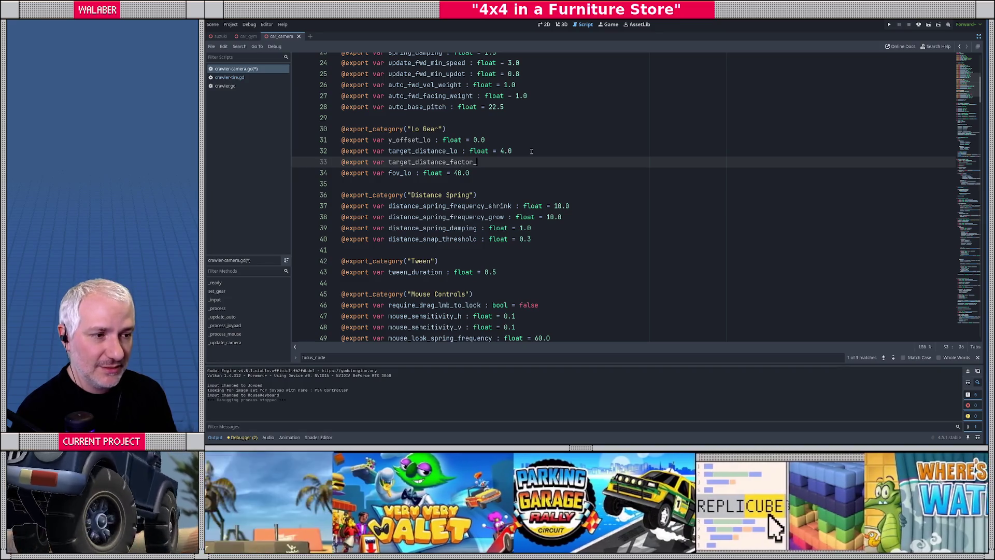
pyautogui.write('lo : Curve')
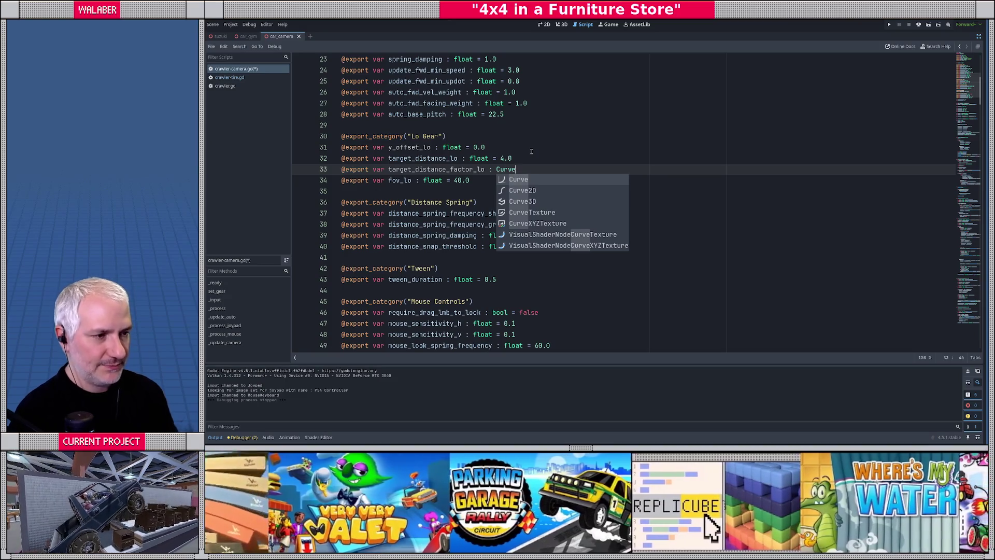
pyautogui.click(531, 151)
pyautogui.hotkey('ctrl', 's')
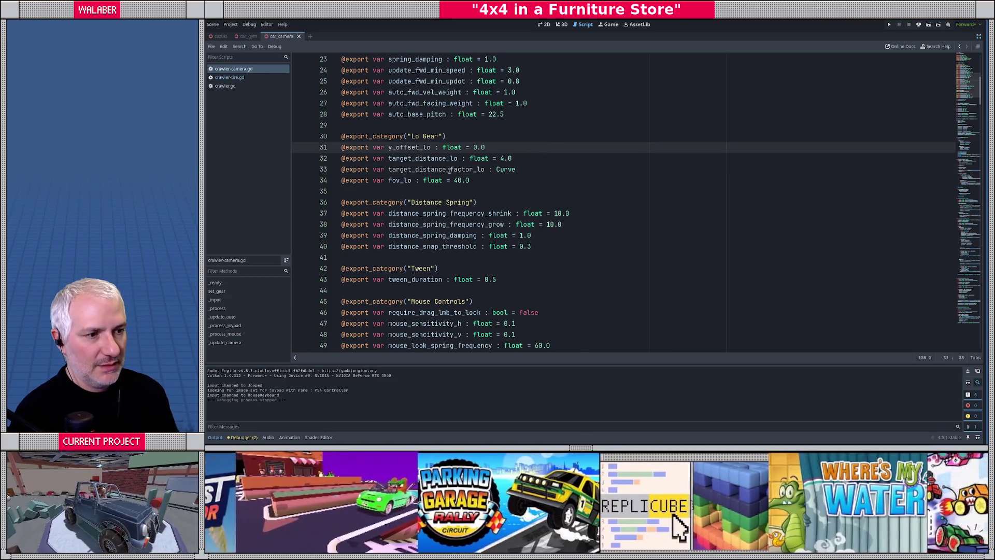
# - Append _from_yaw to make it target_distance_factor_from_yaw_lo, then save the script
pyautogui.press('Down')
pyautogui.press('Down')
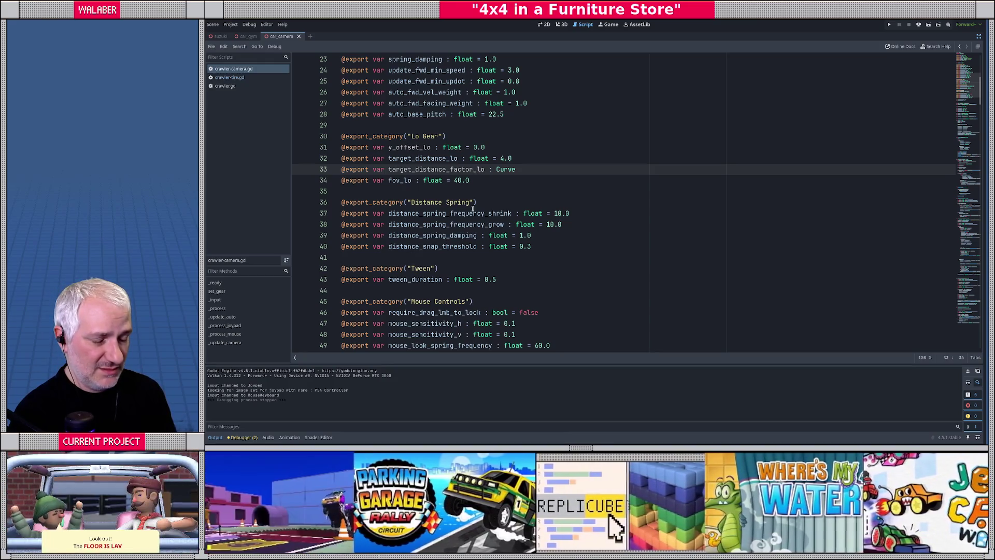
pyautogui.write('_from_yaw')
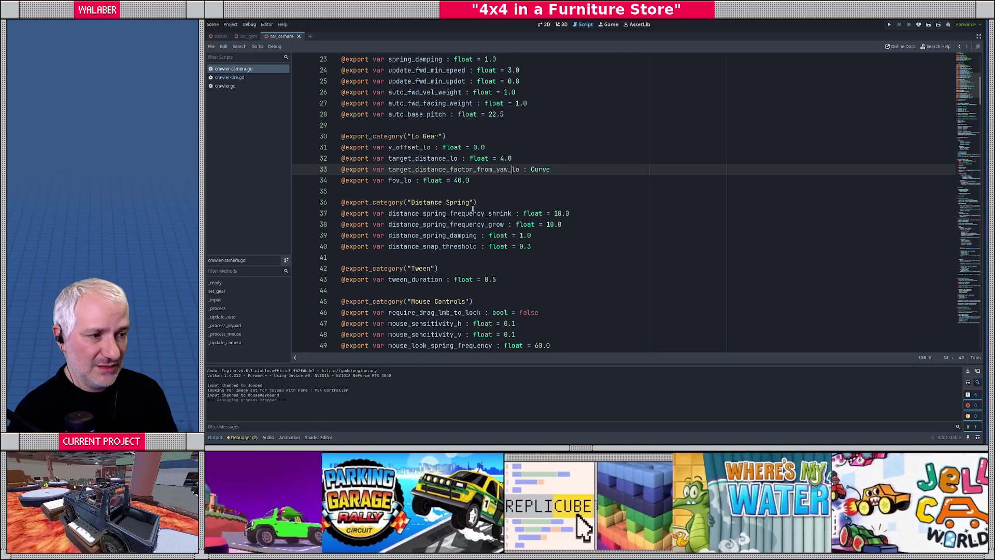
pyautogui.doubleClick(445, 170)
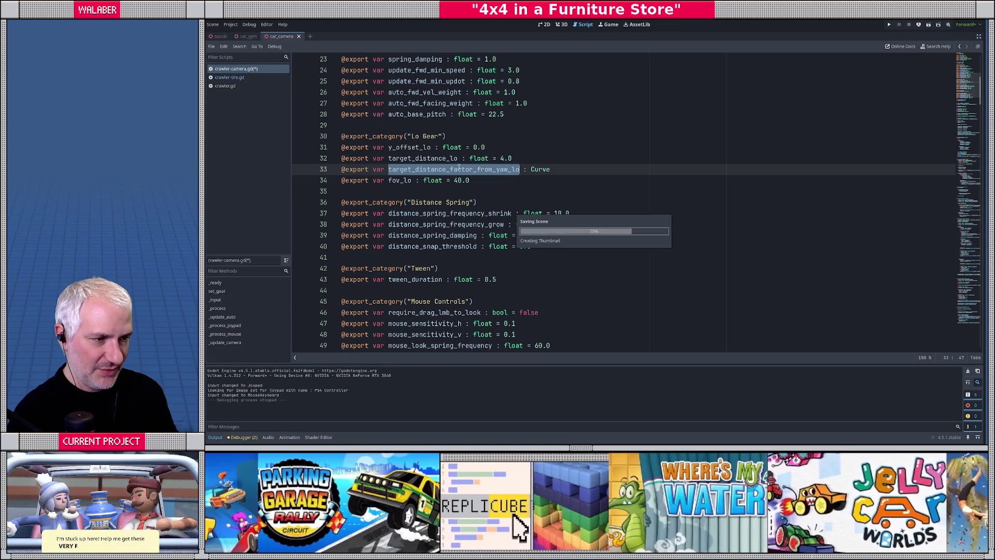
pyautogui.hotkey('ctrl', 's')
pyautogui.click(435, 180)
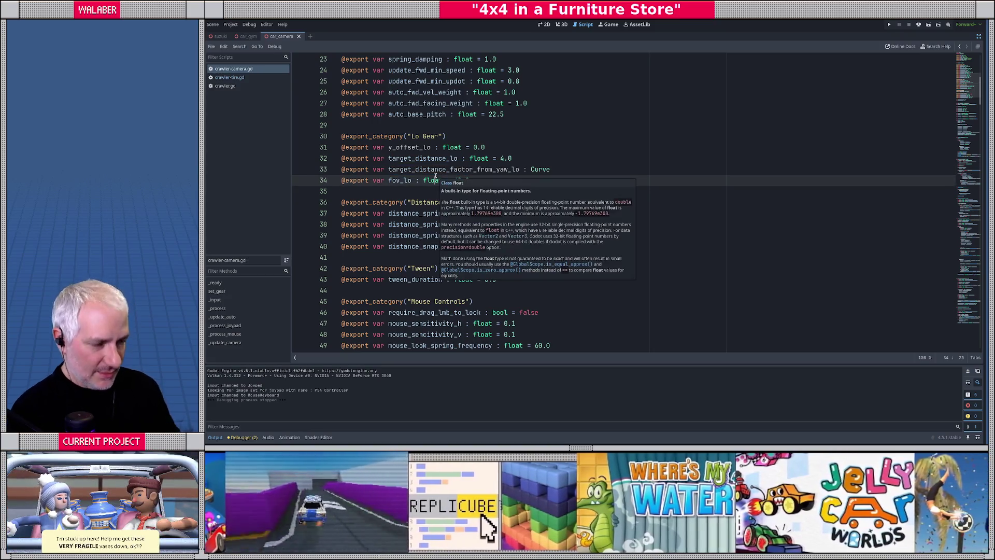
pyautogui.scroll(-9, 421, 203)
pyautogui.scroll(-6, 420, 204)
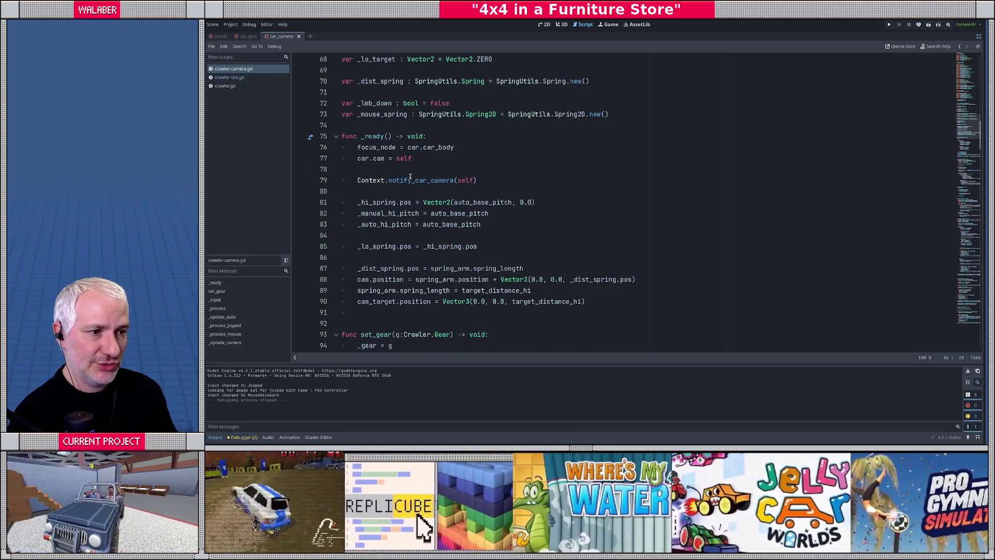
pyautogui.scroll(-5, 410, 178)
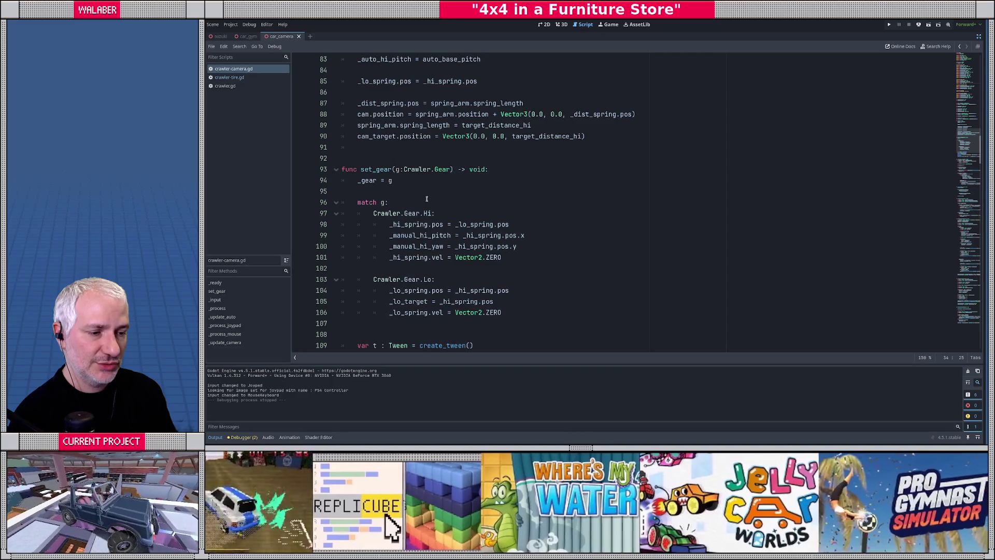
pyautogui.scroll(-4, 426, 199)
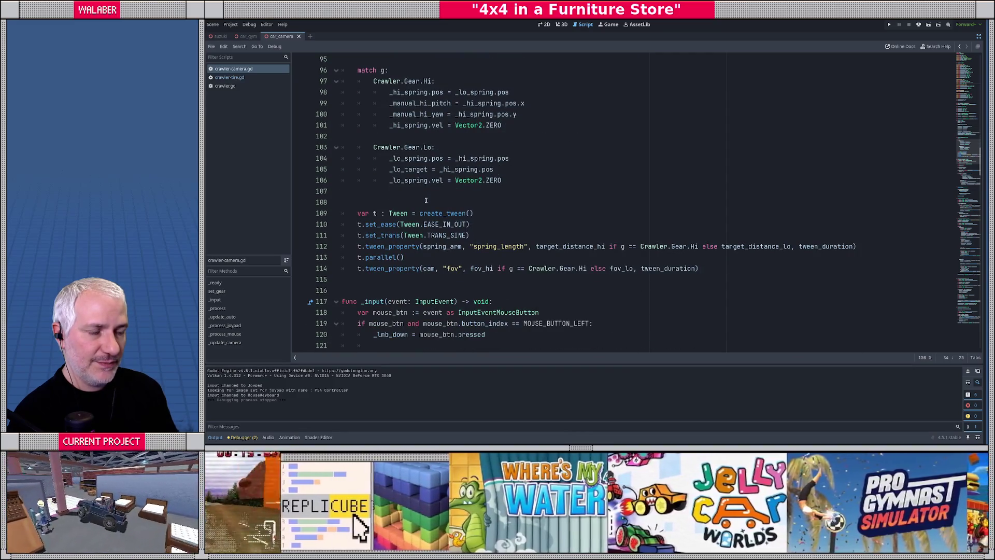
pyautogui.moveTo(426, 202)
pyautogui.mouseDown()
pyautogui.moveTo(482, 215)
pyautogui.moveTo(500, 276)
pyautogui.mouseUp()
pyautogui.click(493, 268)
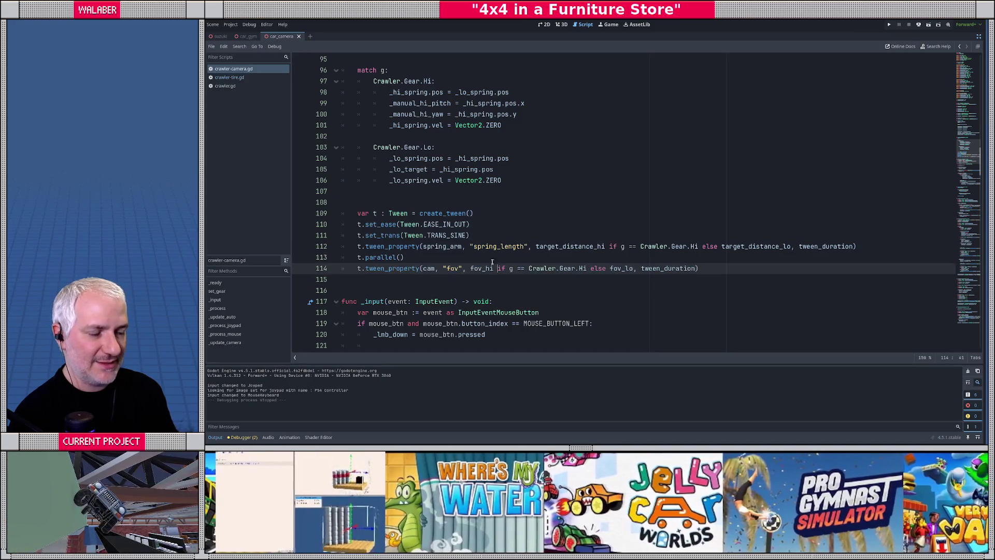
pyautogui.click(489, 255)
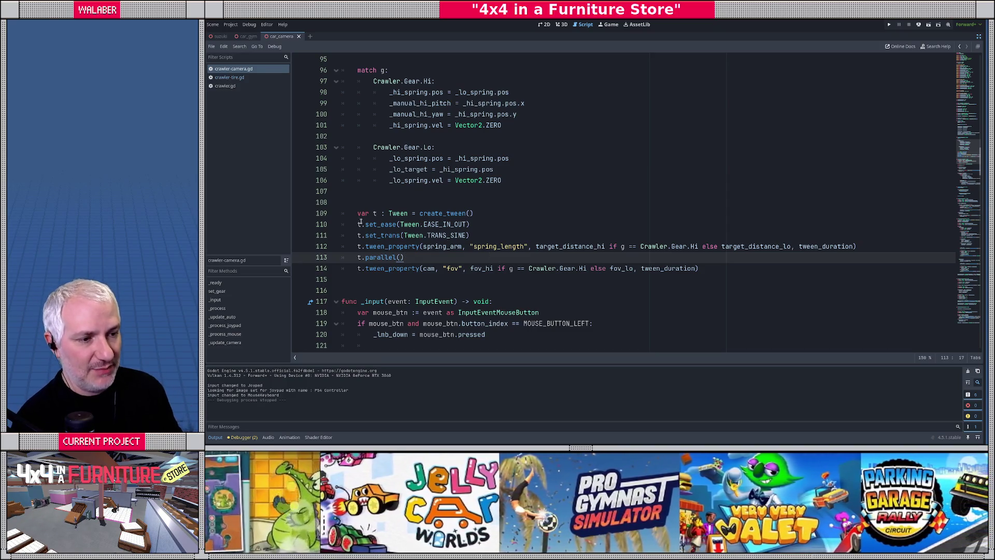
pyautogui.moveTo(356, 216)
pyautogui.mouseDown()
pyautogui.moveTo(404, 259)
pyautogui.moveTo(409, 279)
pyautogui.mouseUp()
pyautogui.click(409, 278)
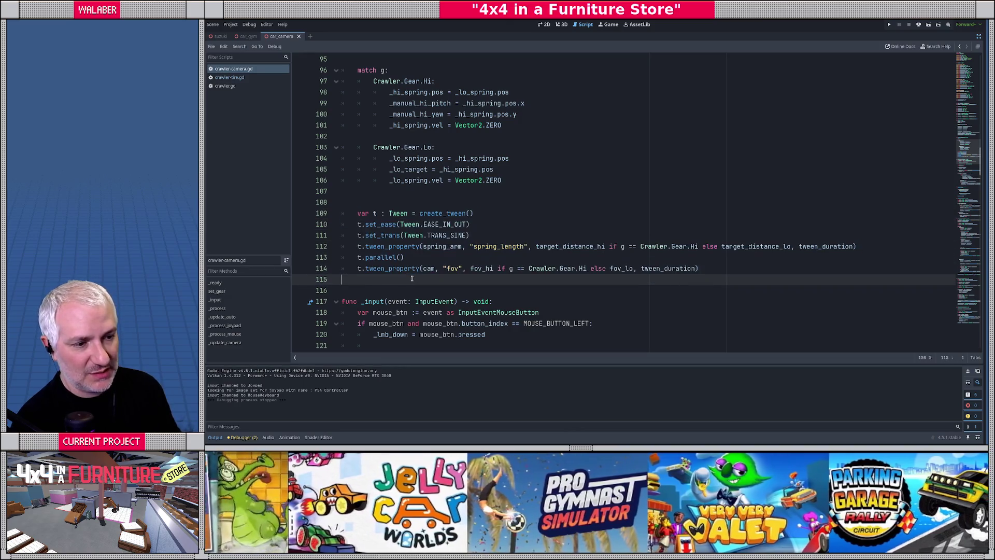
pyautogui.moveTo(364, 213); pyautogui.dragTo(402, 288)
pyautogui.click(416, 276)
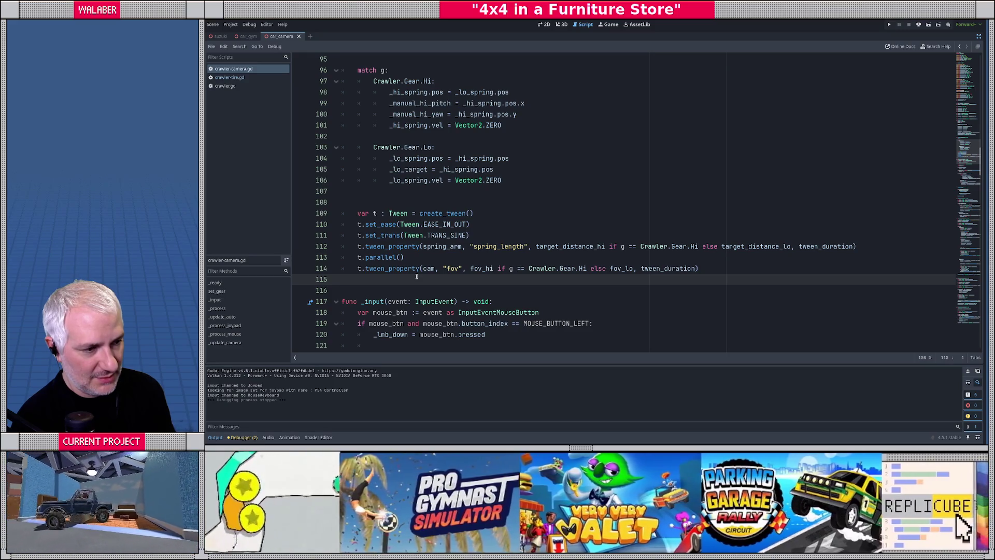
pyautogui.moveTo(424, 246); pyautogui.dragTo(726, 247)
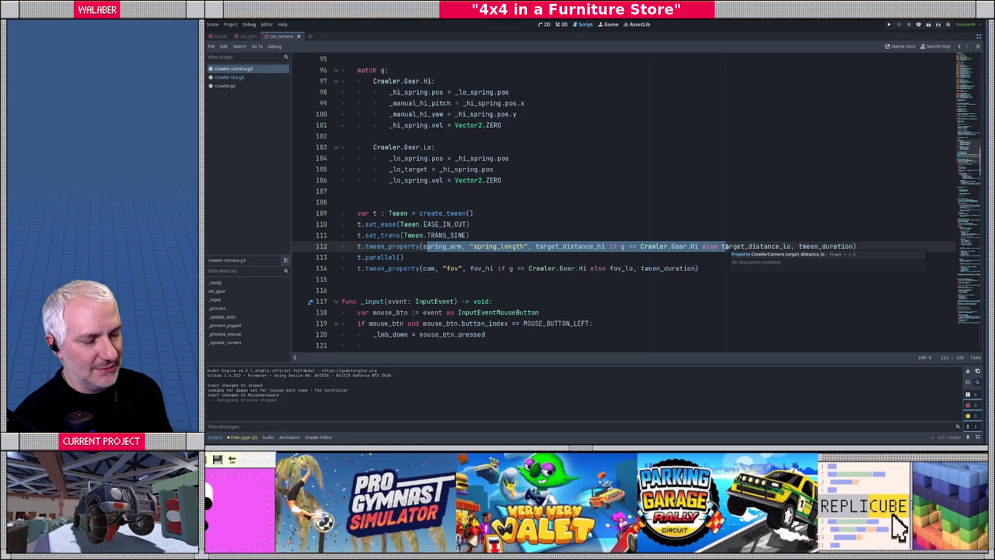
pyautogui.scroll(-5, 718, 288)
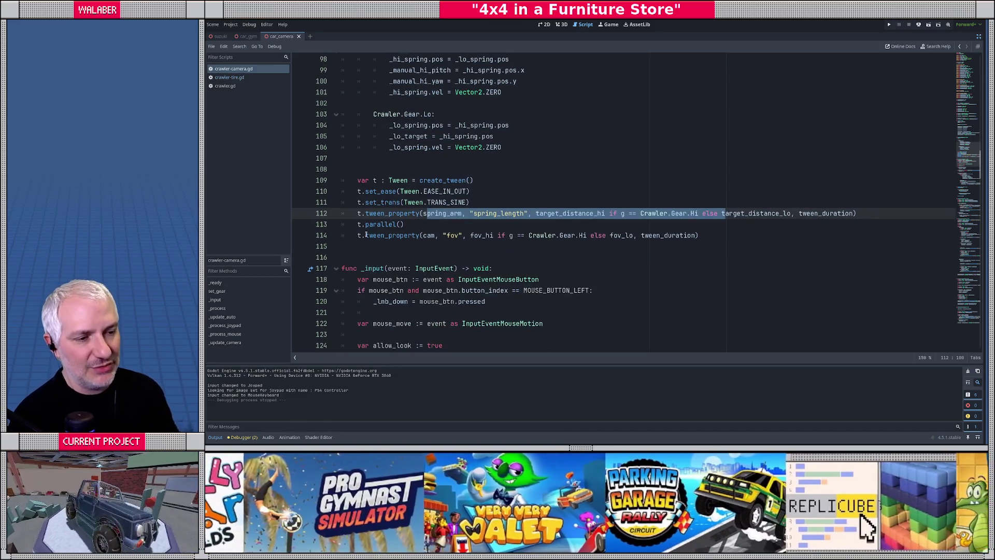
pyautogui.press('Down')
pyautogui.press('Down')
pyautogui.press('Down')
pyautogui.scroll(3, 366, 226)
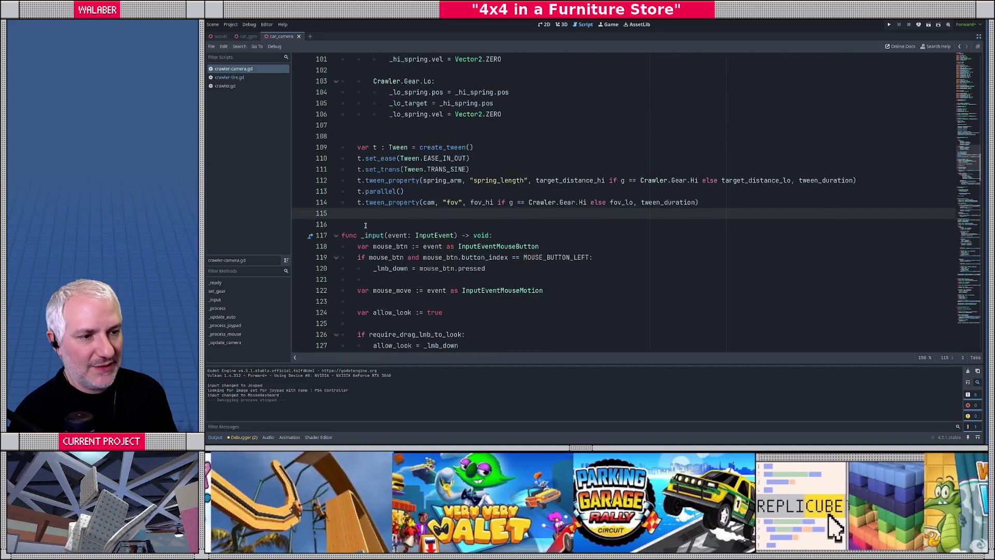
pyautogui.press('Return')
pyautogui.press('Return')
# - Declare func _get_target_distance_lo() -> float starting with var d := target_distance_lo
pyautogui.write('func _get')
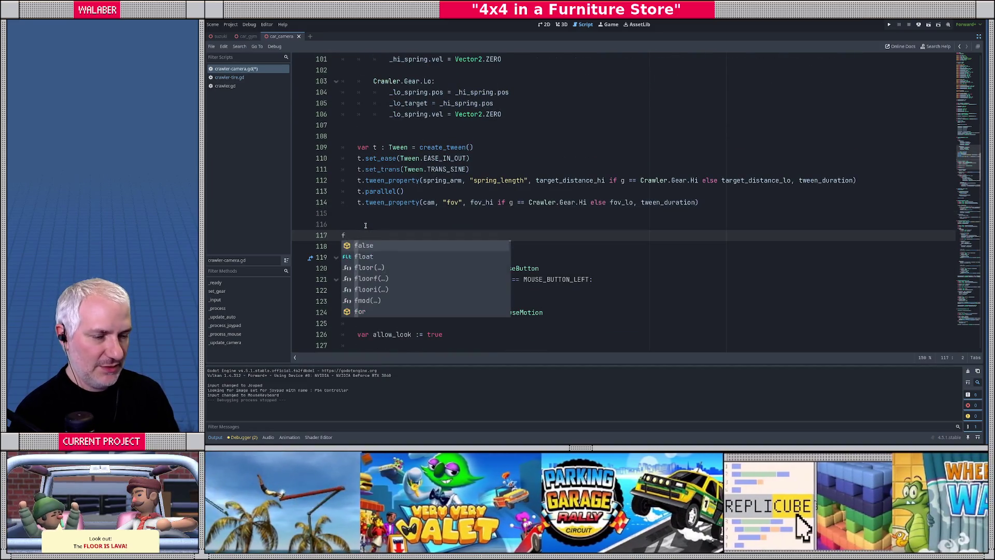
pyautogui.write('_')
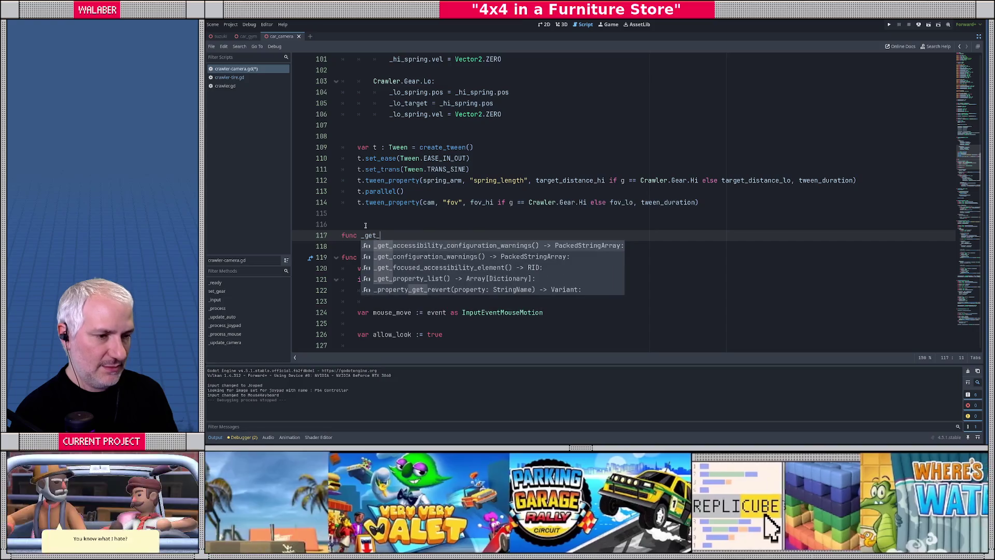
pyautogui.write('target_distan')
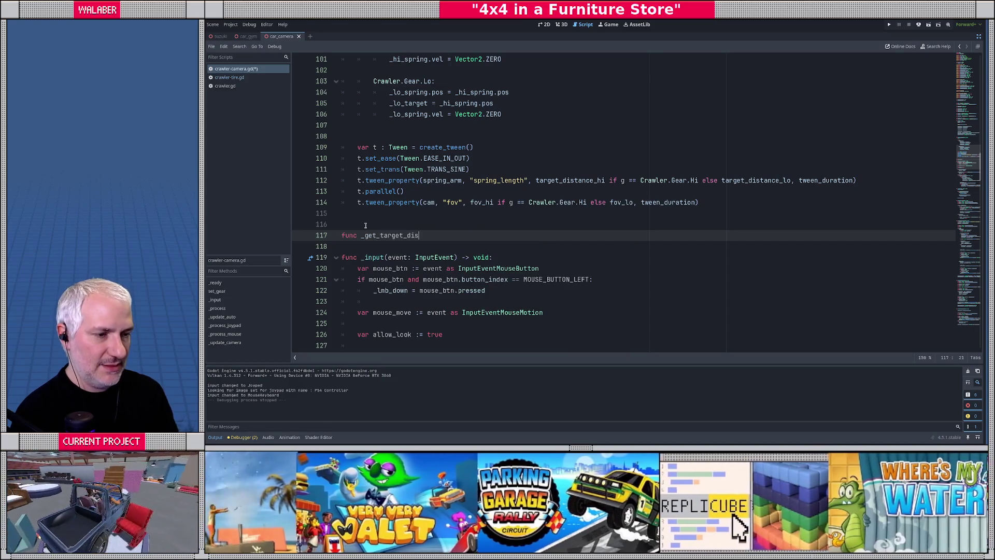
pyautogui.write('ce_lo() ')
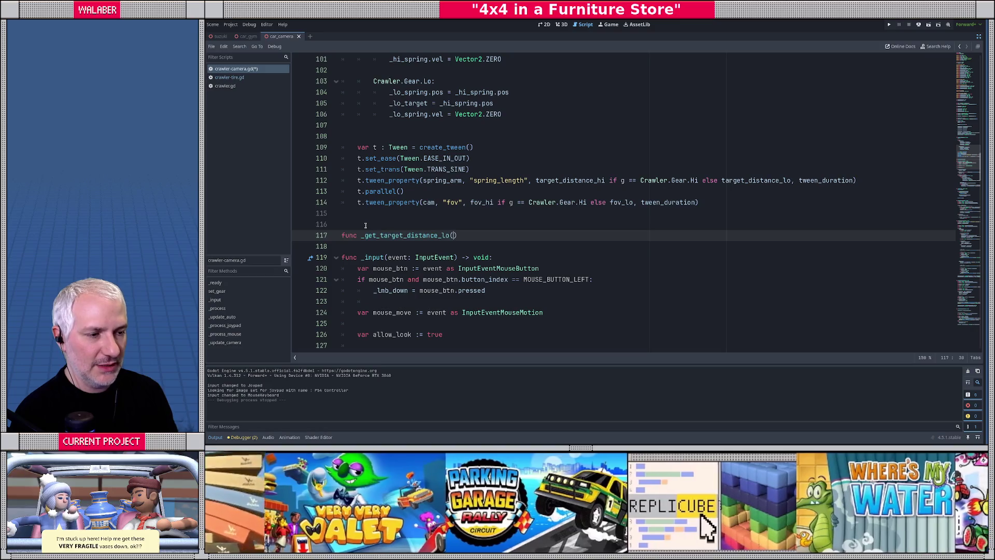
pyautogui.write('-> float:')
pyautogui.press('Return')
pyautogui.write('var d := target_')
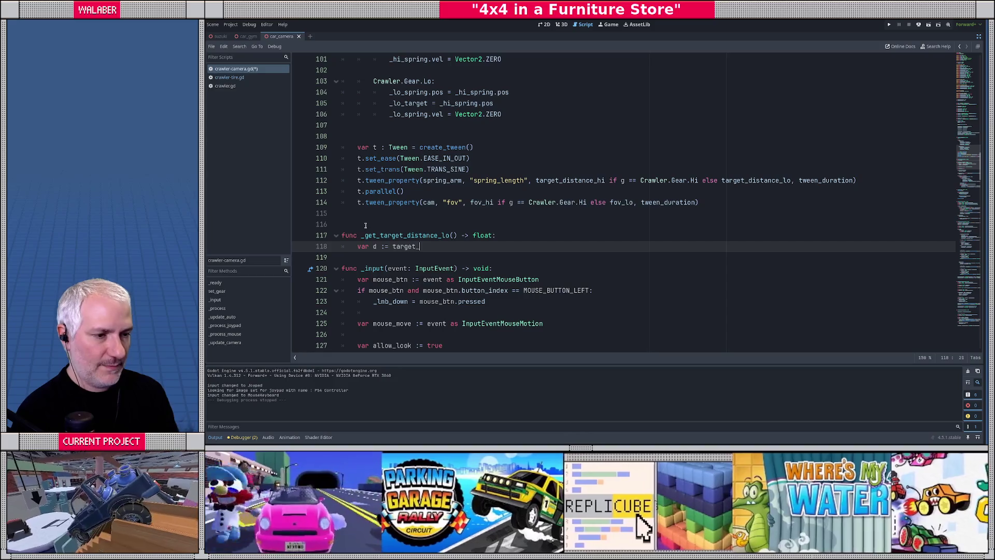
pyautogui.press('Down')
pyautogui.press('Return')
pyautogui.press('Return')
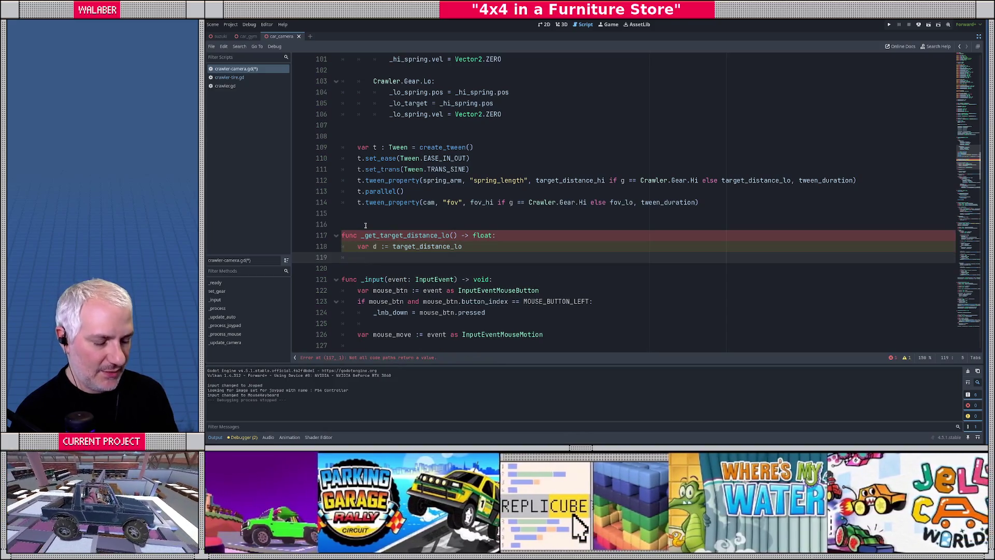
# - Set factor to target_distance_factor_from_yaw_lo.sample(_lo_target.y) and return d * factor
pyautogui.write('var factor := ')
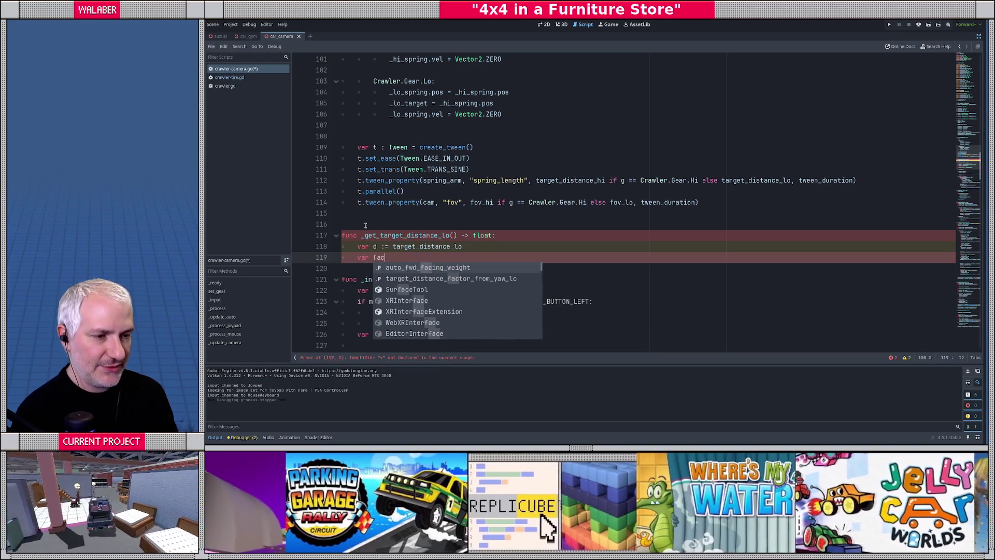
pyautogui.write('factor')
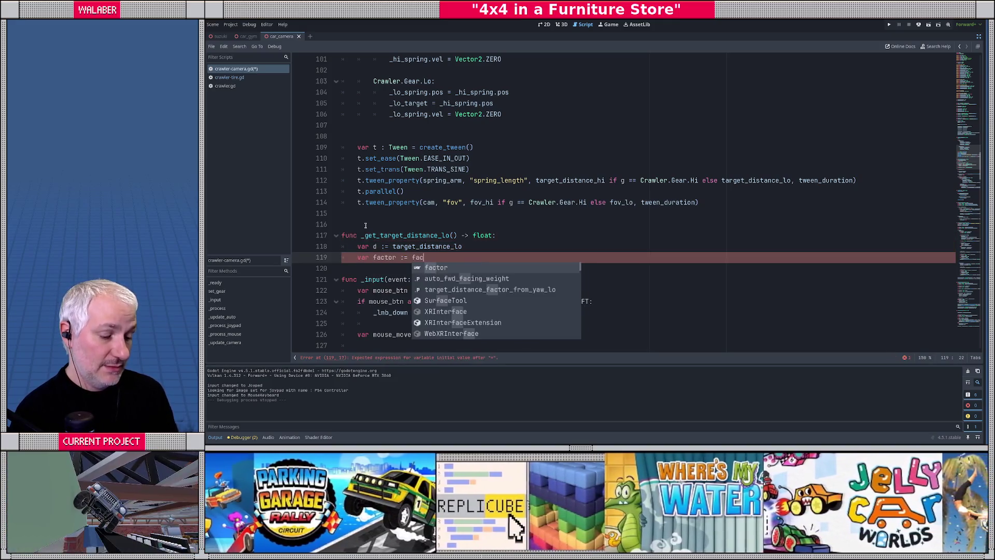
pyautogui.press('Down')
pyautogui.press('Return')
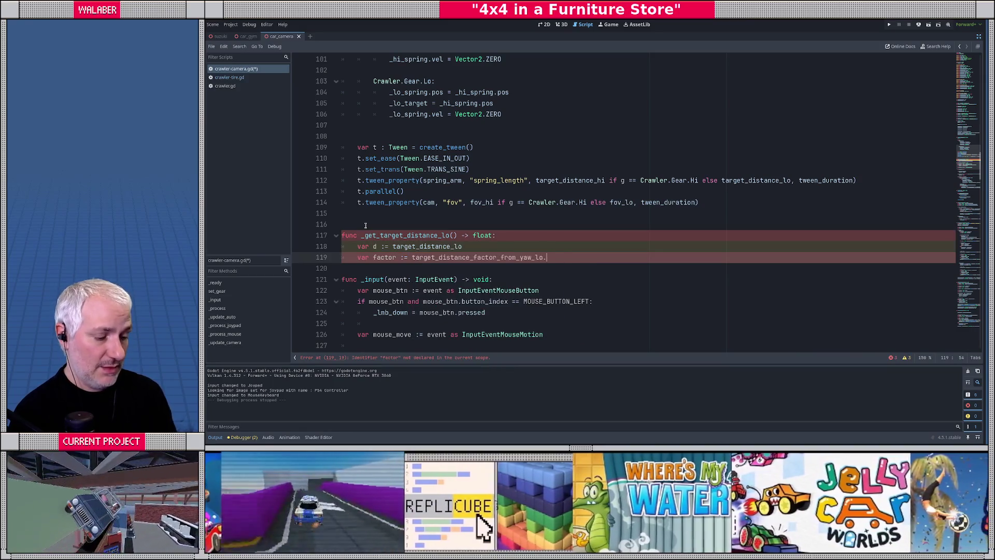
pyautogui.write('.sample(')
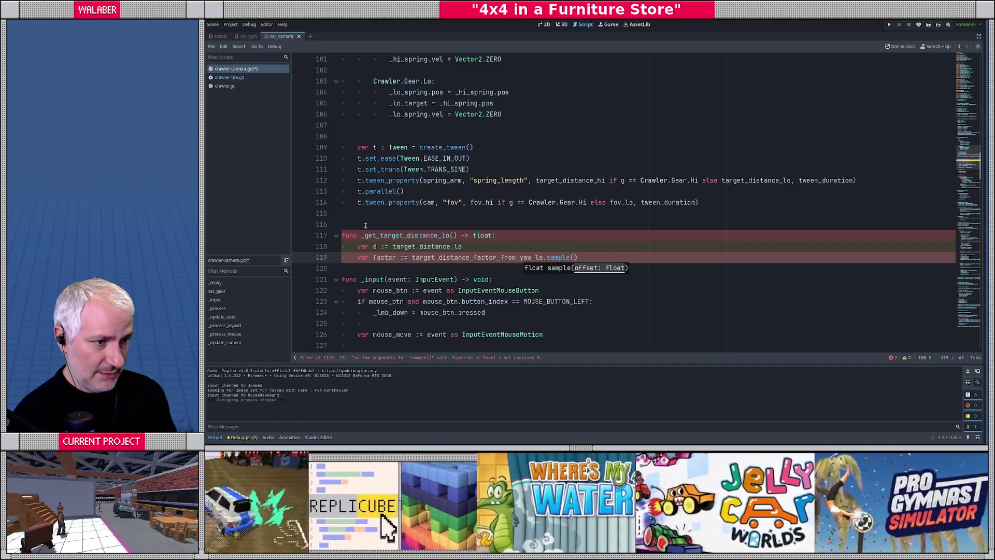
pyautogui.write('_lo_t')
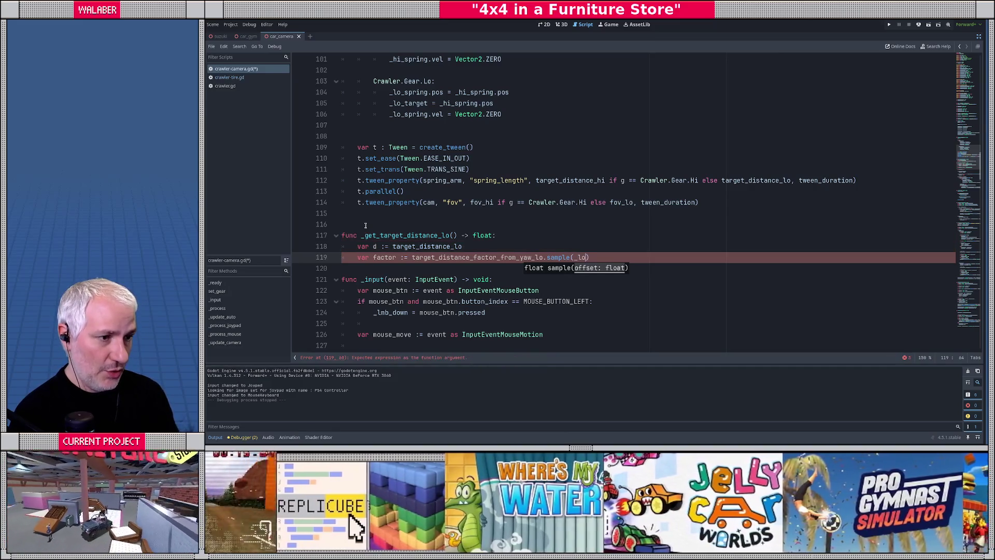
pyautogui.press('Return')
pyautogui.write('.')
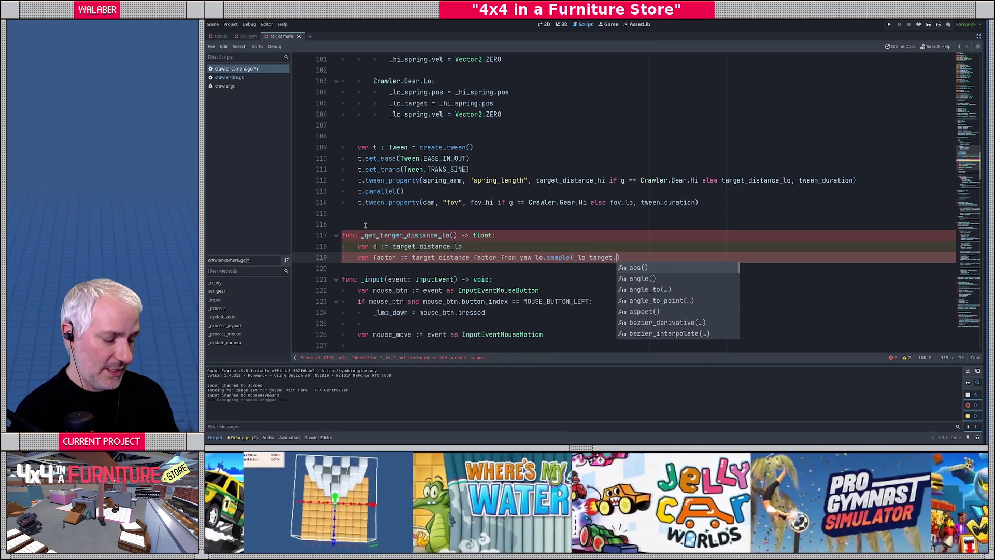
pyautogui.write('y')
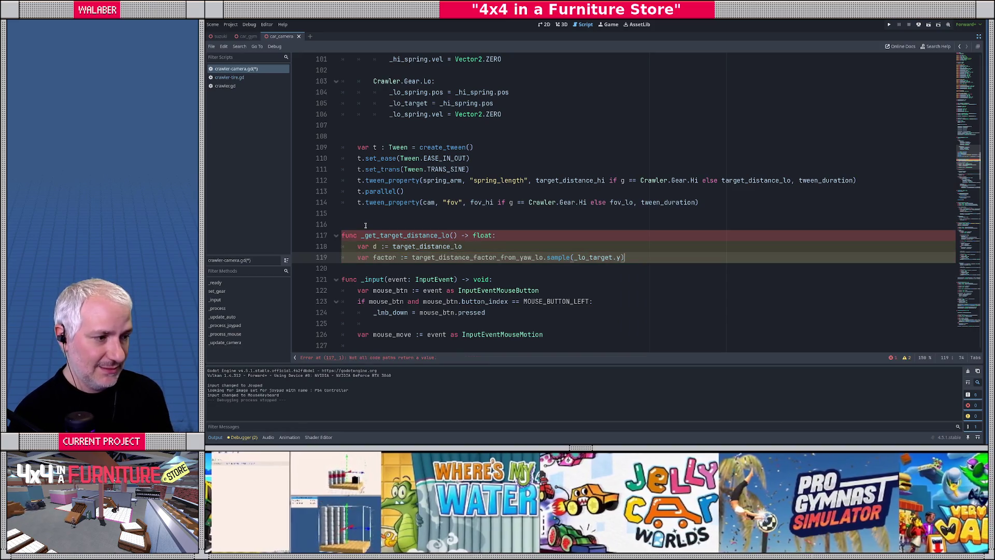
pyautogui.press('Return')
pyautogui.write('eturn d * facto')
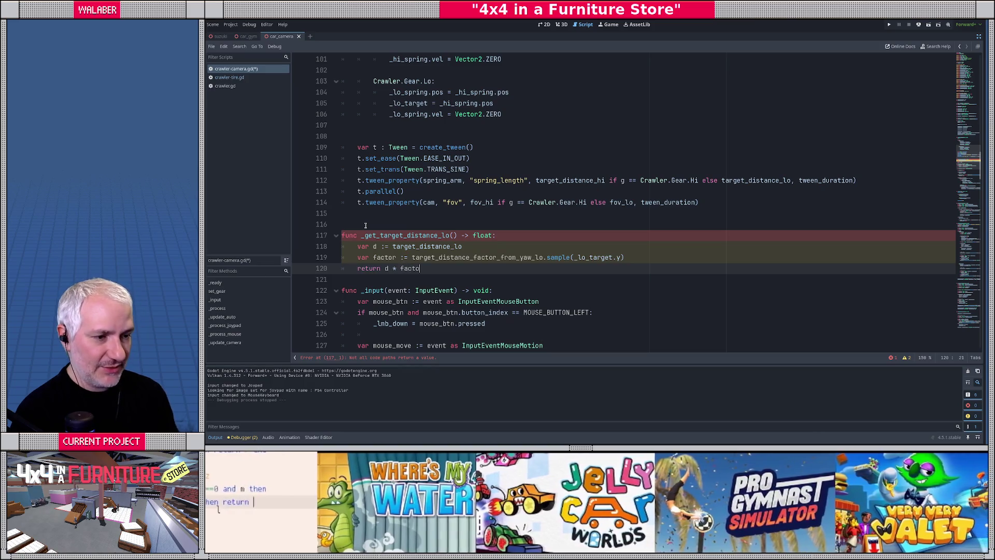
pyautogui.write('r')
pyautogui.click(389, 224)
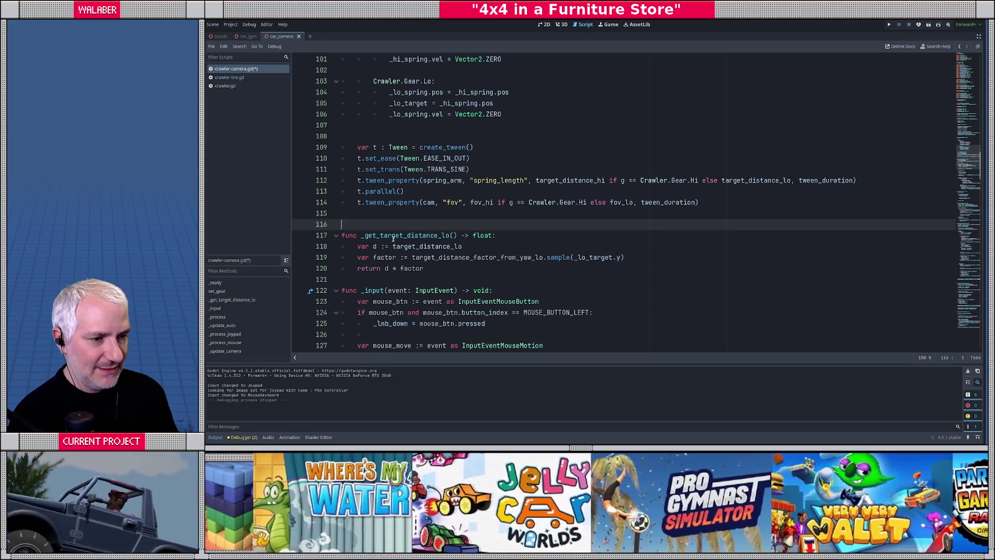
pyautogui.doubleClick(393, 235)
pyautogui.click(386, 217)
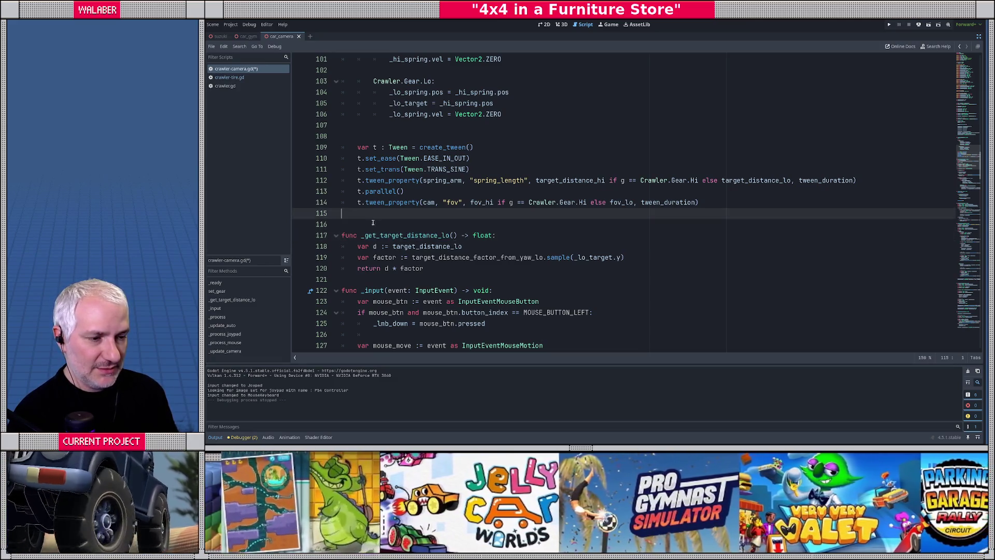
pyautogui.scroll(-5, 358, 239)
pyautogui.scroll(4, 363, 228)
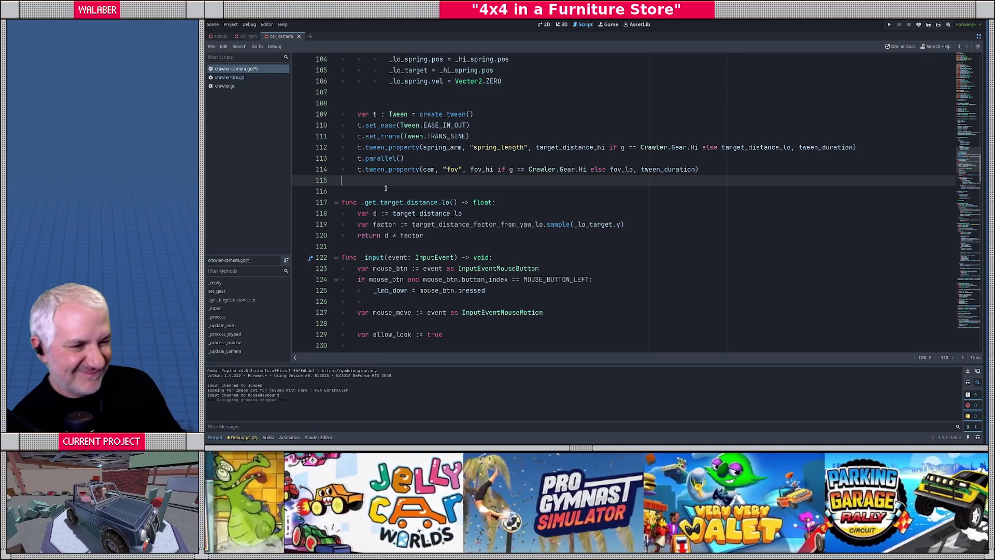
pyautogui.scroll(6, 385, 188)
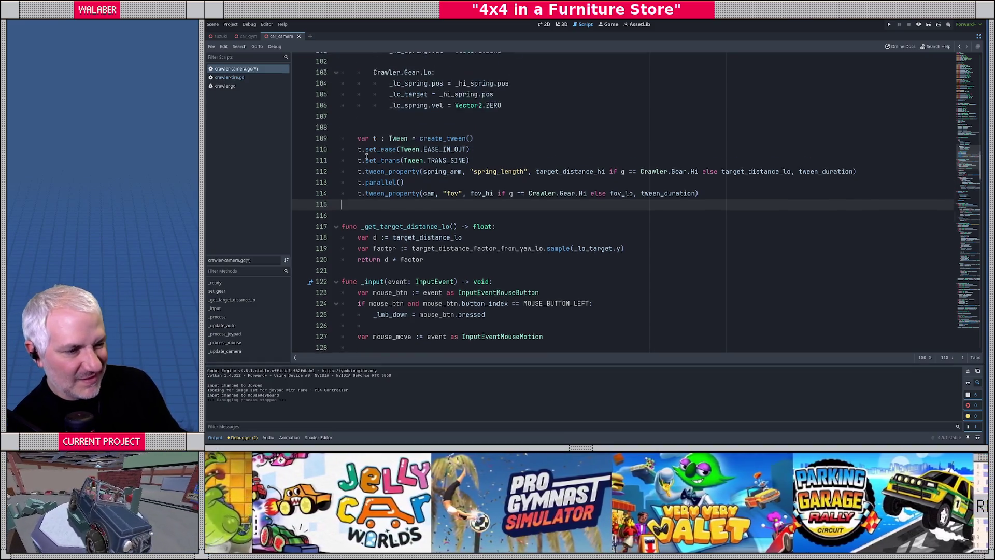
pyautogui.scroll(-3, 373, 254)
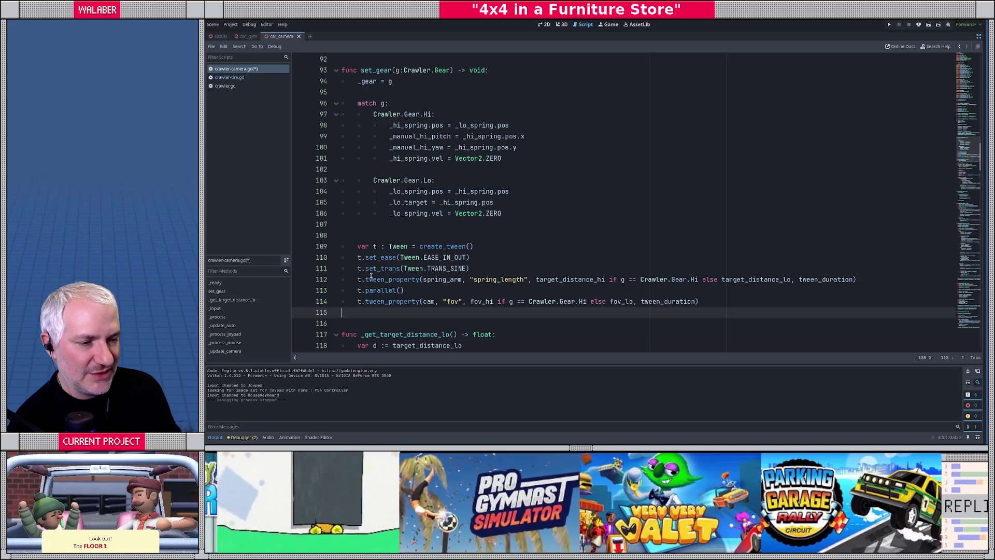
pyautogui.moveTo(492, 300)
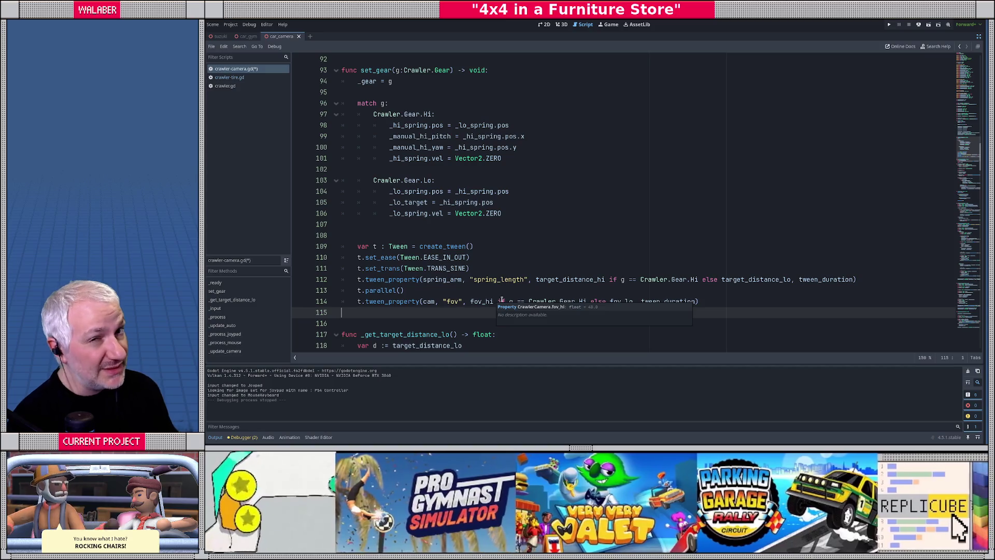
pyautogui.moveTo(356, 247)
pyautogui.mouseDown()
pyautogui.moveTo(405, 291)
pyautogui.moveTo(510, 290)
pyautogui.mouseUp()
pyautogui.click(511, 290)
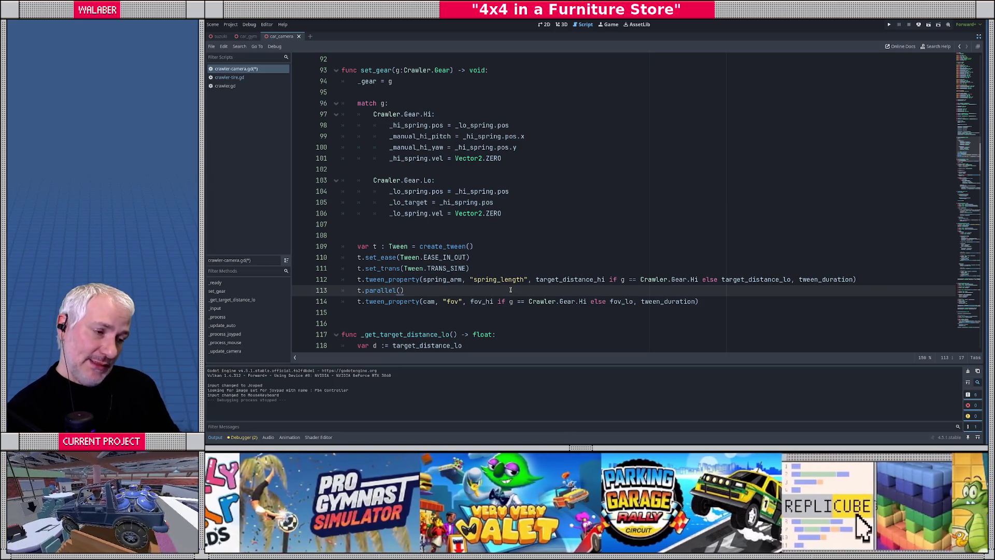
pyautogui.scroll(10, 489, 287)
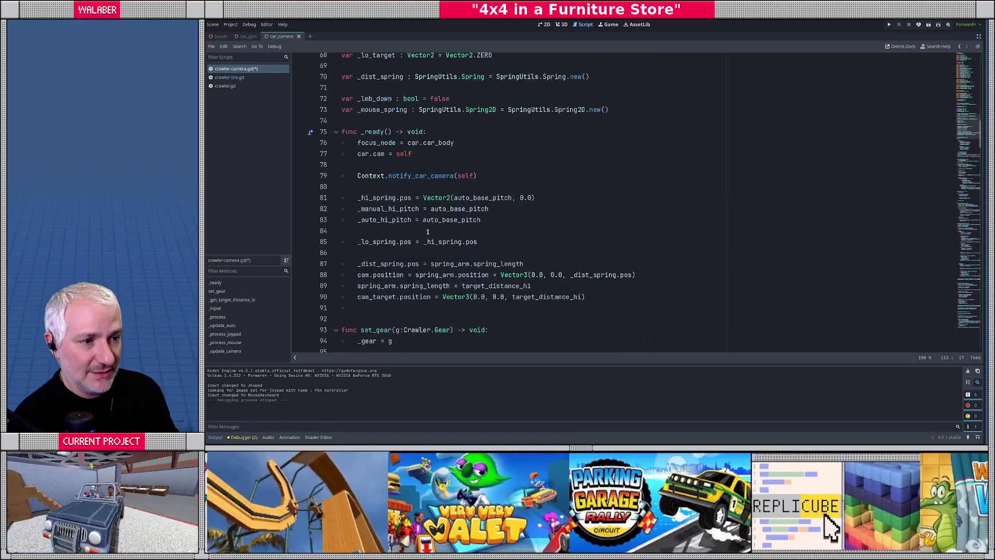
pyautogui.scroll(4, 428, 242)
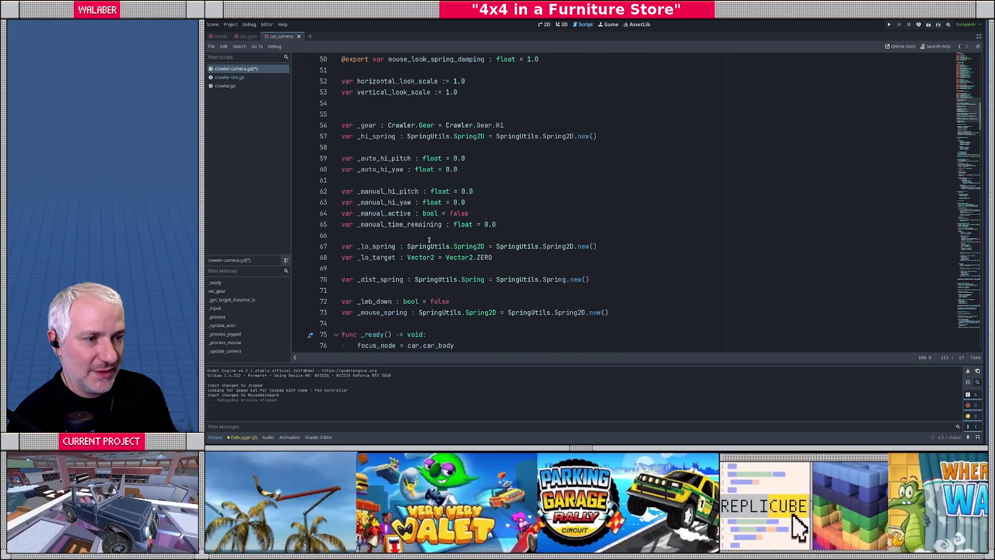
pyautogui.scroll(-2, 425, 236)
pyautogui.click(623, 249)
# - Declare var _dist_spring : SpringUtils.Spring = SpringUtils.Spring.new() below the mouse spring
pyautogui.press('Return')
pyautogui.press('Return')
pyautogui.write('ar ')
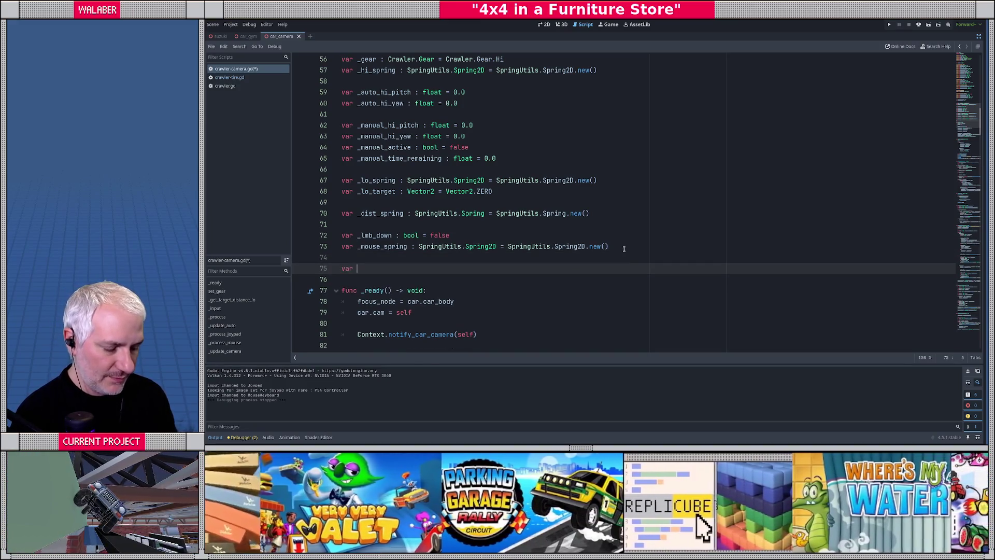
pyautogui.write('_dist_')
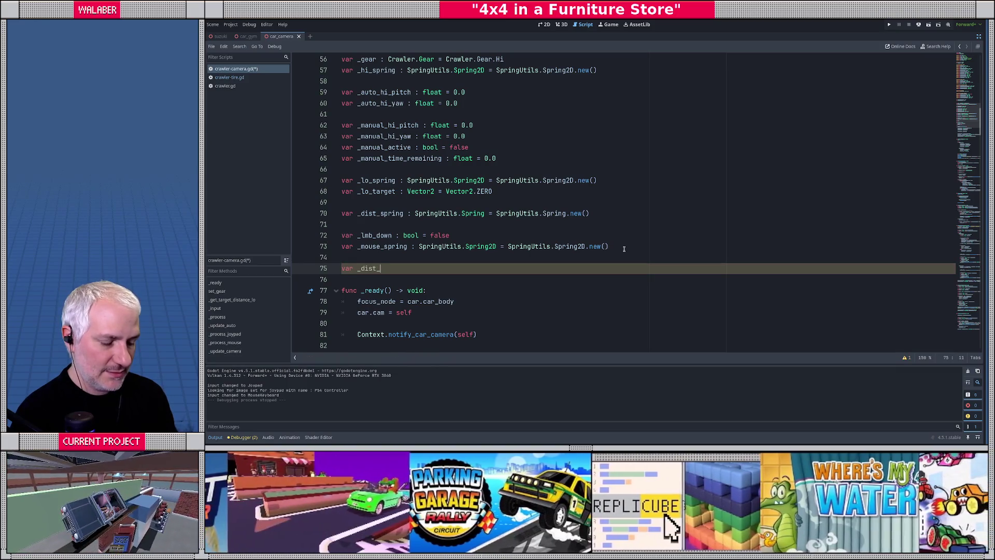
pyautogui.write('spring : ')
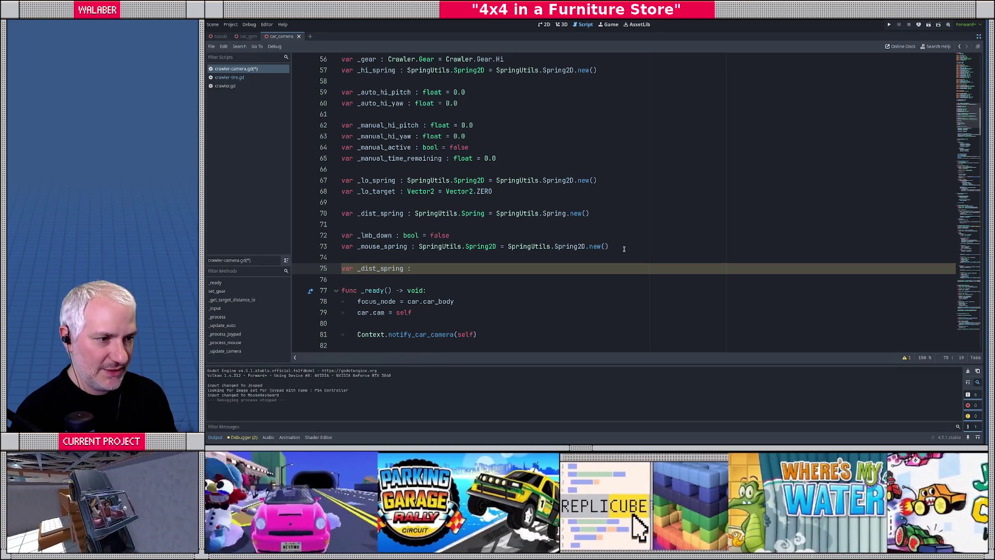
pyautogui.write('SpringUtils.')
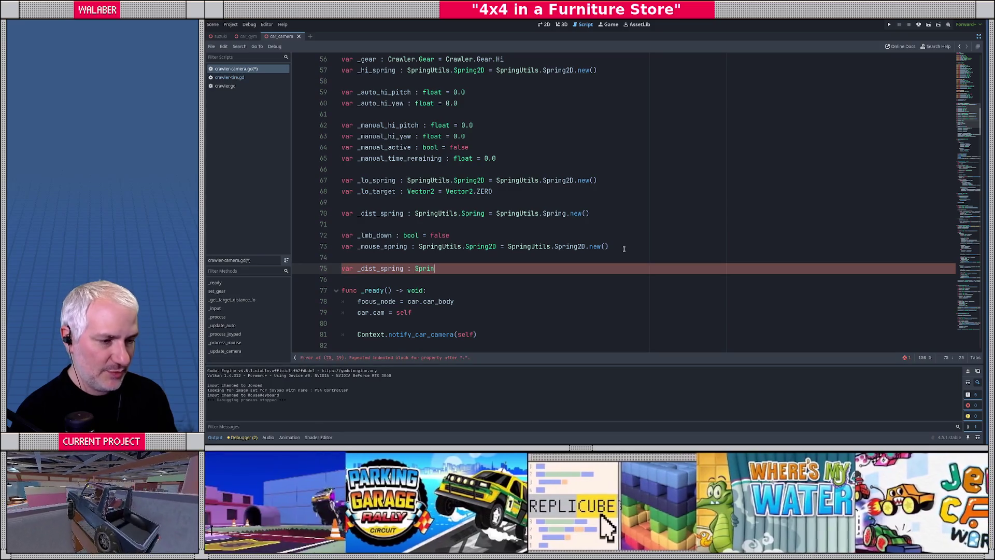
pyautogui.write('S')
pyautogui.press('Return')
pyautogui.write('= SpringU')
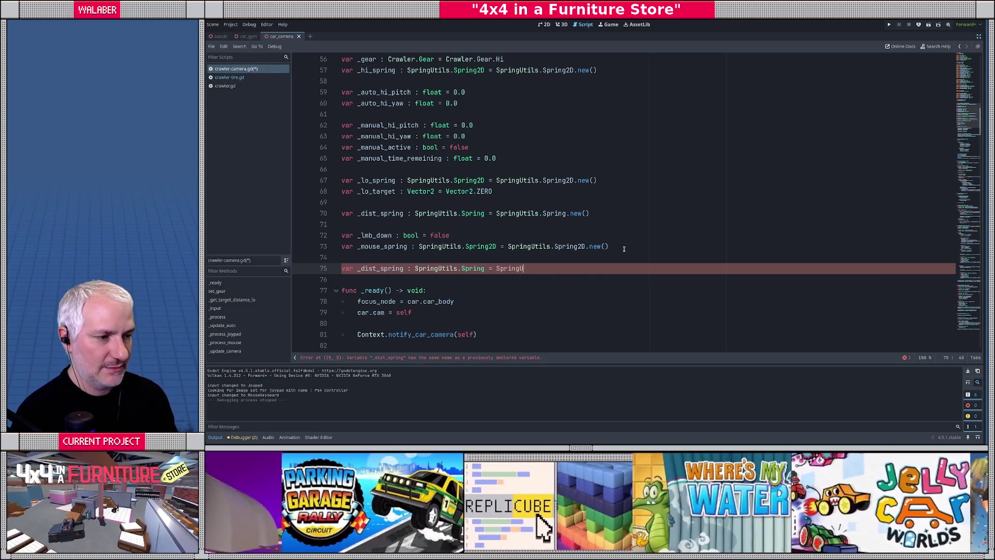
pyautogui.press('Return')
pyautogui.write('.sp')
pyautogui.press('Return')
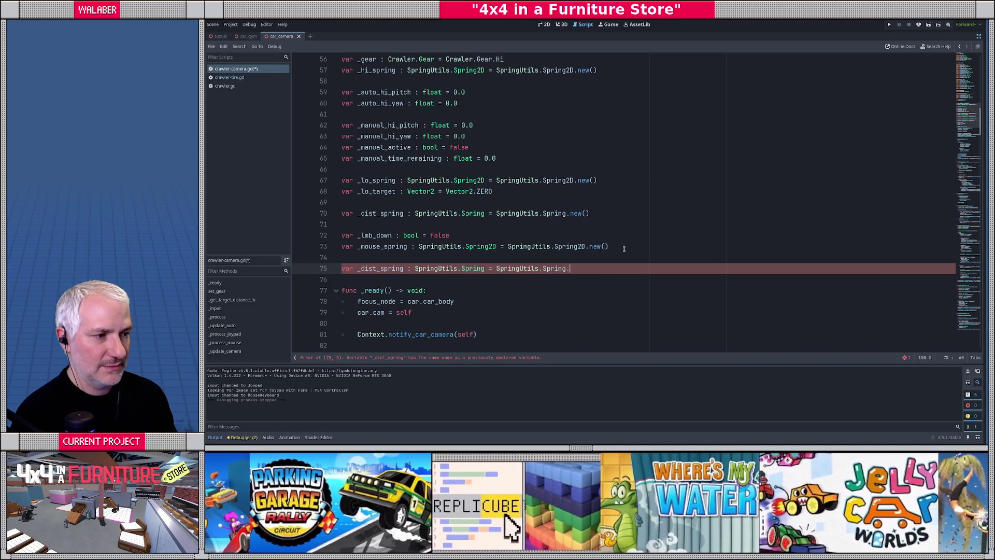
pyautogui.write('.new()')
# - Declare var _fov_spring : SpringUtils.Spring = SpringUtils.Spring.new() on the next line
pyautogui.press('Return')
pyautogui.write('var _fov_spring : S')
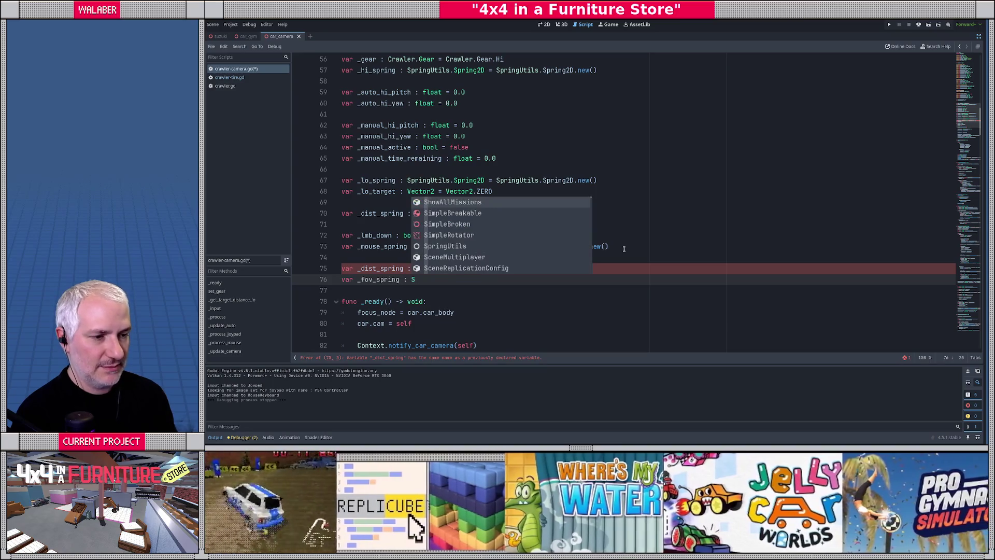
pyautogui.write('pringU')
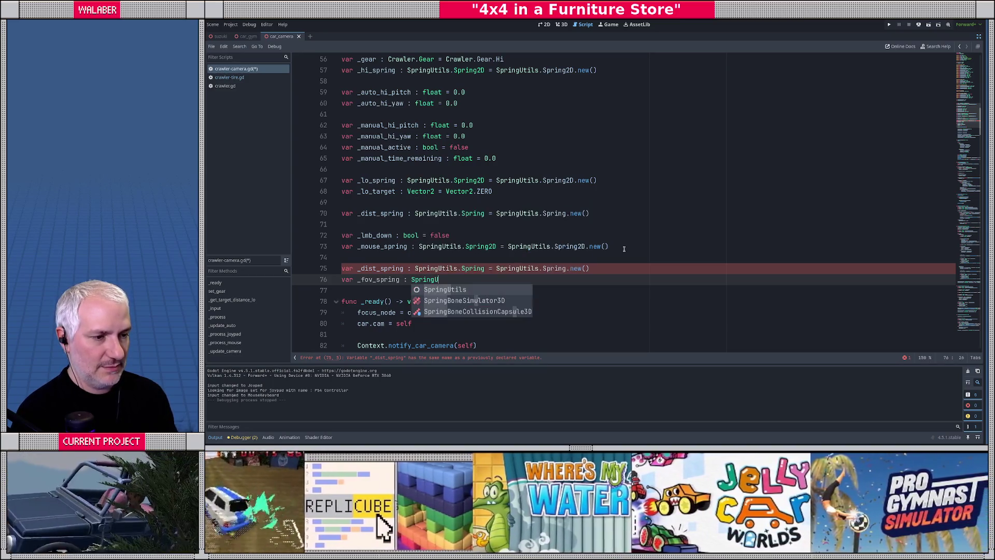
pyautogui.press('Return')
pyautogui.write('.Spring = SpringU')
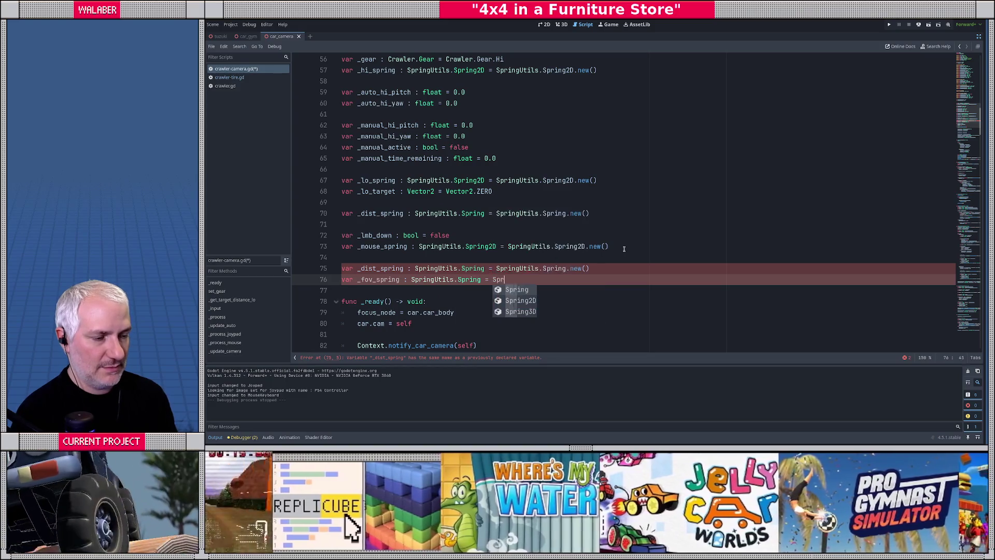
pyautogui.press('Return')
pyautogui.write('.')
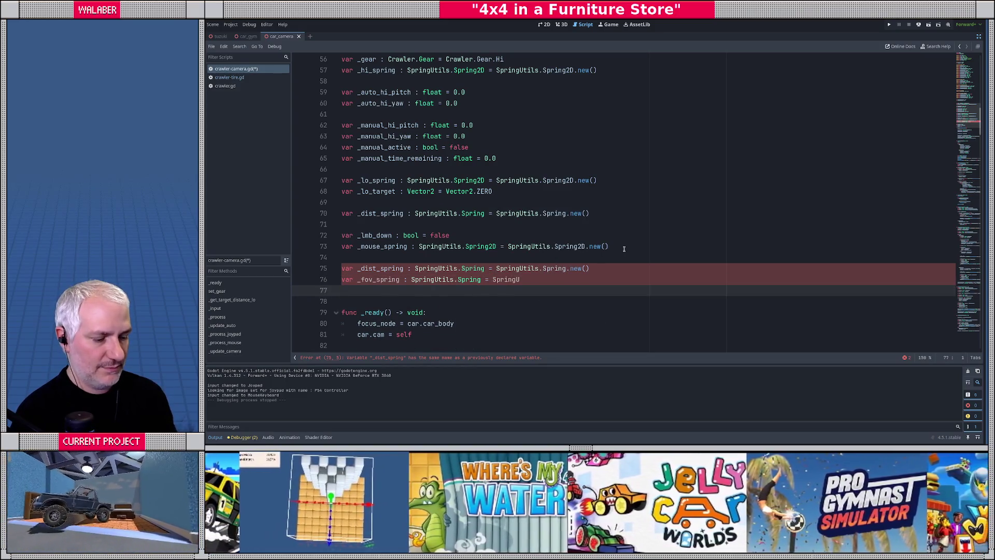
pyautogui.press('BackSpace')
pyautogui.write('tils.Spring.new')
pyautogui.press('Return')
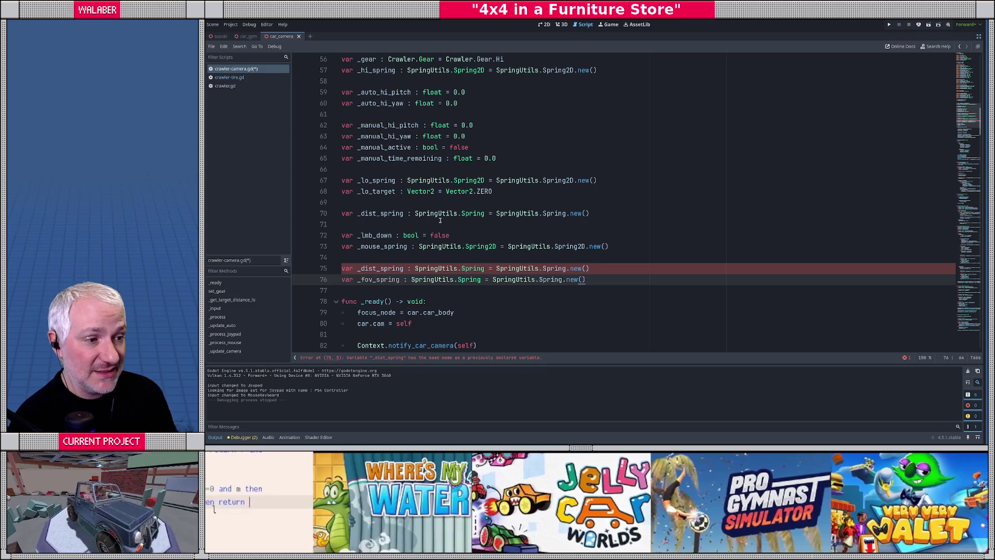
# - Search for _dist_spring and cycle through its matches down to the use in _update_camera
pyautogui.doubleClick(378, 213)
pyautogui.hotkey('ctrl', 'f')
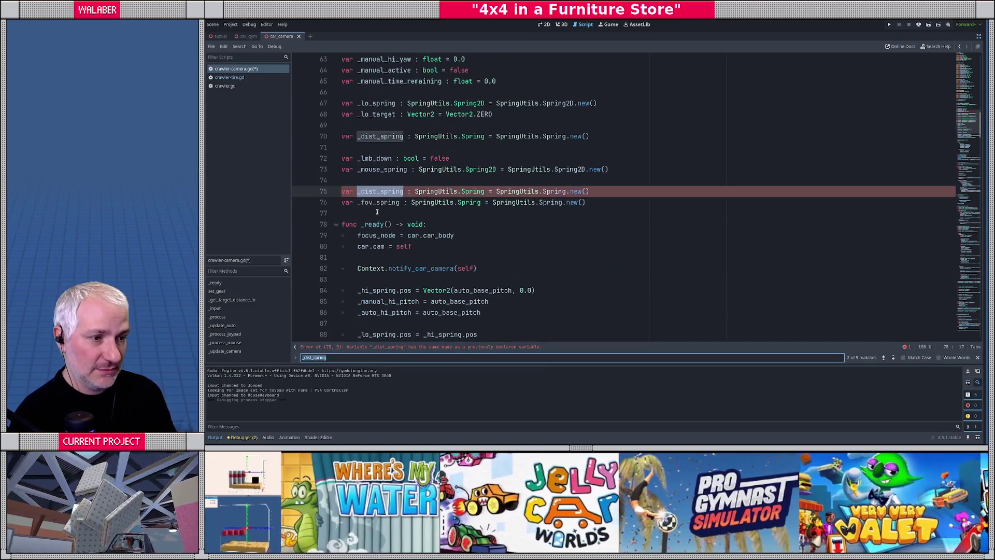
pyautogui.press('Return')
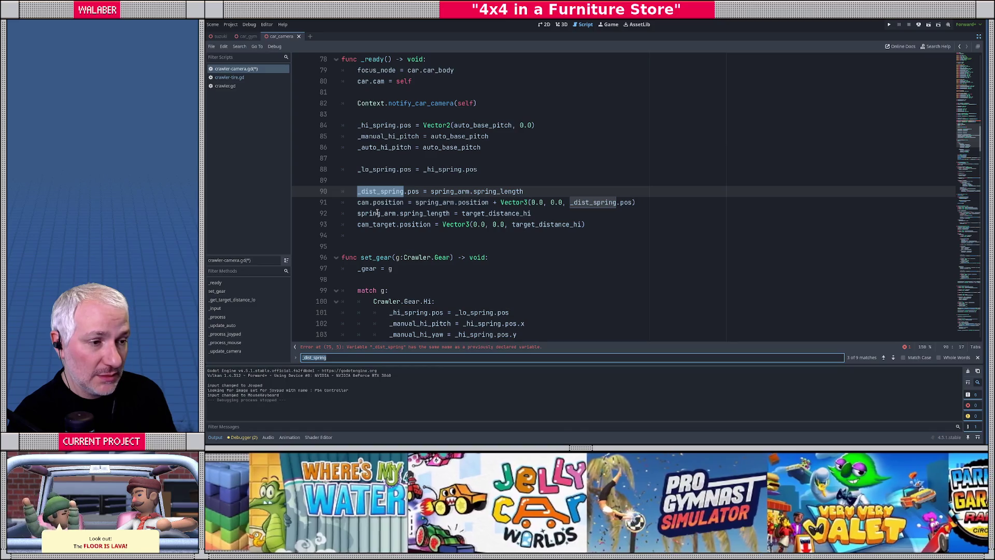
pyautogui.press('Return')
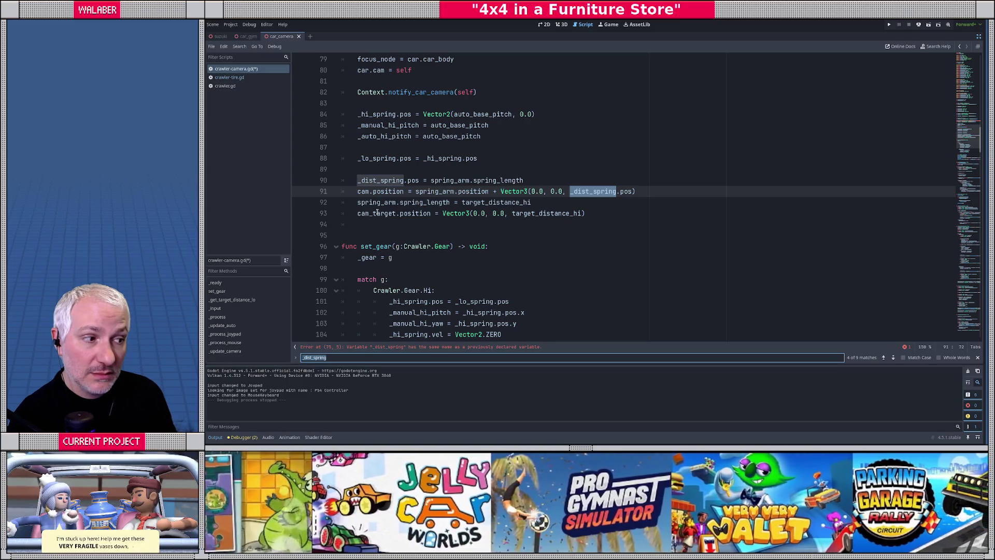
pyautogui.press('Return')
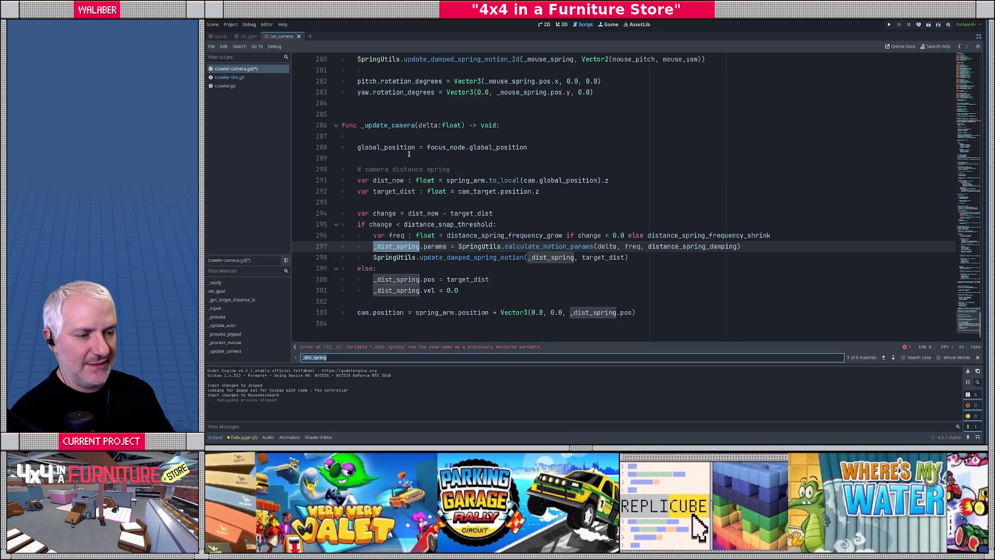
pyautogui.click(391, 202)
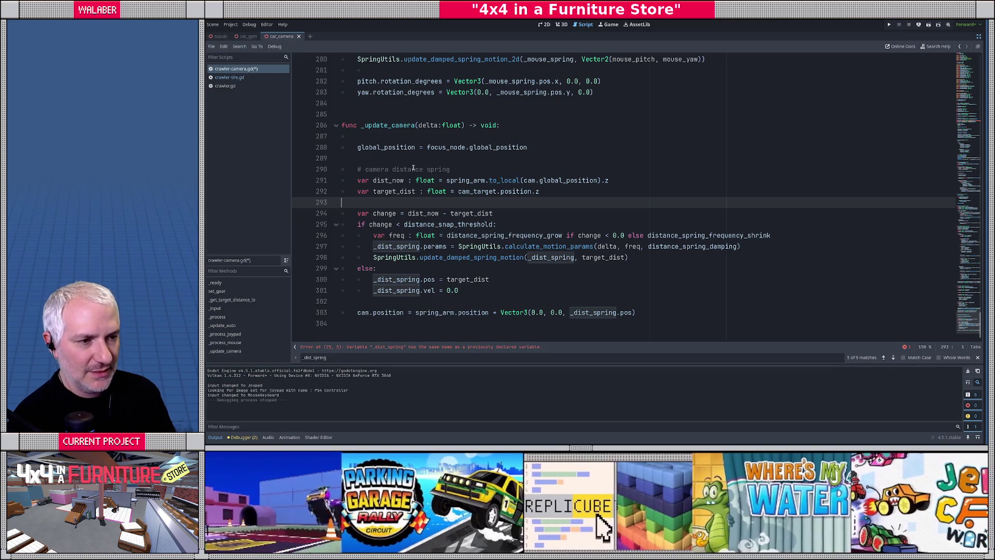
pyautogui.scroll(20, 413, 118)
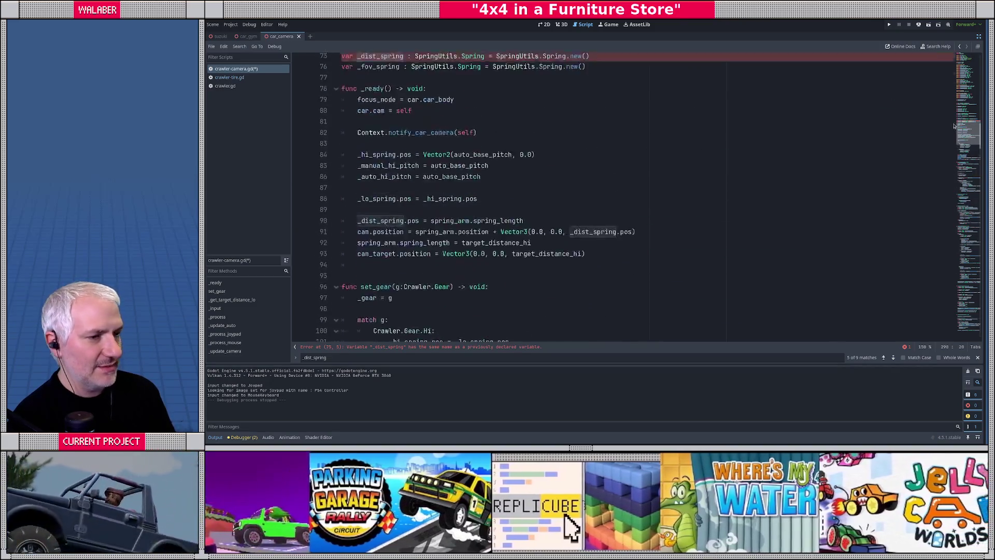
# - Rename the new spring to _target_dist_spring, close the search, and save
pyautogui.click(361, 96)
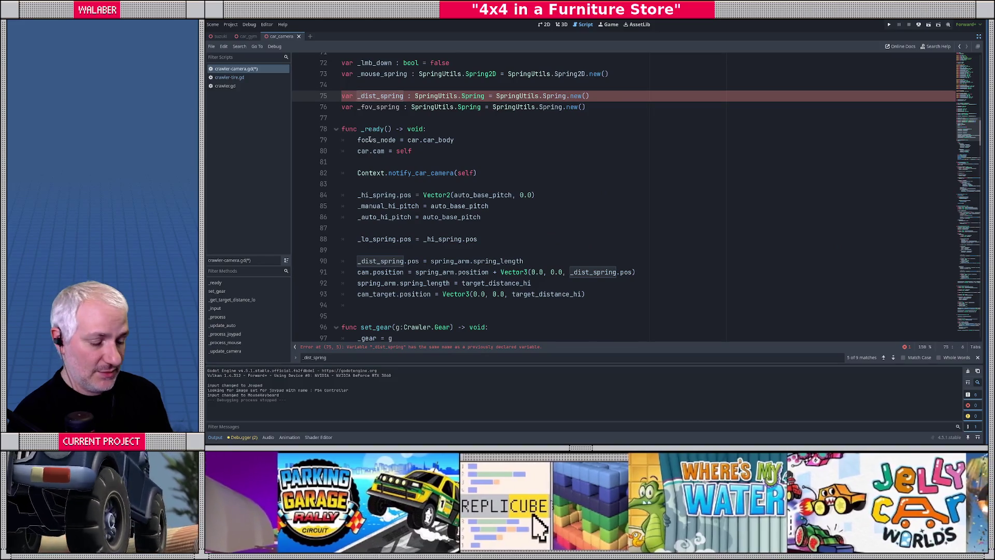
pyautogui.write('target_')
pyautogui.press('Escape')
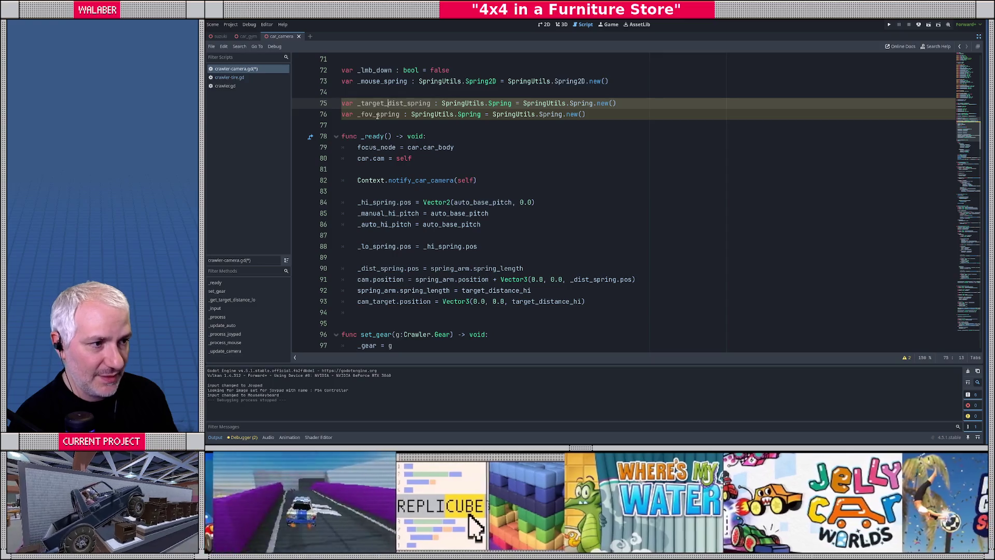
pyautogui.click(386, 123)
pyautogui.hotkey('ctrl', 's')
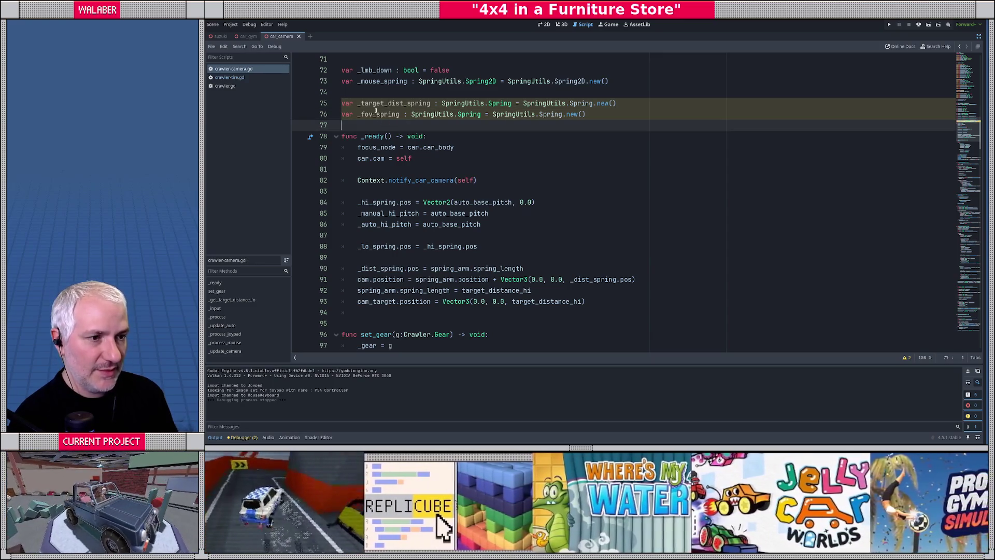
# - Replace the Tween export category name on line 42 with 'TransitionSpring'
pyautogui.scroll(10, 422, 123)
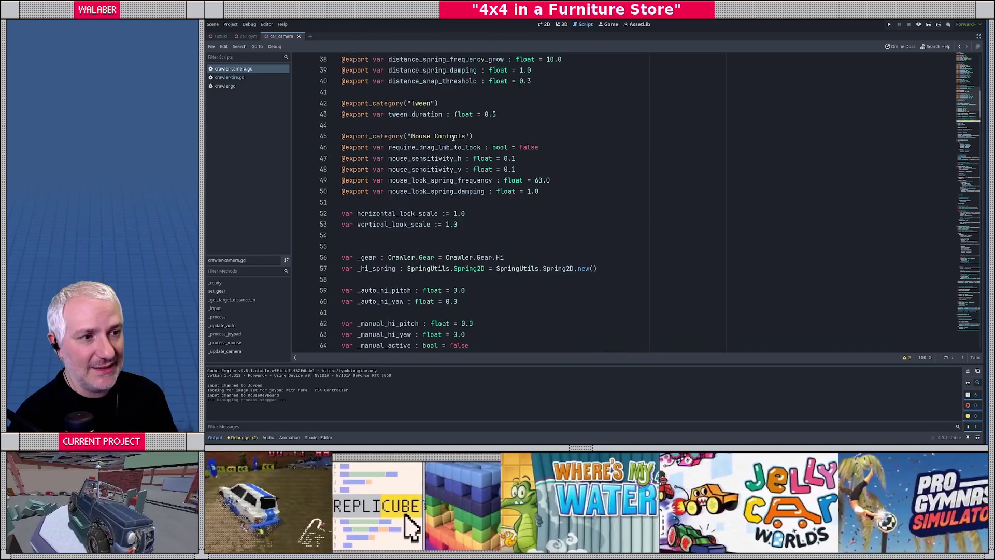
pyautogui.scroll(2, 433, 150)
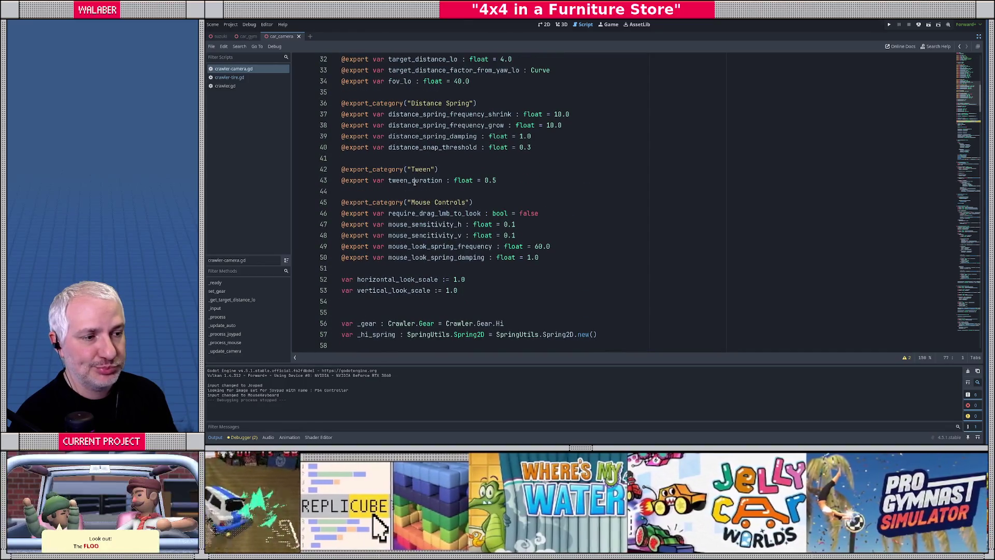
pyautogui.doubleClick(418, 169)
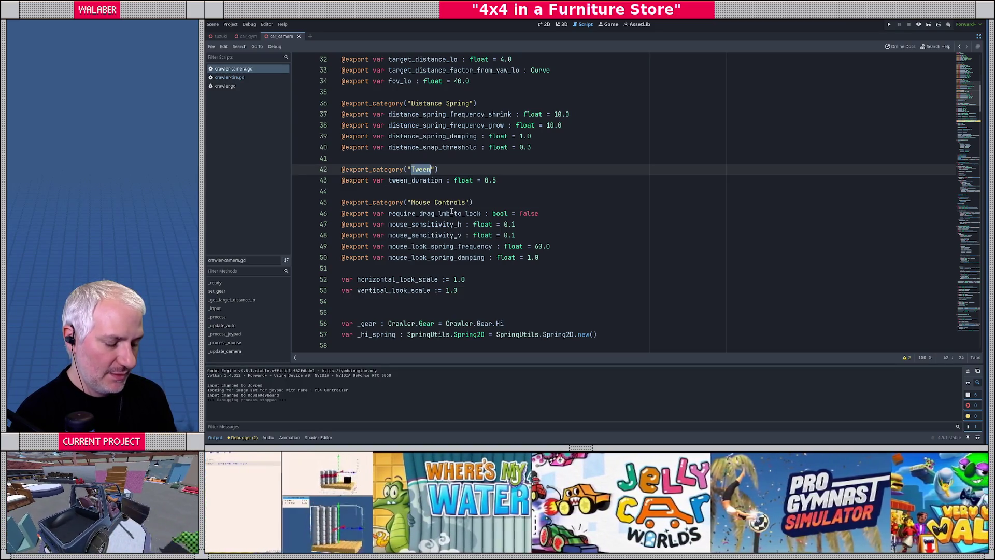
pyautogui.write('Transi')
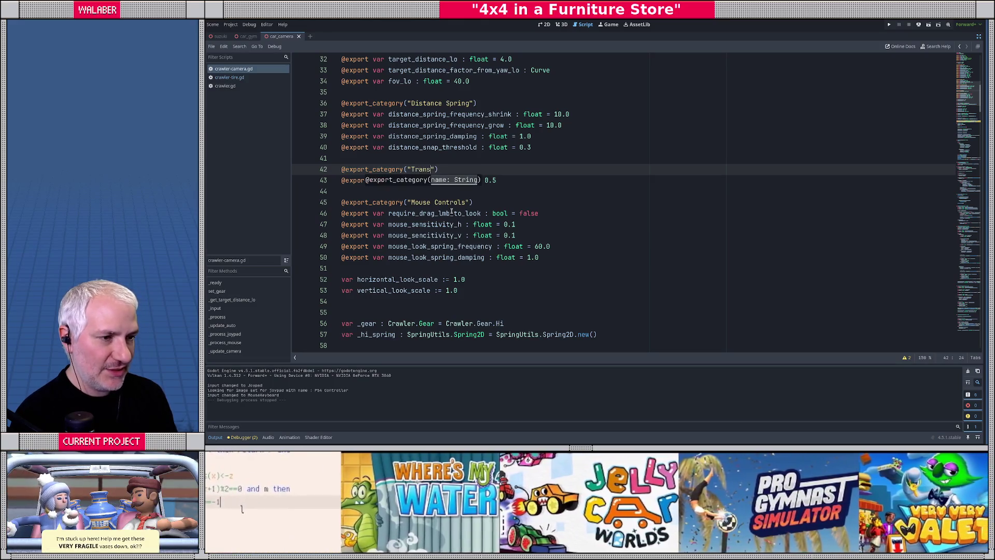
pyautogui.write('tionSprin')
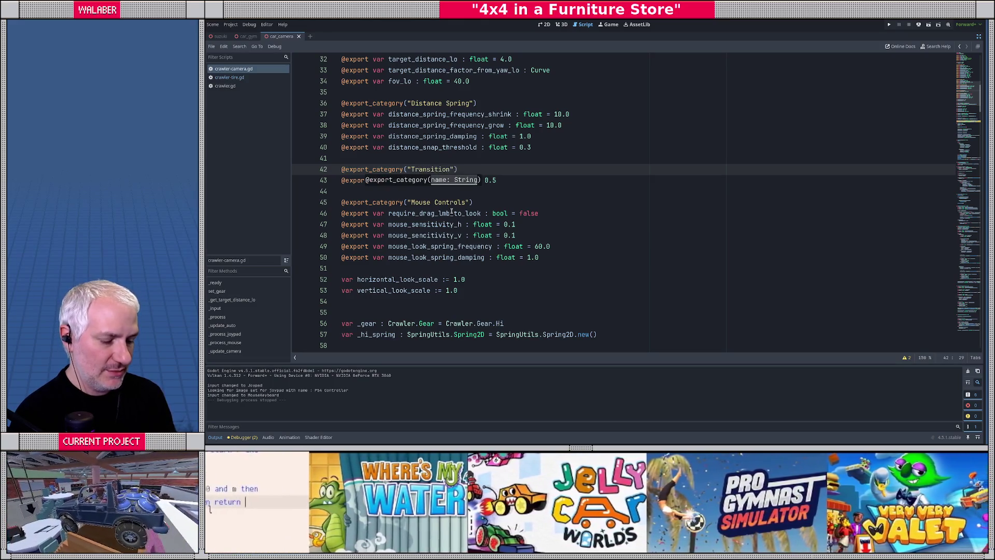
pyautogui.write('g')
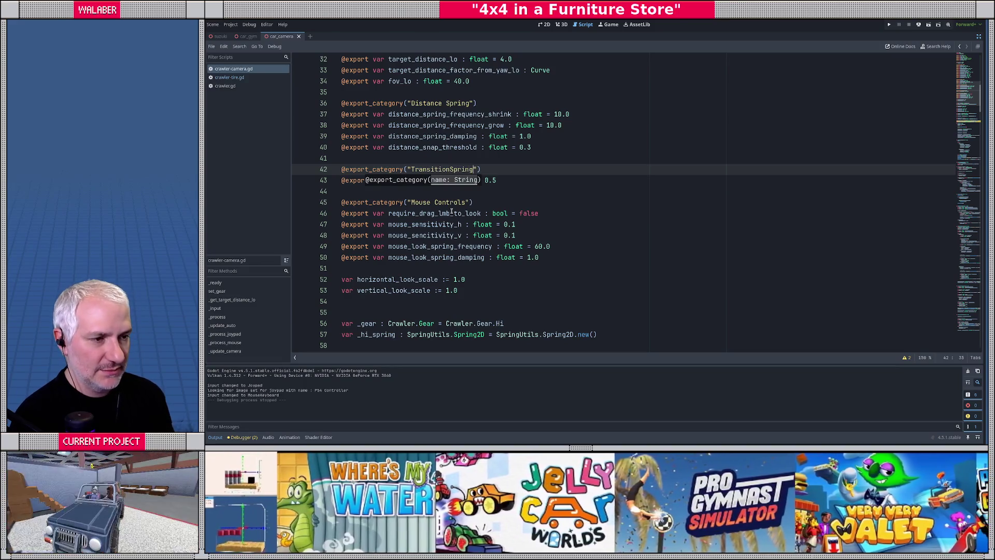
# - Correct the category name to 'Camera Springs' and add an empty line 43 beneath it
pyautogui.press('BackSpace')
pyautogui.press('BackSpace')
pyautogui.press('BackSpace')
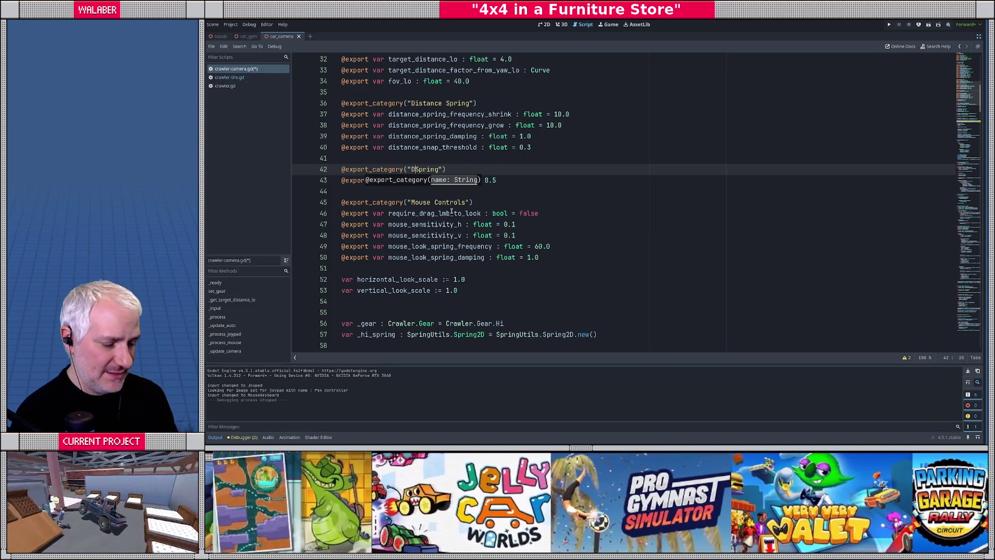
pyautogui.press('BackSpace')
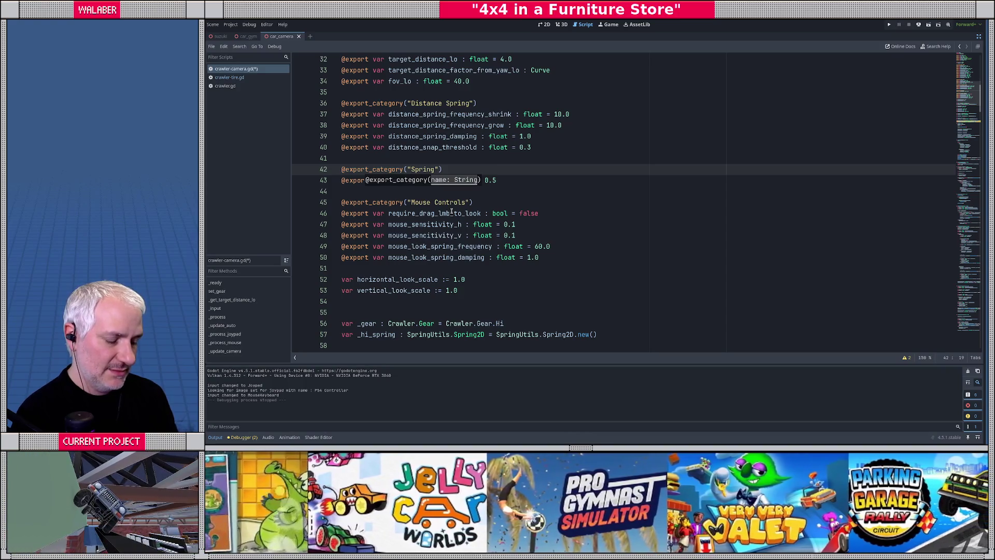
pyautogui.write('Ca')
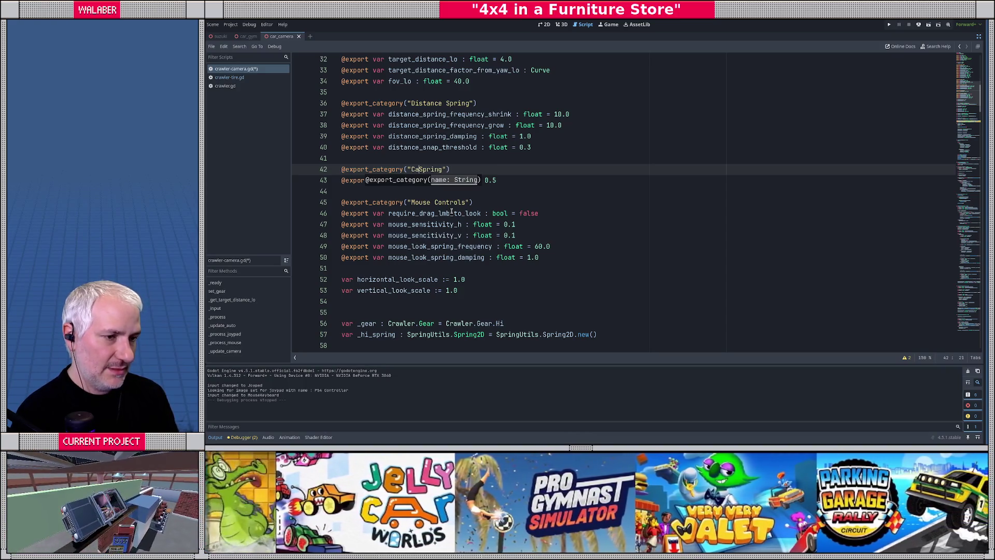
pyautogui.write('mer')
pyautogui.write('a')
pyautogui.press('End')
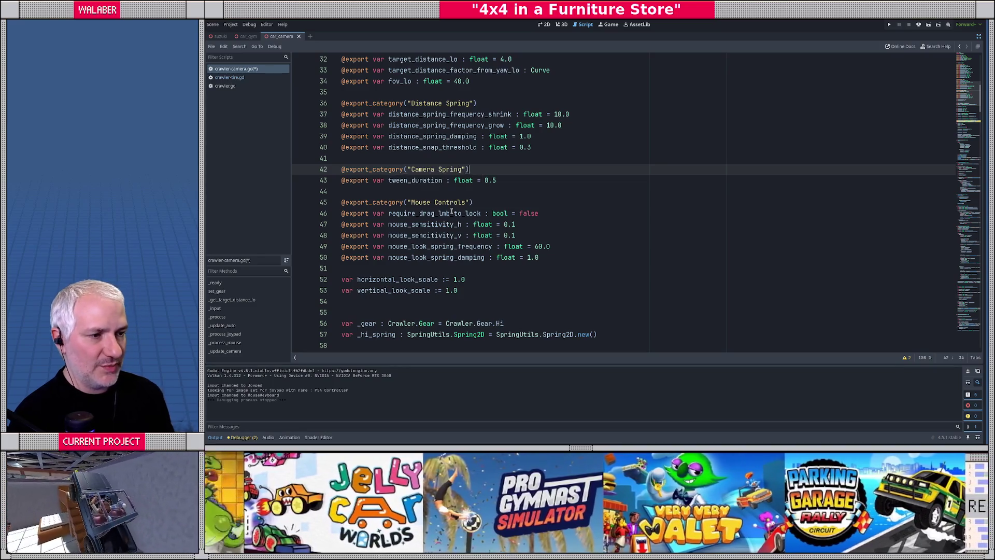
pyautogui.press('Left')
pyautogui.press('Left')
pyautogui.write('s')
pyautogui.press('End')
pyautogui.press('Return')
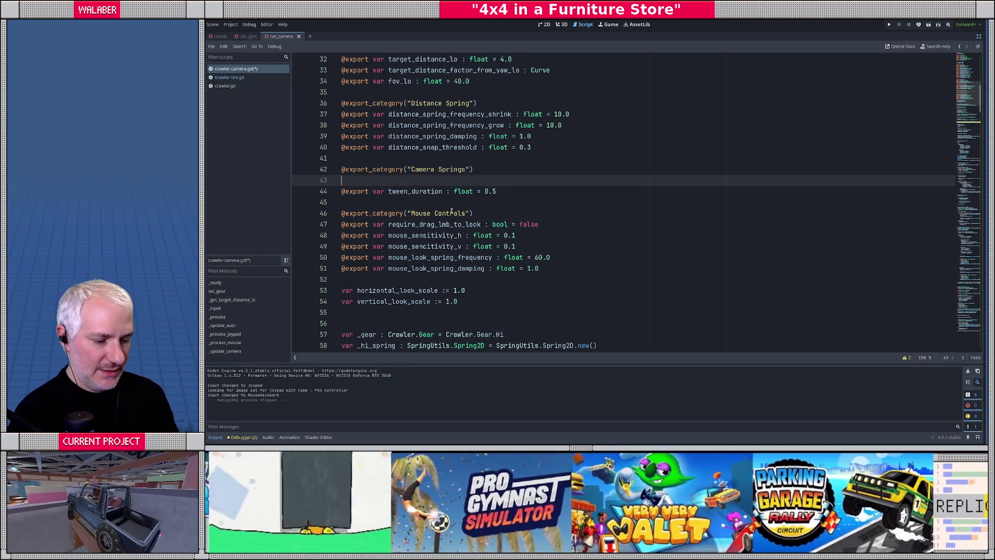
# - Add exports target_dist_spring_frequency 20.0, target_dist_spring_damping 1.0, fov_spring_frequency 20.0, fov_spring_damping 1.0
pyautogui.write('@export var ')
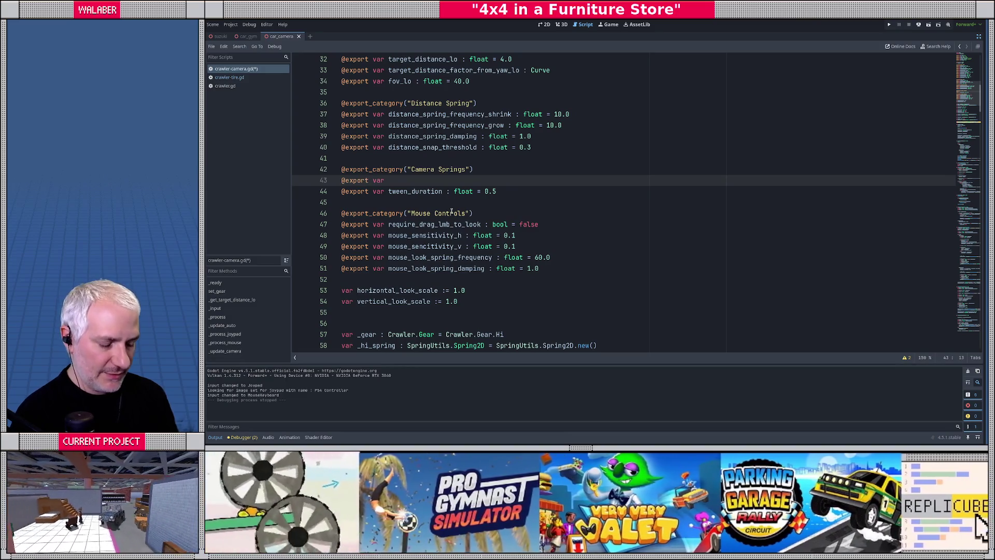
pyautogui.write('target_dist_')
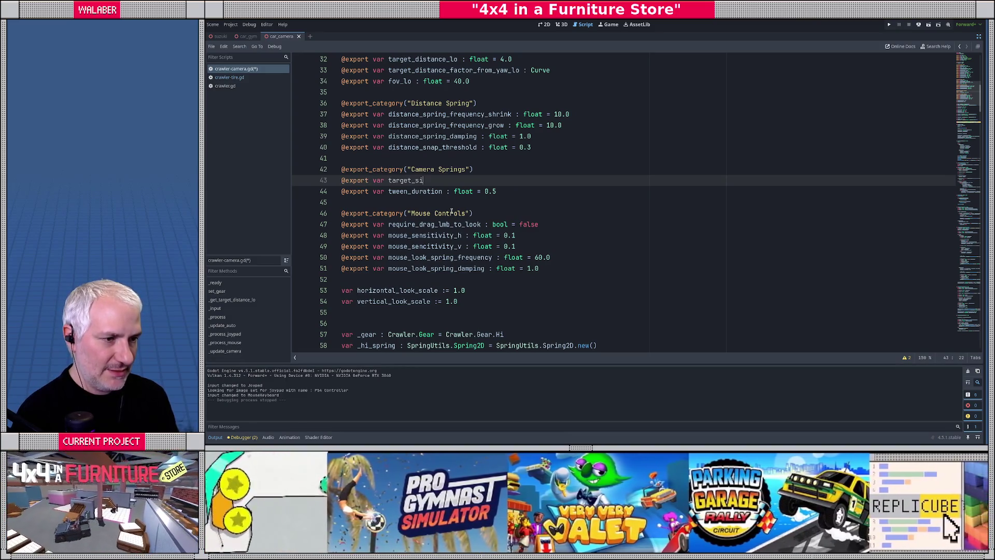
pyautogui.write('spring_freq')
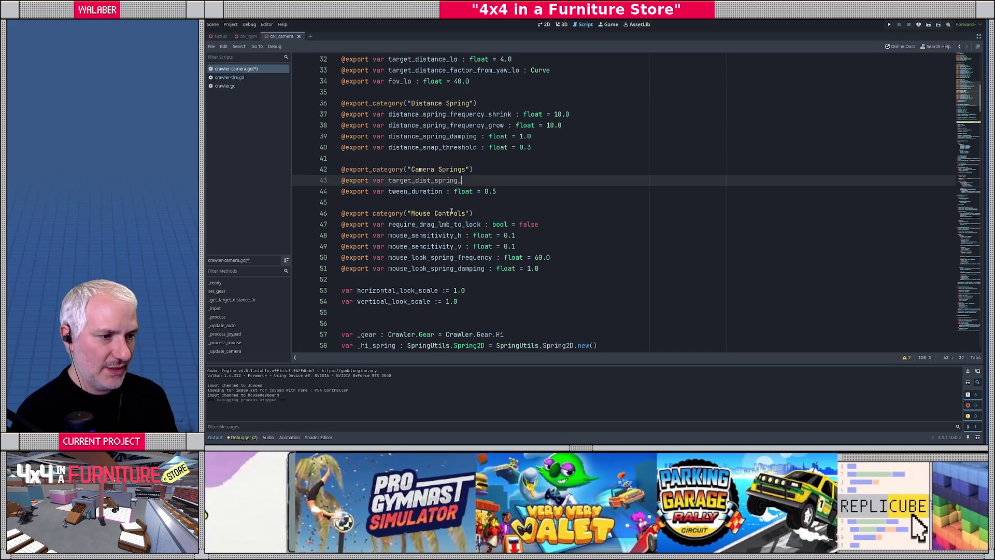
pyautogui.write('uency :=')
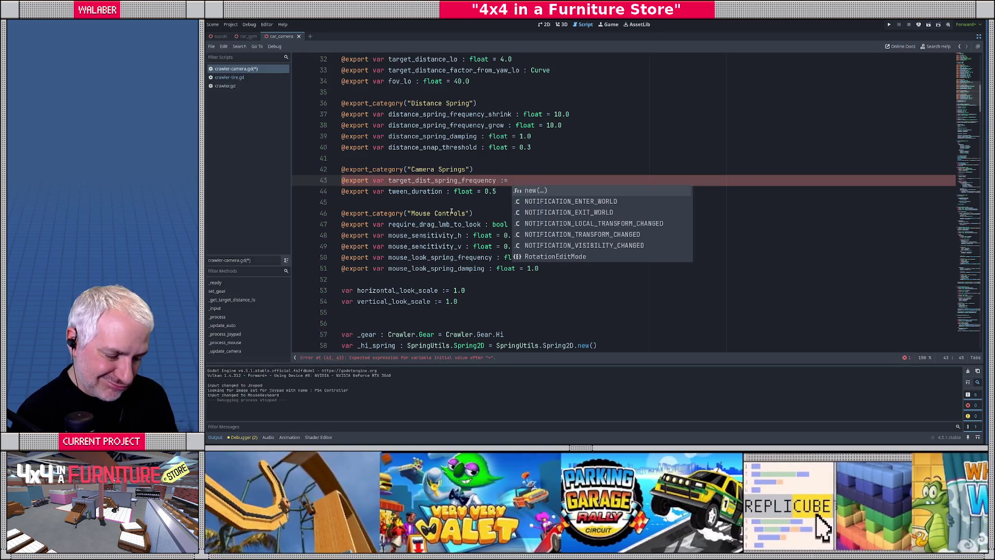
pyautogui.write('20.0')
pyautogui.press('Return')
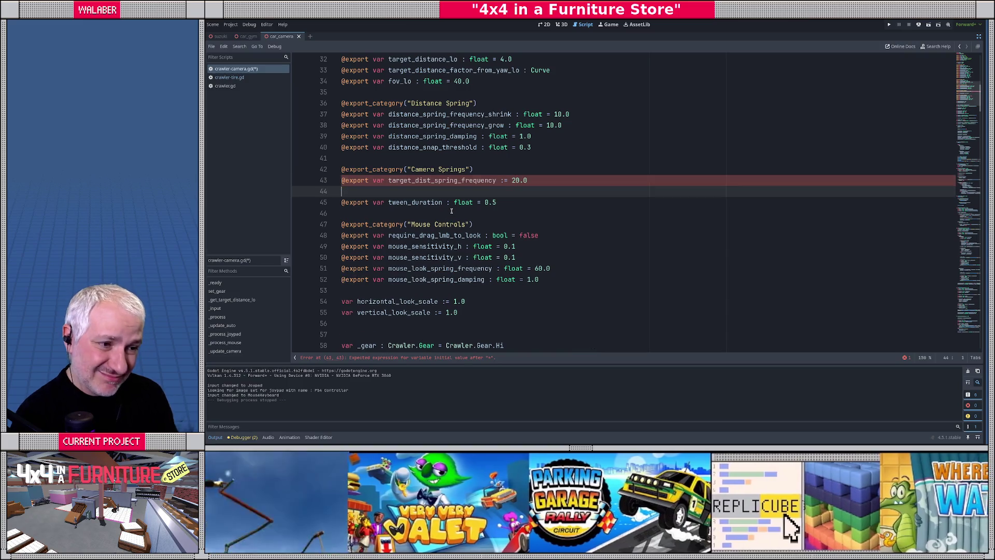
pyautogui.write('@export var tar')
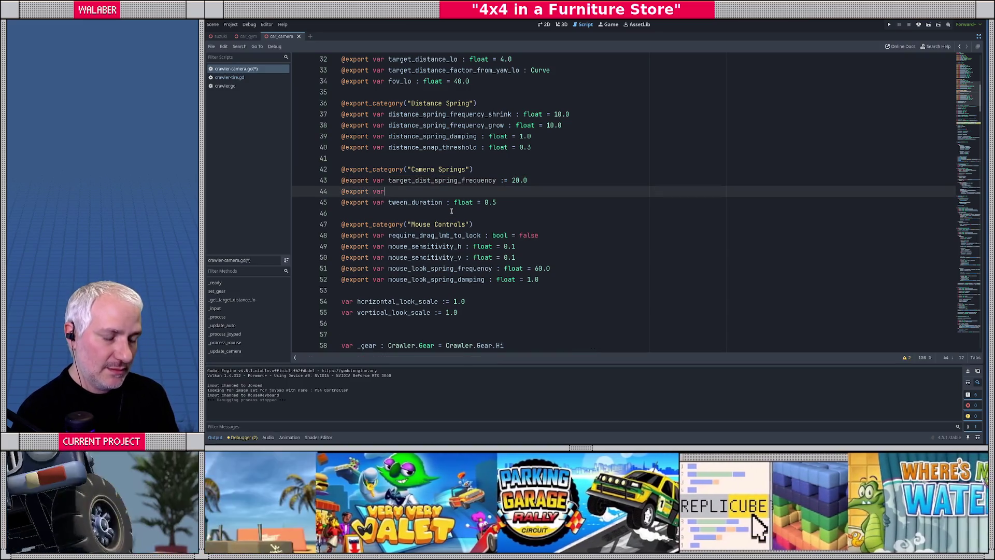
pyautogui.write('get_dist_spring')
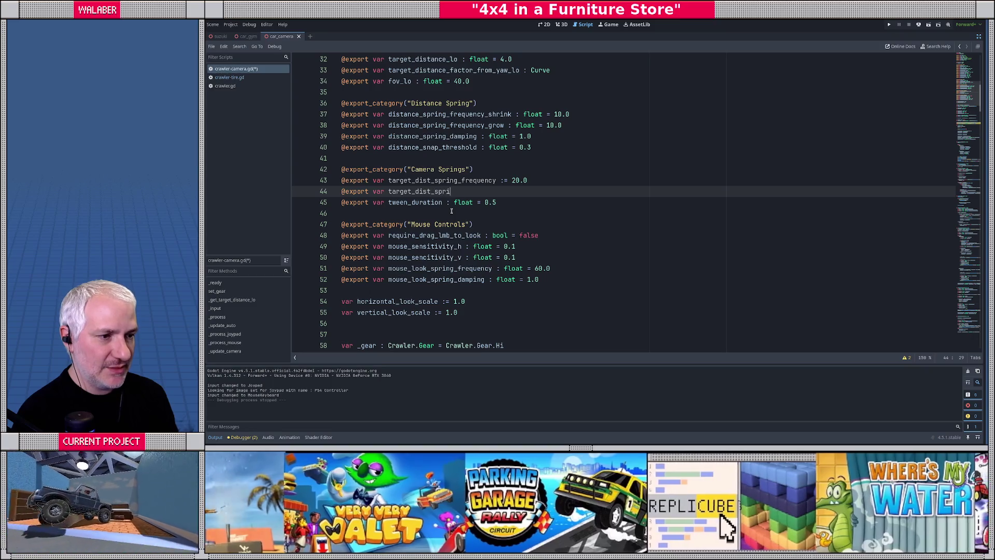
pyautogui.write('_damping := 1.0')
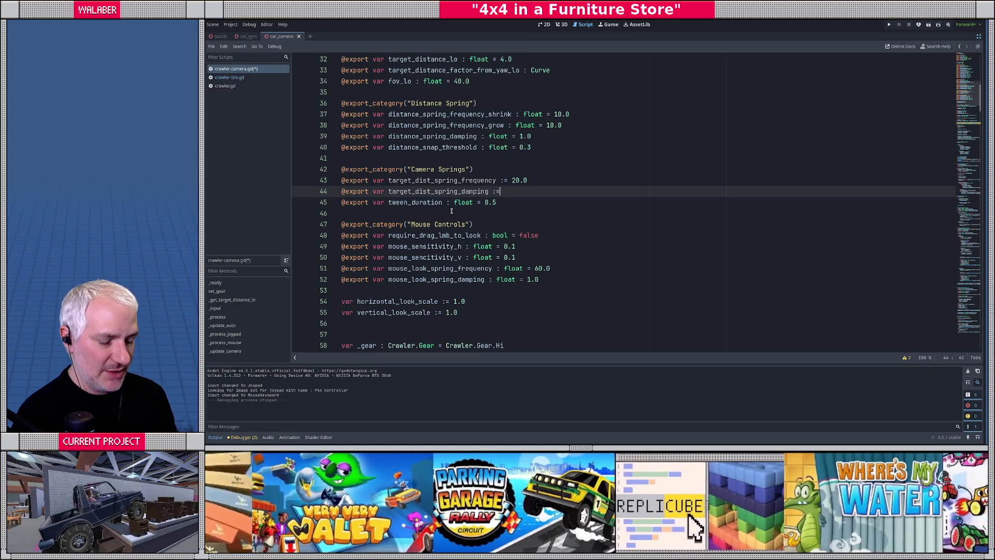
pyautogui.press('Return')
pyautogui.write('@export var ')
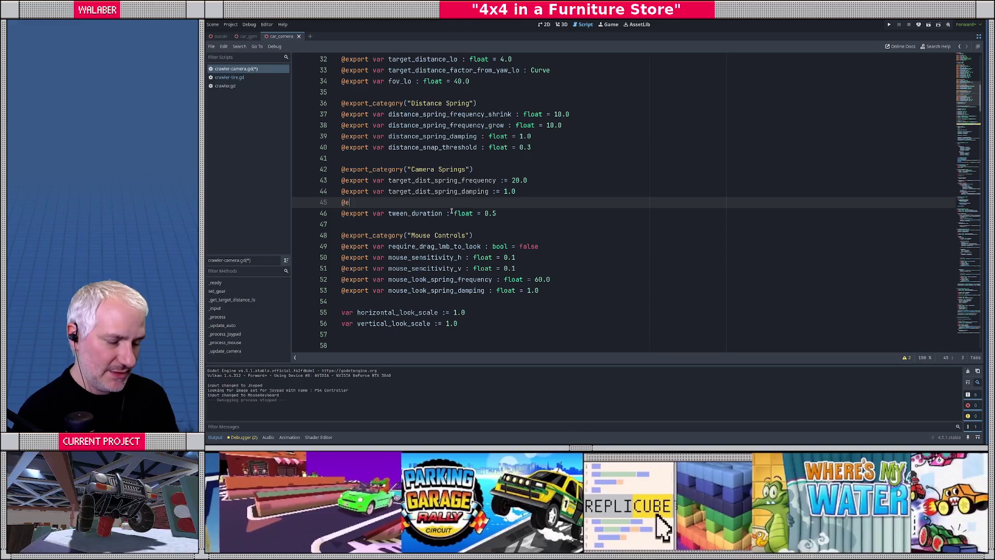
pyautogui.write('fov_spring')
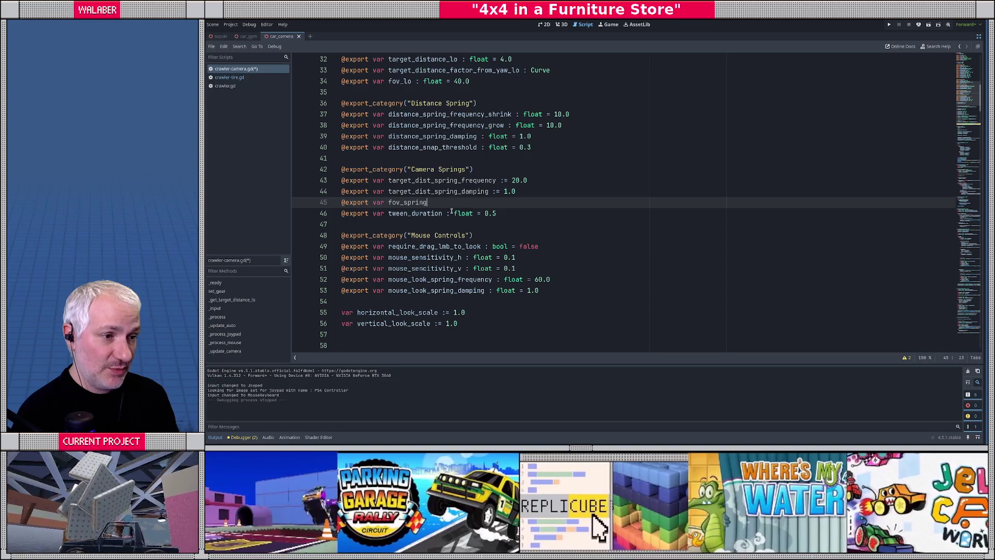
pyautogui.write('_frequency := 20.')
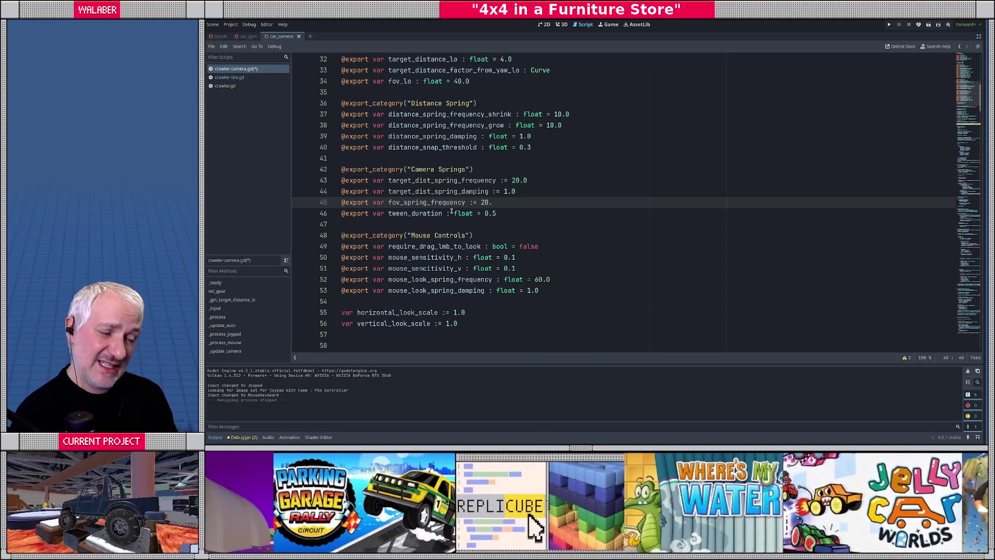
pyautogui.write('0')
pyautogui.press('Return')
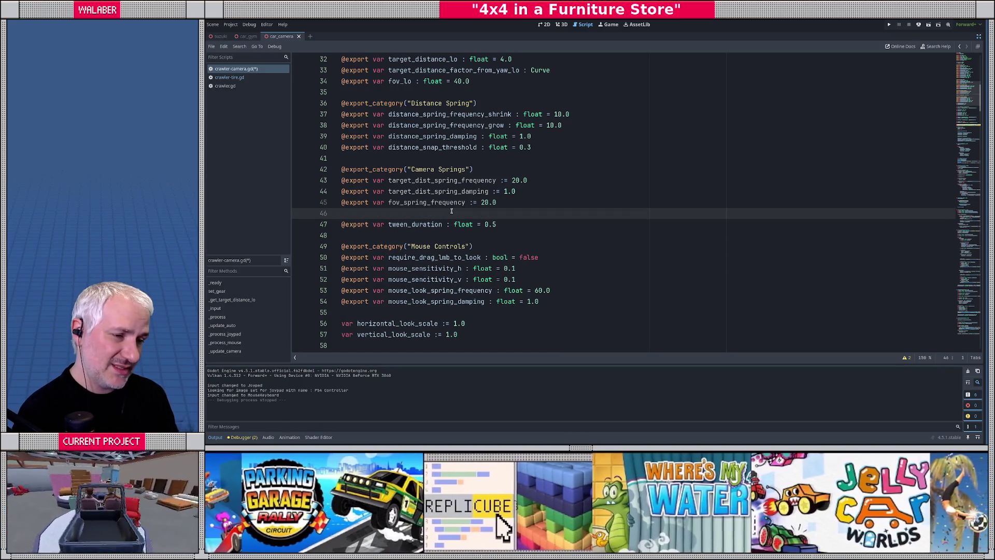
pyautogui.write('@expoart')
pyautogui.press('BackSpace')
pyautogui.press('BackSpace')
pyautogui.write('var ')
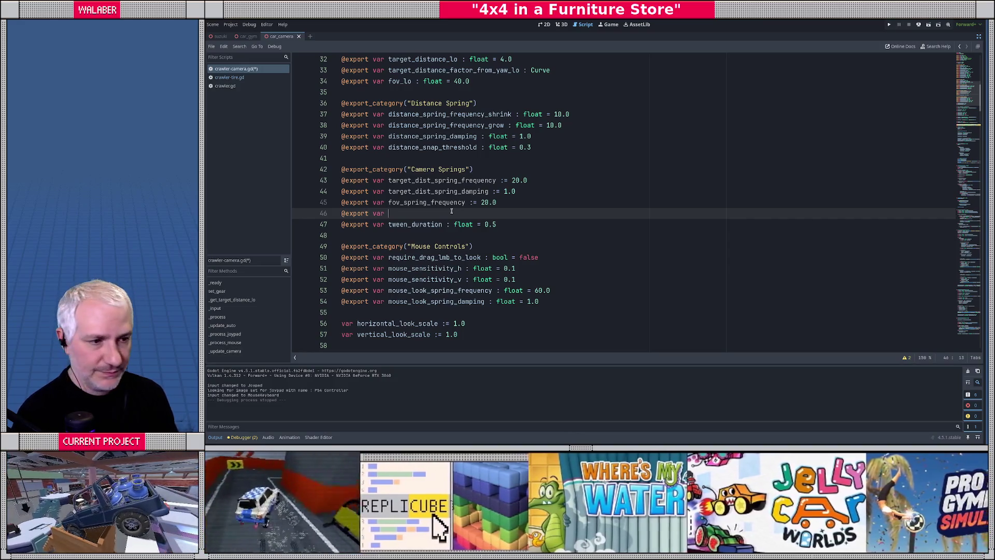
pyautogui.write('fov_')
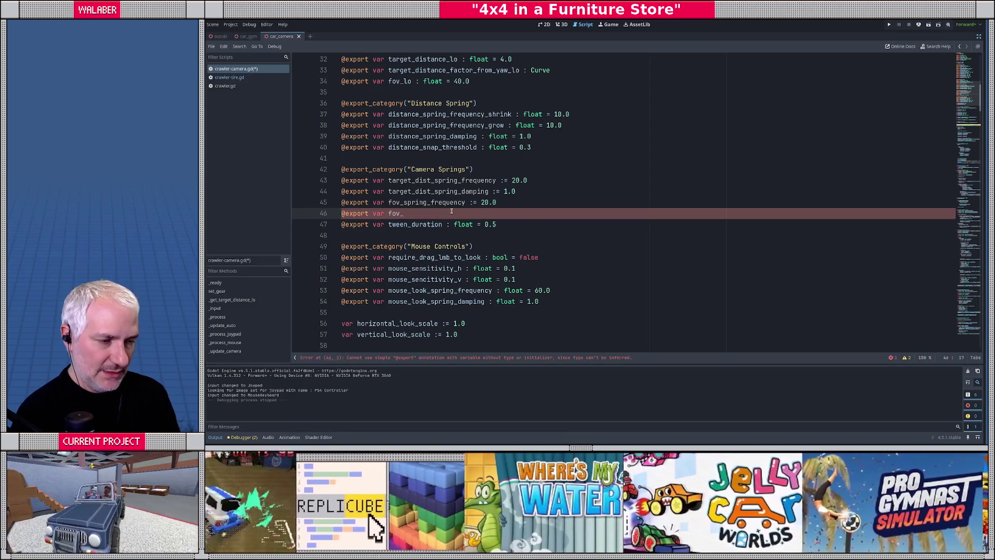
pyautogui.write('spring_damping ')
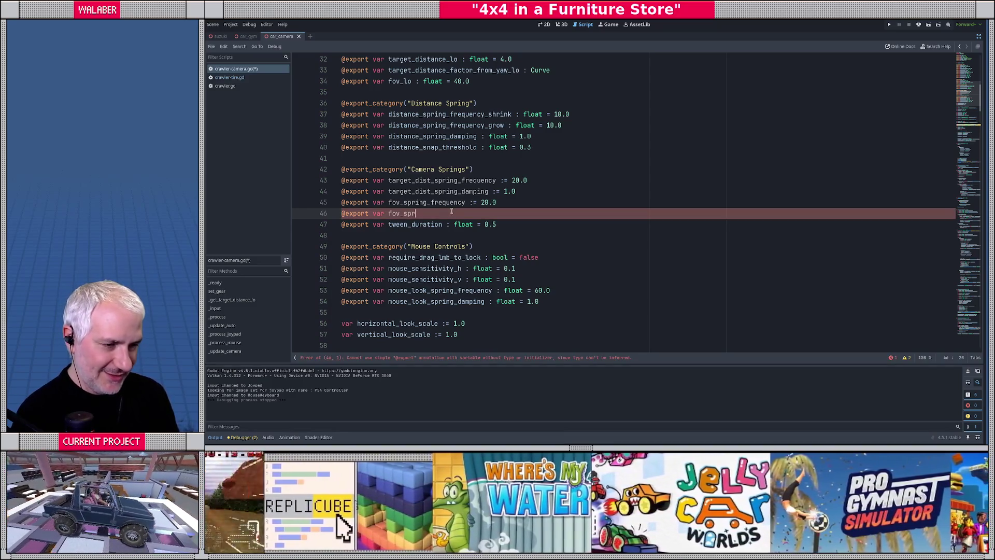
pyautogui.write(':= 1.0')
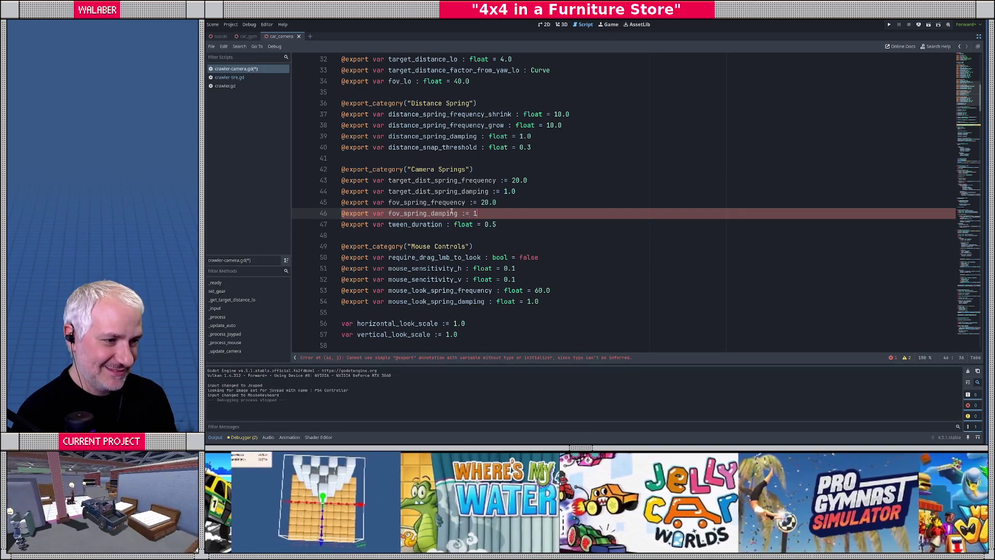
# - Delete the old tween_duration export and save the script
pyautogui.hotkey('shift', 'Down')
pyautogui.hotkey('shift', 'End')
pyautogui.press('Delete')
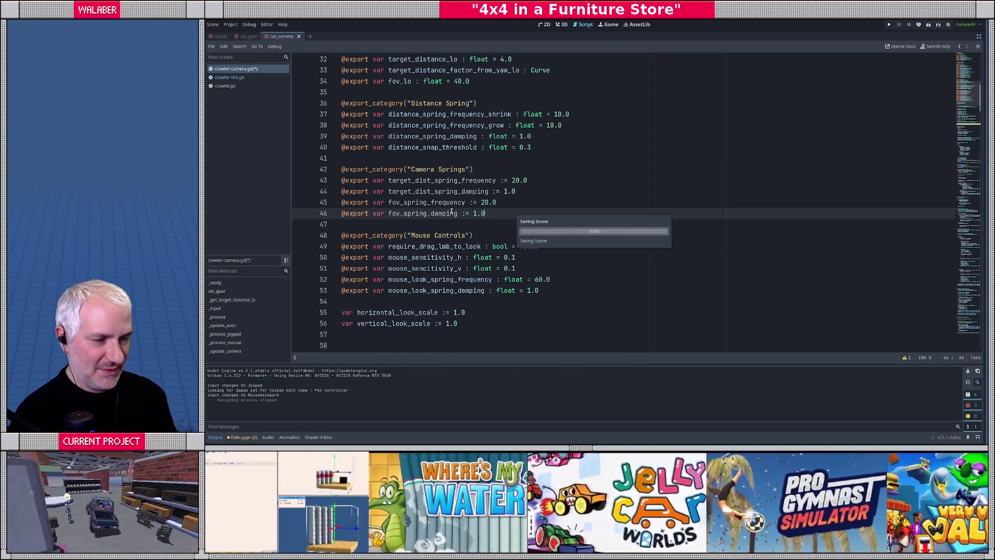
pyautogui.hotkey('ctrl', 's')
pyautogui.scroll(-8, 493, 207)
# - Delete the old tween code block on lines 115–120 in set_gear and save
pyautogui.scroll(-15, 493, 206)
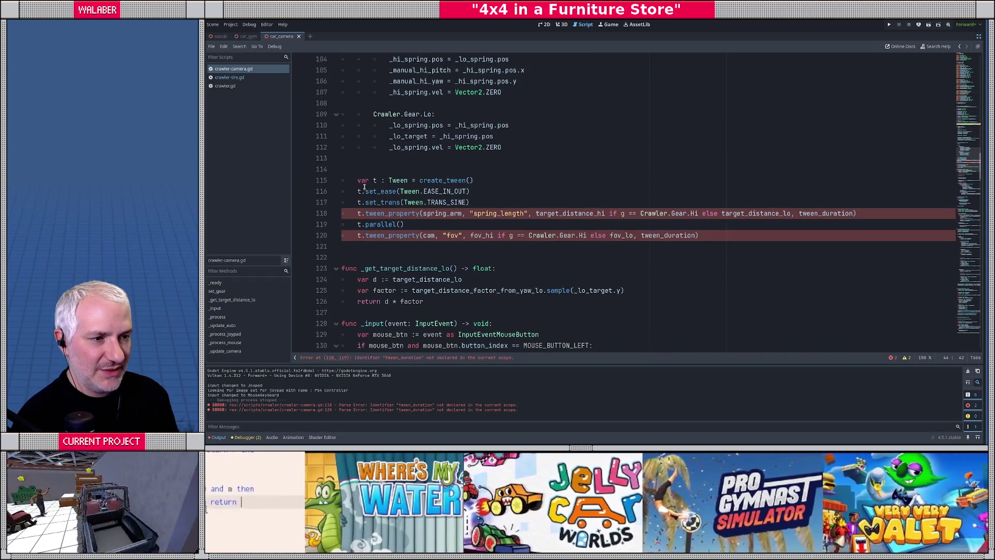
pyautogui.moveTo(357, 181); pyautogui.dragTo(399, 250)
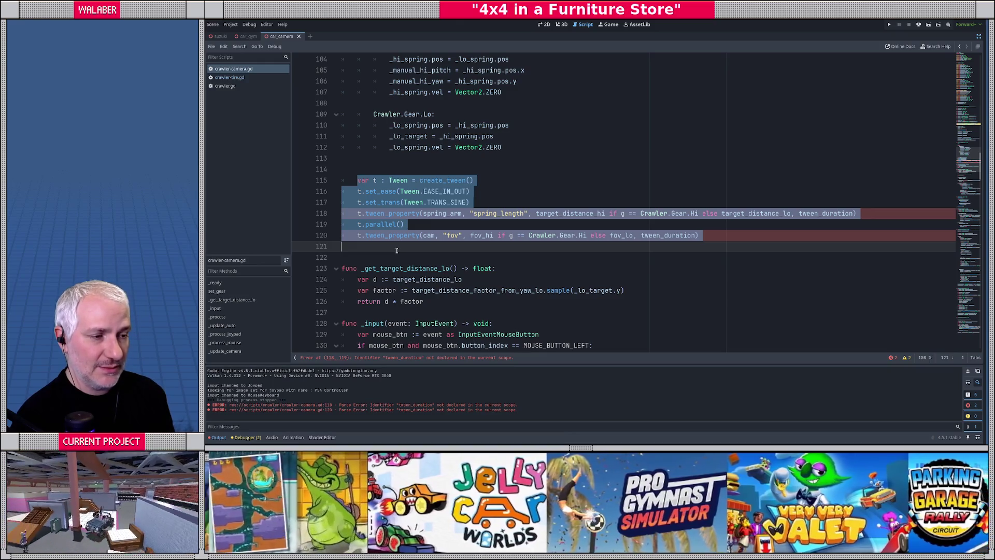
pyautogui.press('BackSpace')
pyautogui.press('BackSpace')
pyautogui.press('BackSpace')
pyautogui.press('BackSpace')
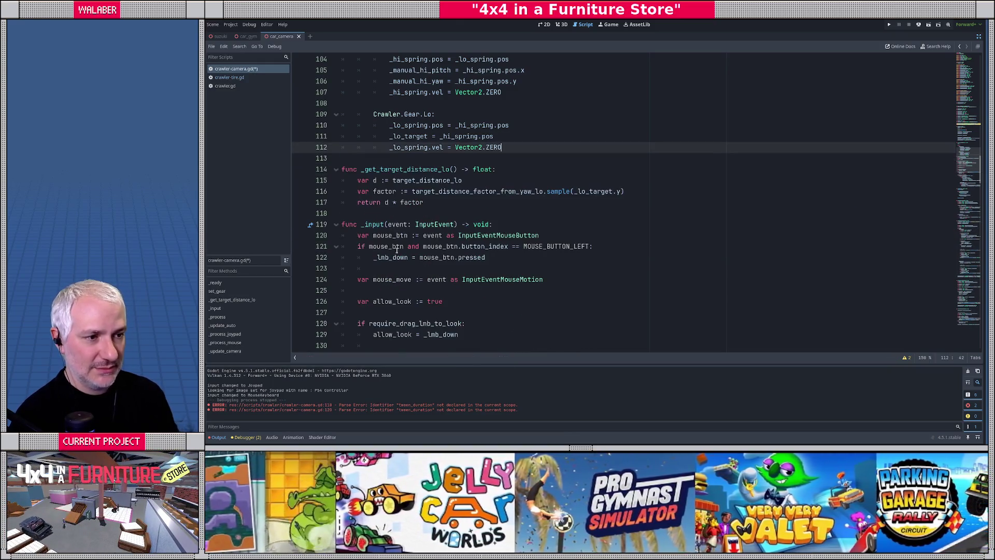
pyautogui.hotkey('ctrl', 's')
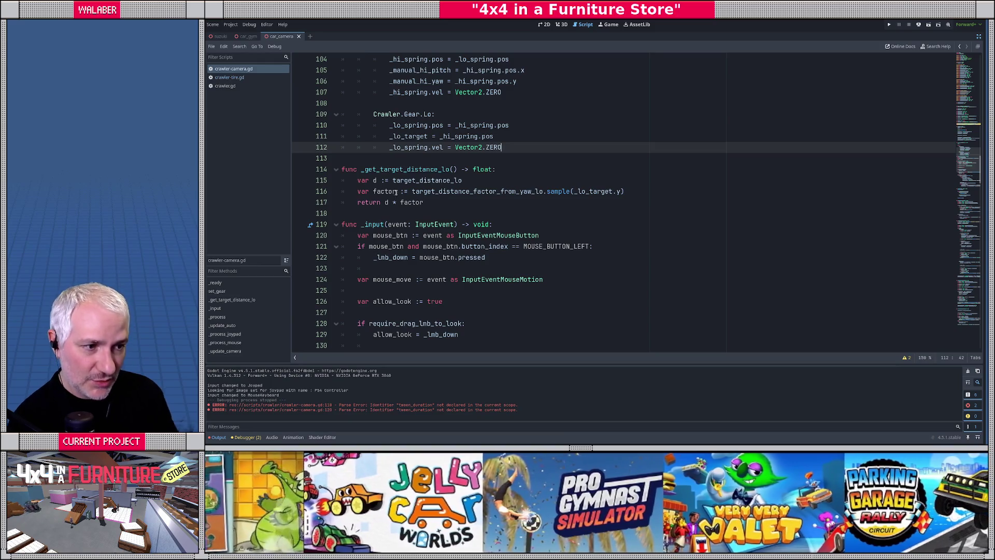
pyautogui.scroll(-1, 365, 217)
pyautogui.scroll(-12, 365, 217)
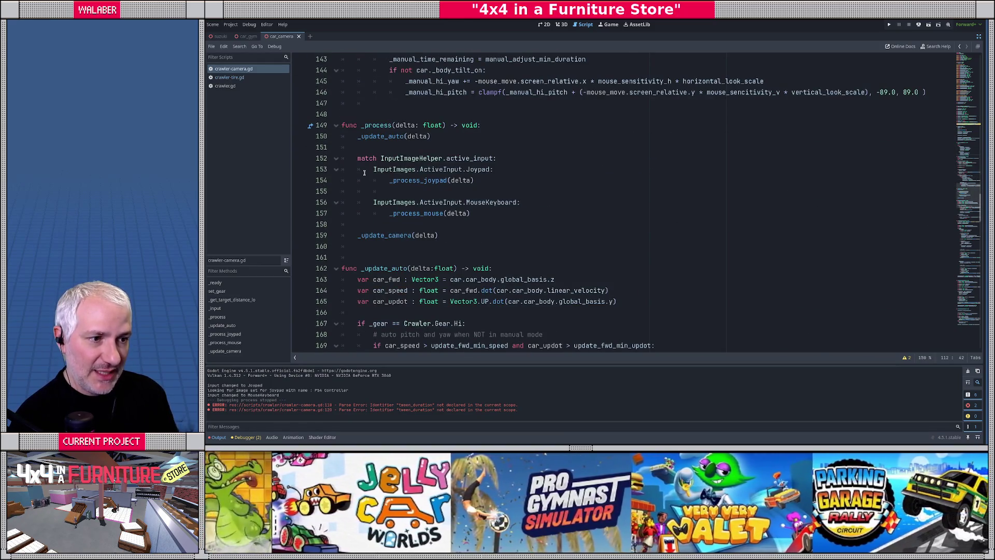
# - In _update_camera, add '# target distance spring' and var target_dist := target_distance_hi
pyautogui.keyDown('ctrl'); pyautogui.click(386, 235); pyautogui.keyUp('ctrl')
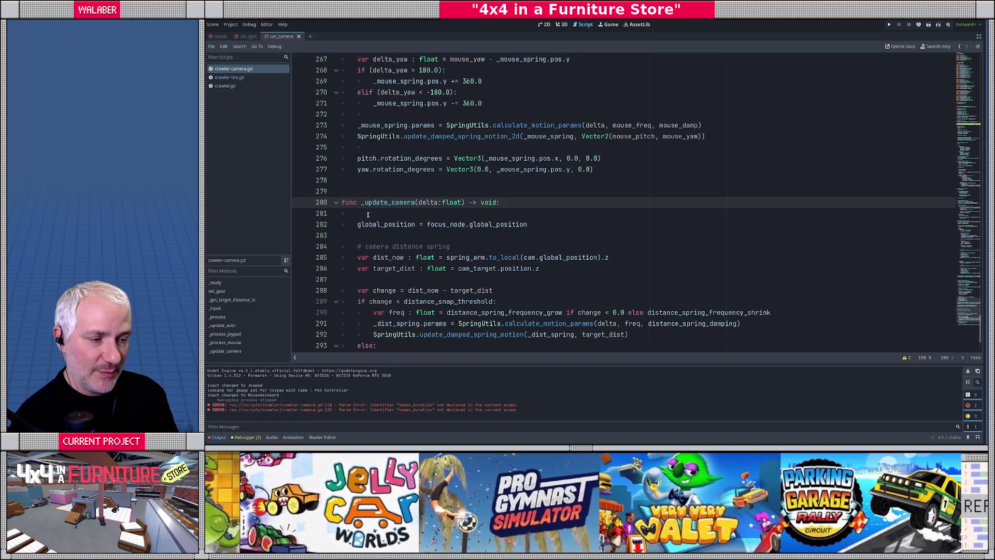
pyautogui.scroll(-1, 369, 218)
pyautogui.click(548, 192)
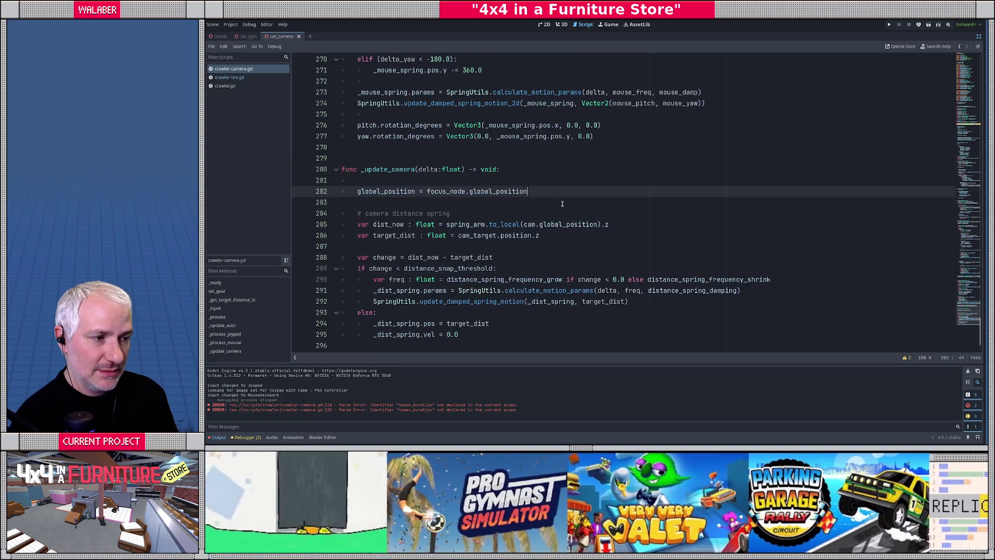
pyautogui.press('Return')
pyautogui.press('Return')
pyautogui.write('# target distance s')
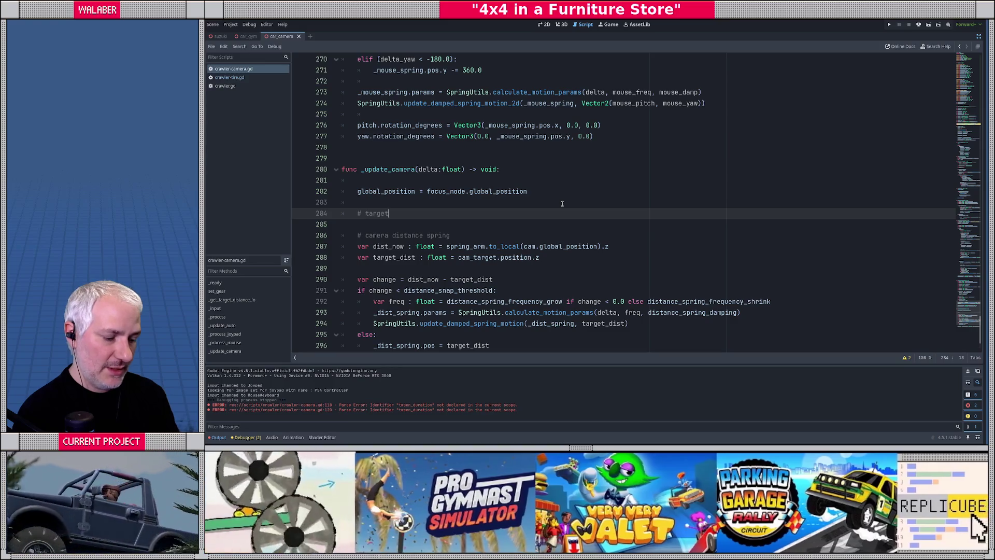
pyautogui.write('pring')
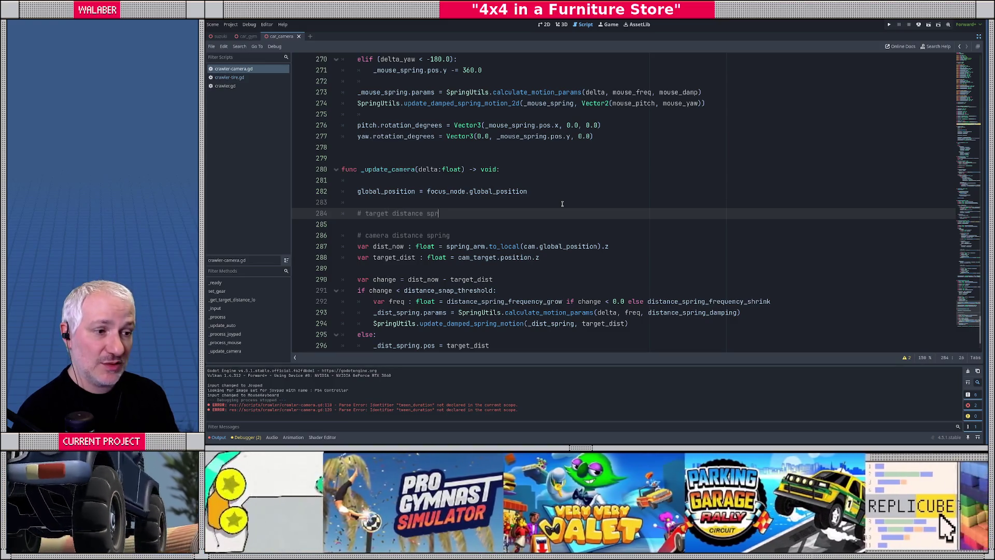
pyautogui.press('Return')
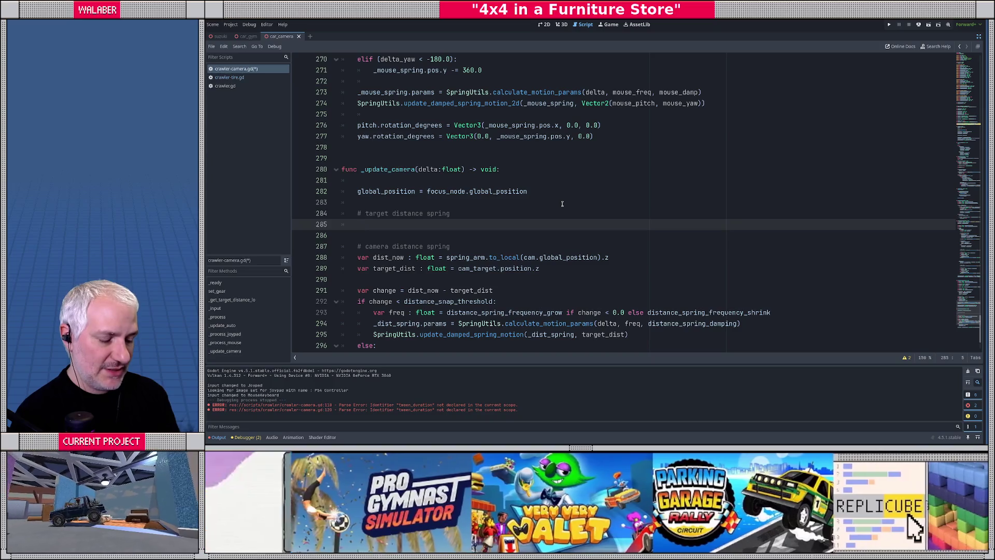
pyautogui.write('var target_dist :')
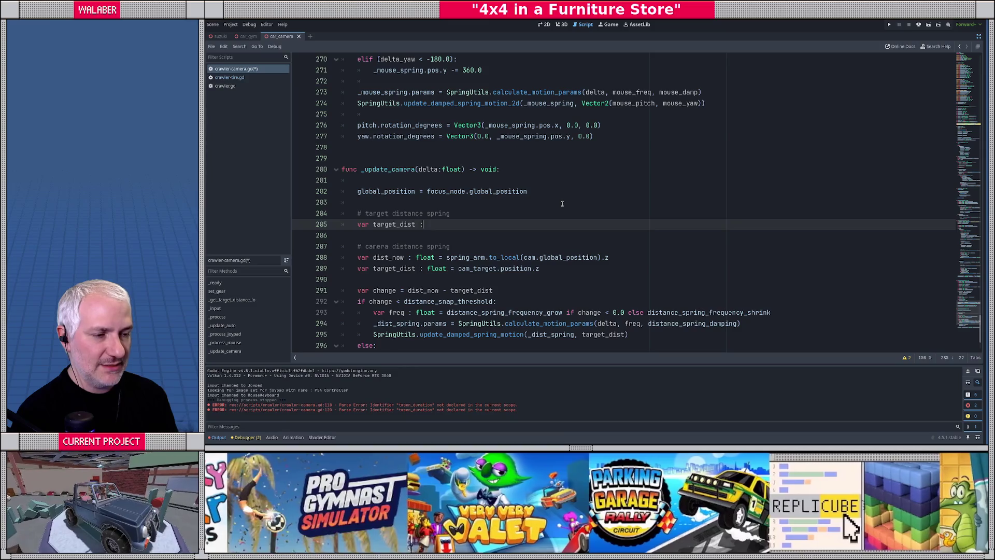
pyautogui.write('= target_dist_')
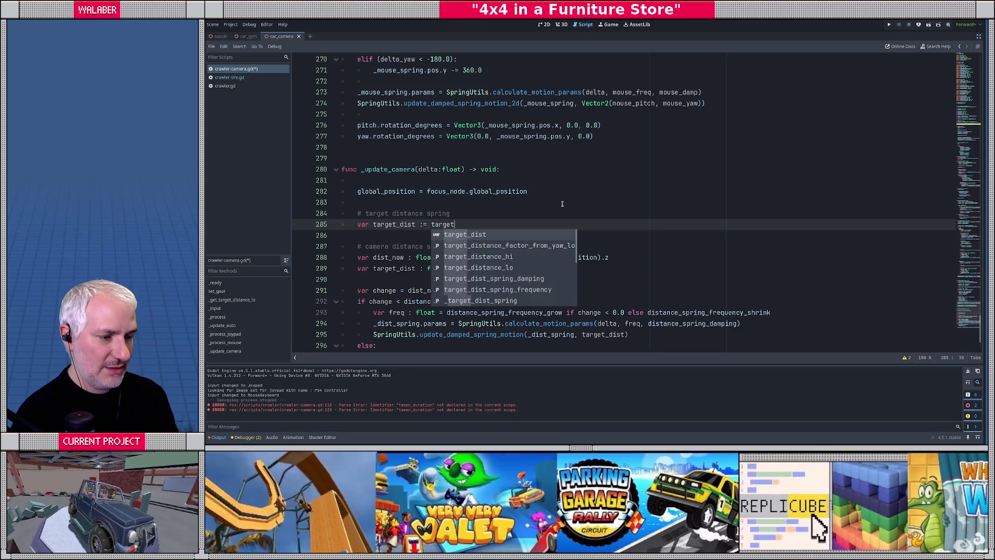
pyautogui.write('h')
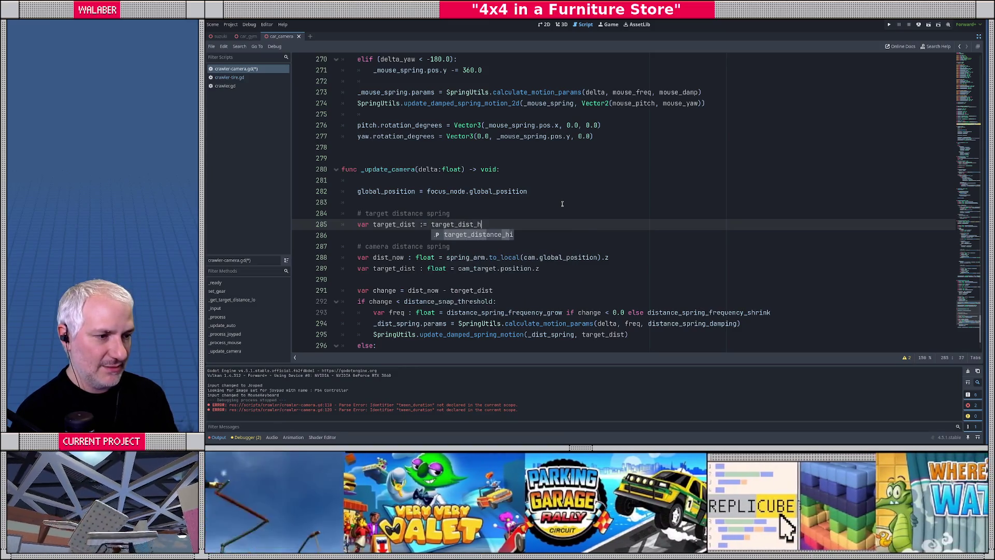
pyautogui.press('Return')
pyautogui.press('Return')
# - Add an if _gear == Crawler.Gear.Lo branch setting target_dist = _get_target_distance_lo()
pyautogui.write('if _gear == ')
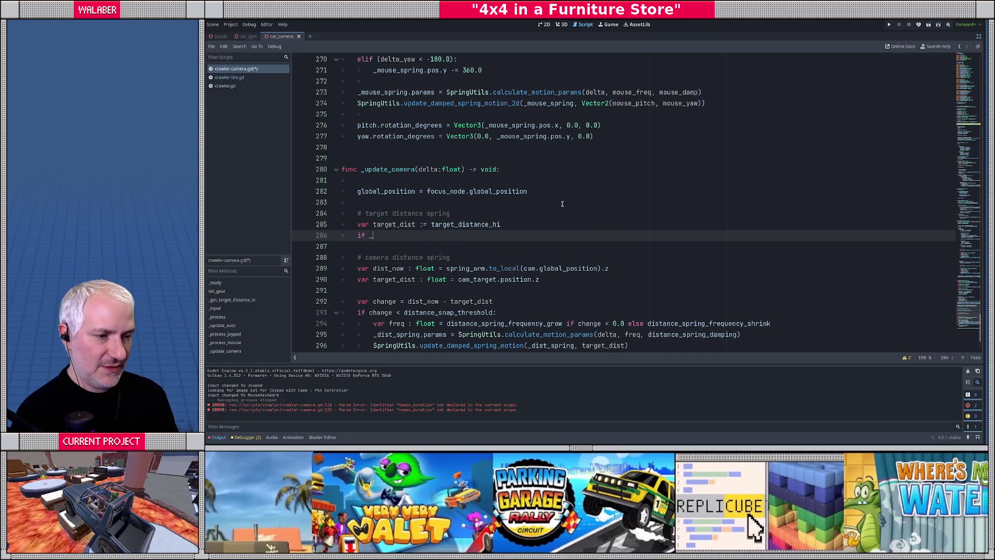
pyautogui.write('Crawler')
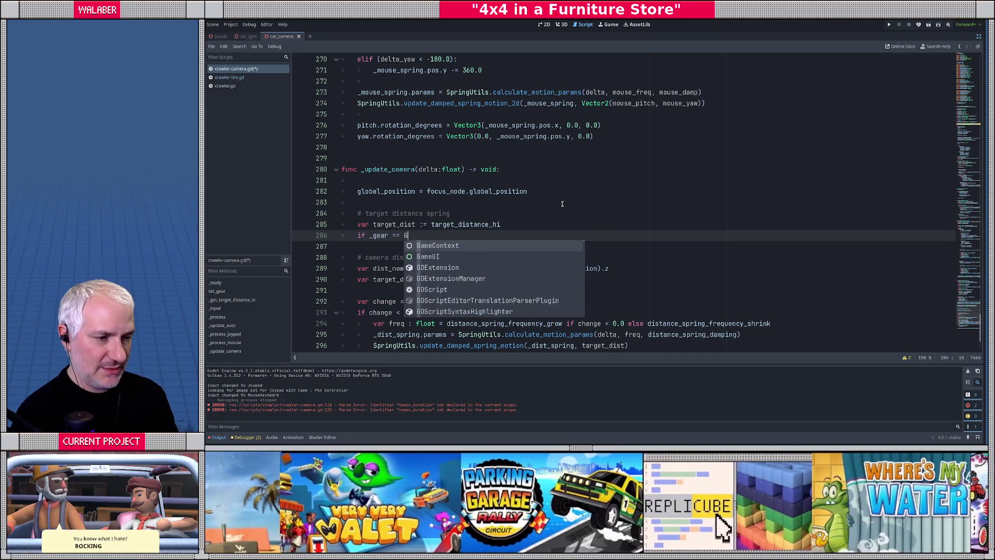
pyautogui.write('.Gear.Lo')
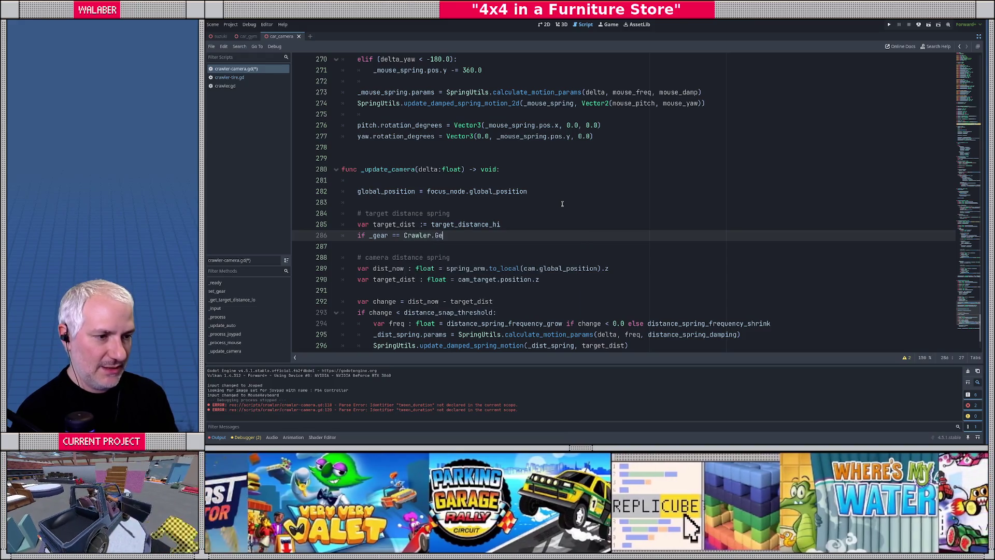
pyautogui.write(':')
pyautogui.press('Return')
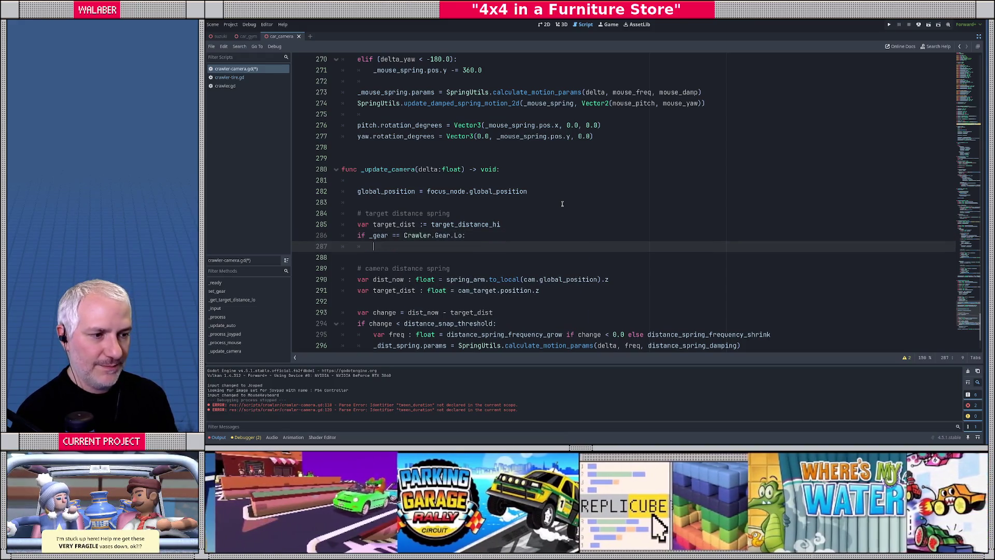
pyautogui.write('target_d')
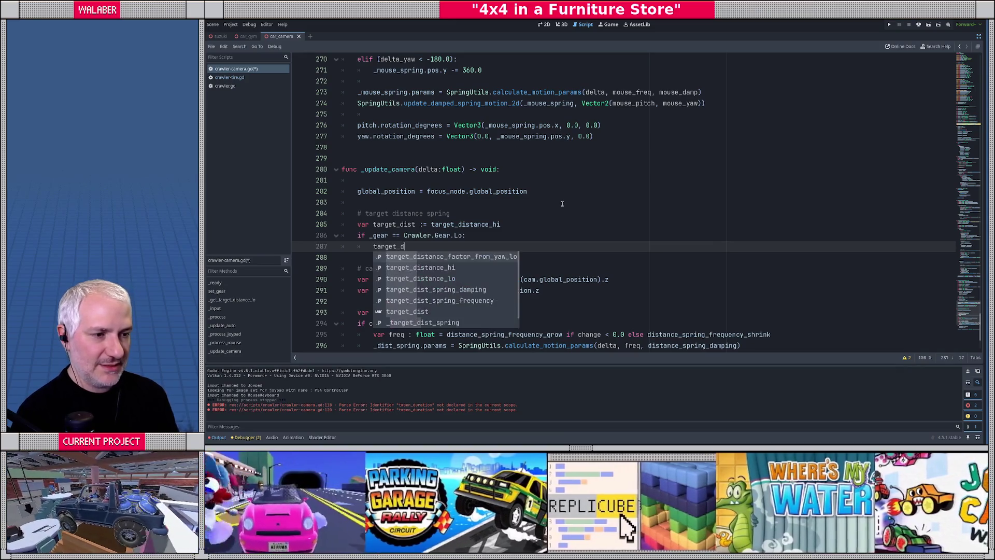
pyautogui.write('s')
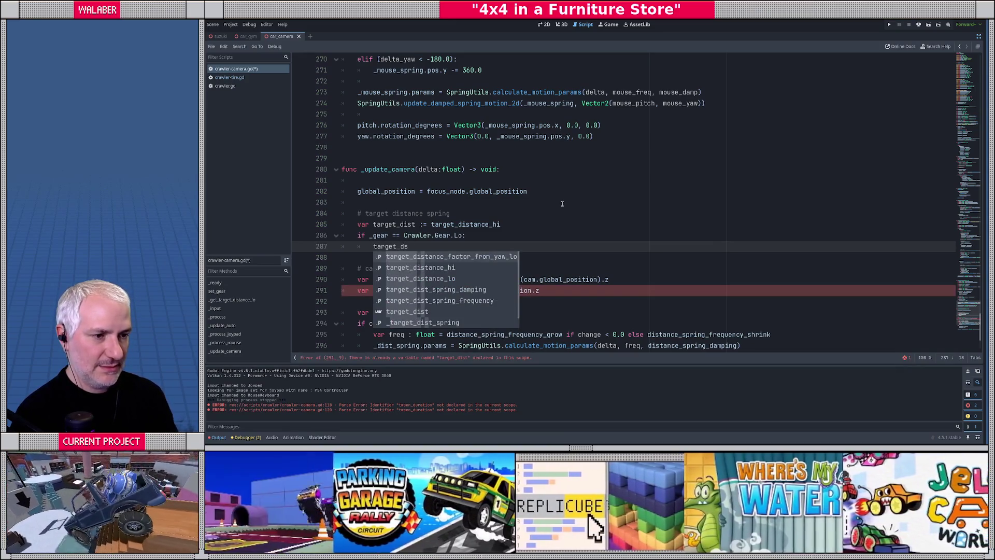
pyautogui.press('BackSpace')
pyautogui.write('ist')
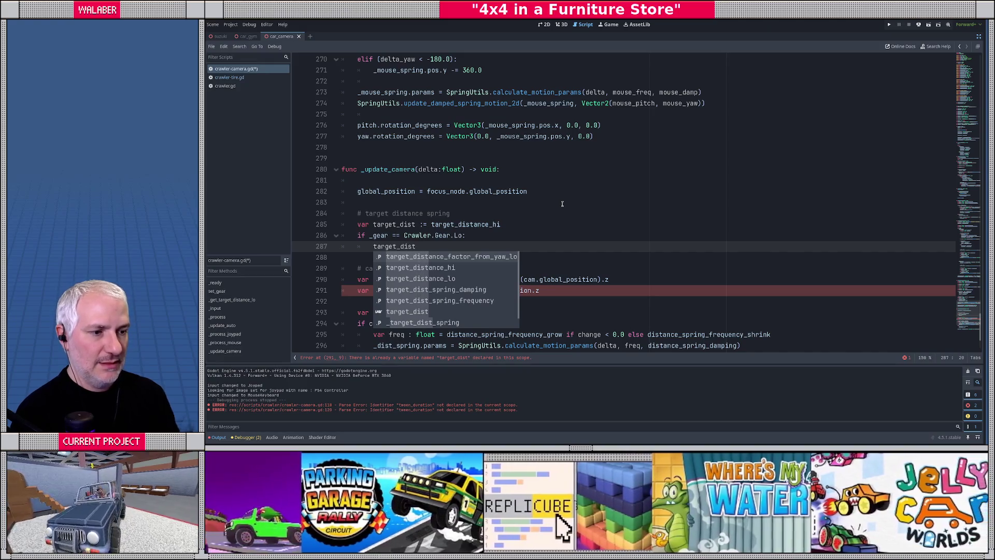
pyautogui.write(' = _get')
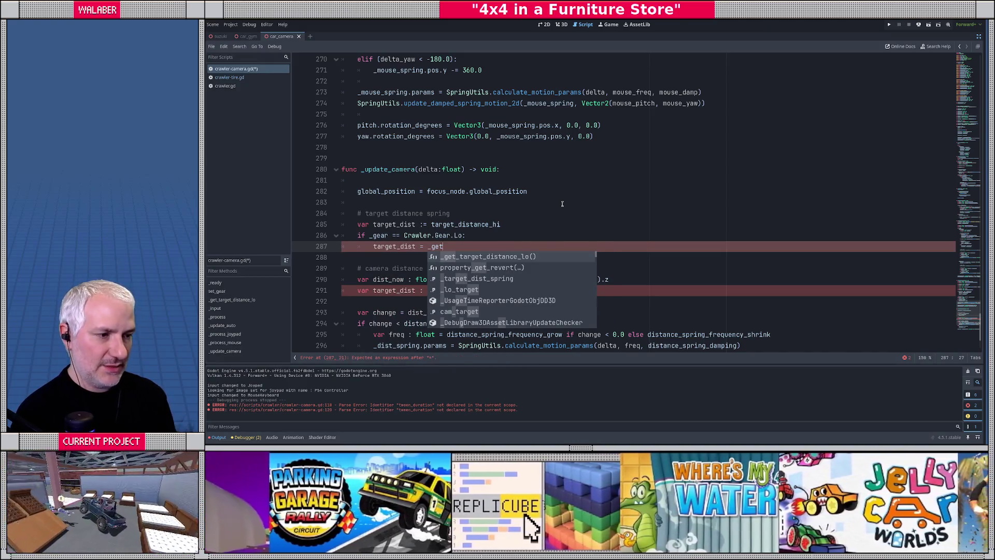
pyautogui.press('Return')
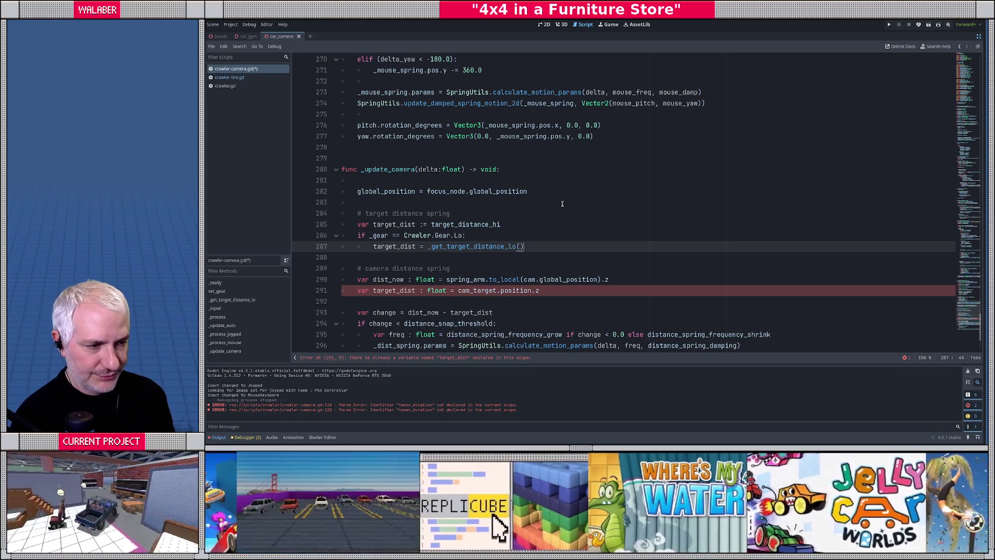
# - Start a _target_dist_spring line below the branch, then delete the unfinished line
pyautogui.press('Return')
pyautogui.press('Return')
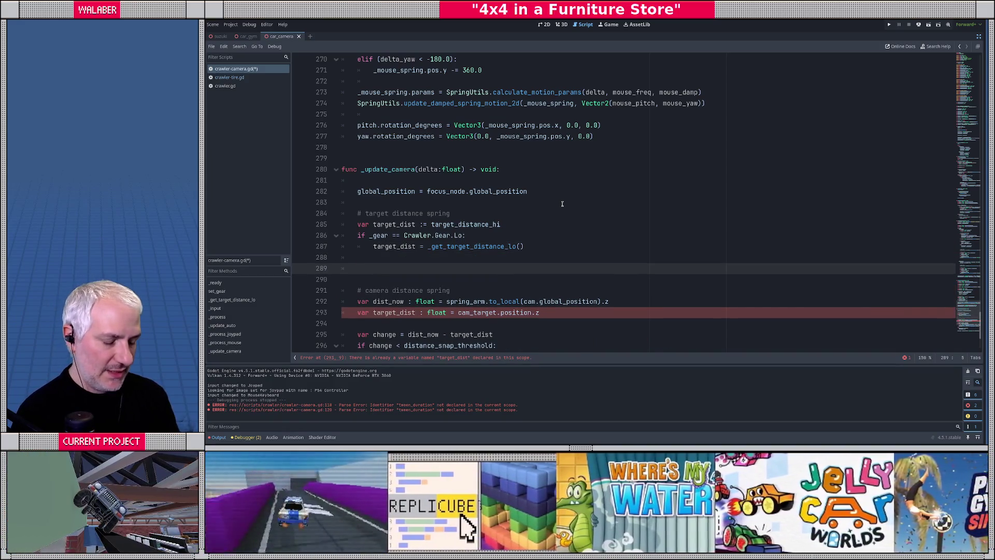
pyautogui.write('arget_Dis')
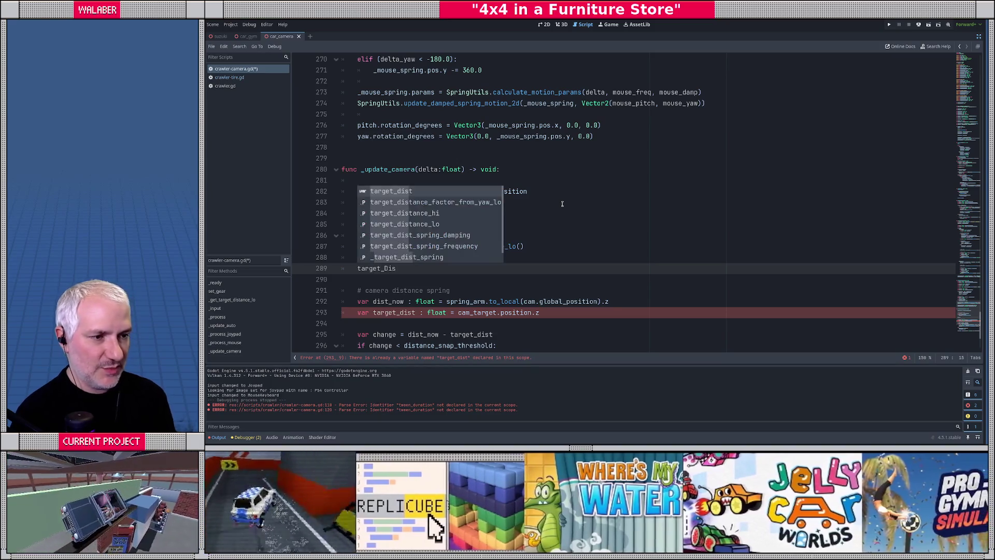
pyautogui.press('Down')
pyautogui.press('Down')
pyautogui.press('Down')
pyautogui.press('Return')
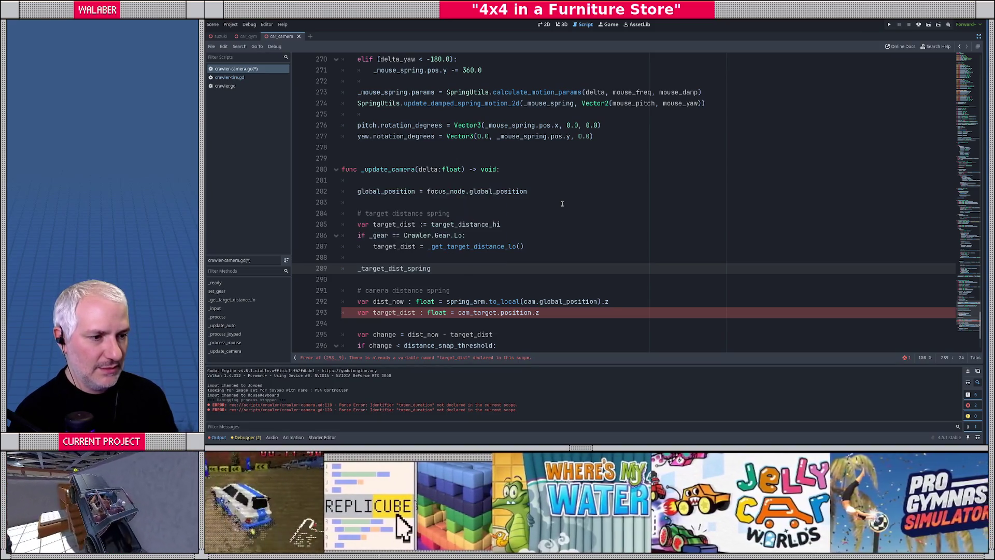
pyautogui.write('.')
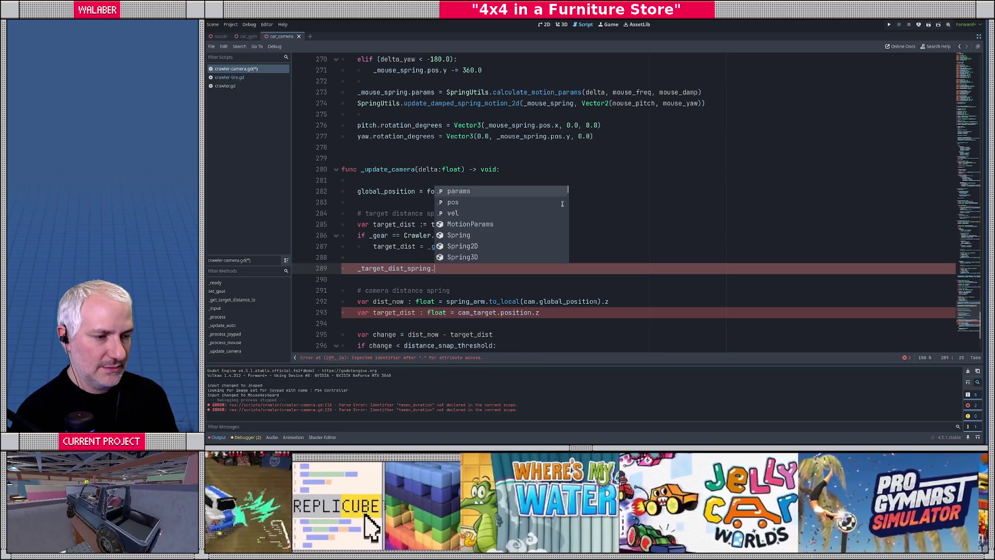
pyautogui.hotkey('ctrl', 'BackSpace')
pyautogui.hotkey('ctrl', 'BackSpace')
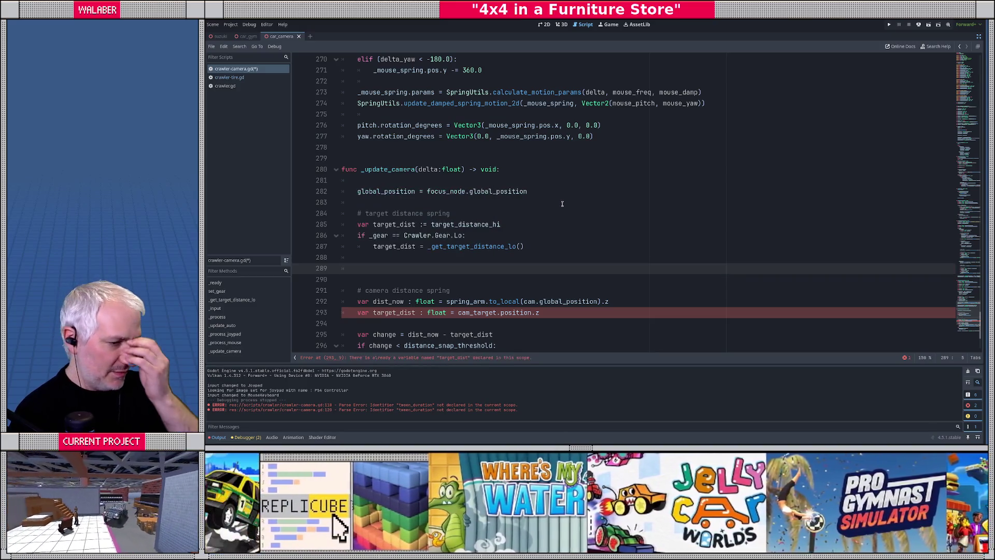
pyautogui.scroll(-2, 562, 204)
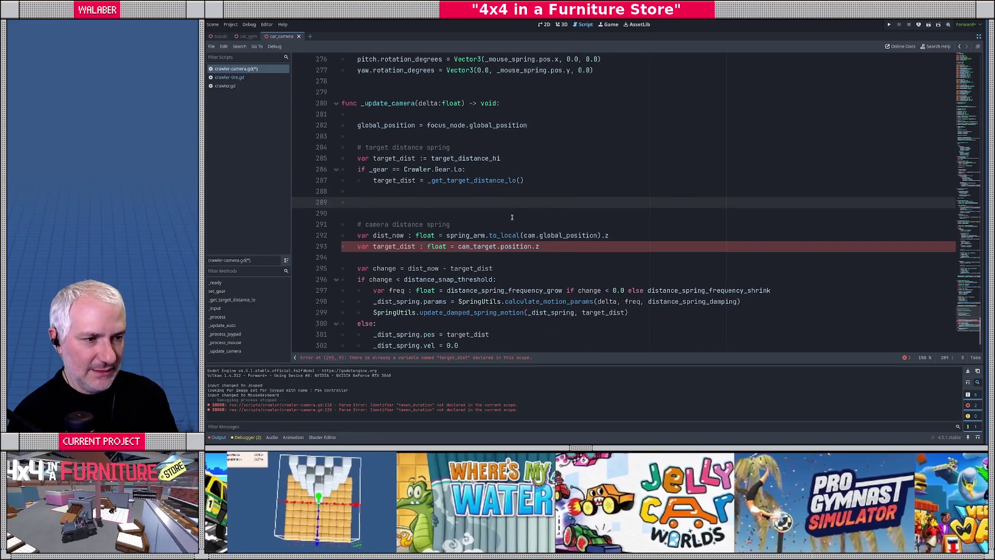
pyautogui.click(417, 158)
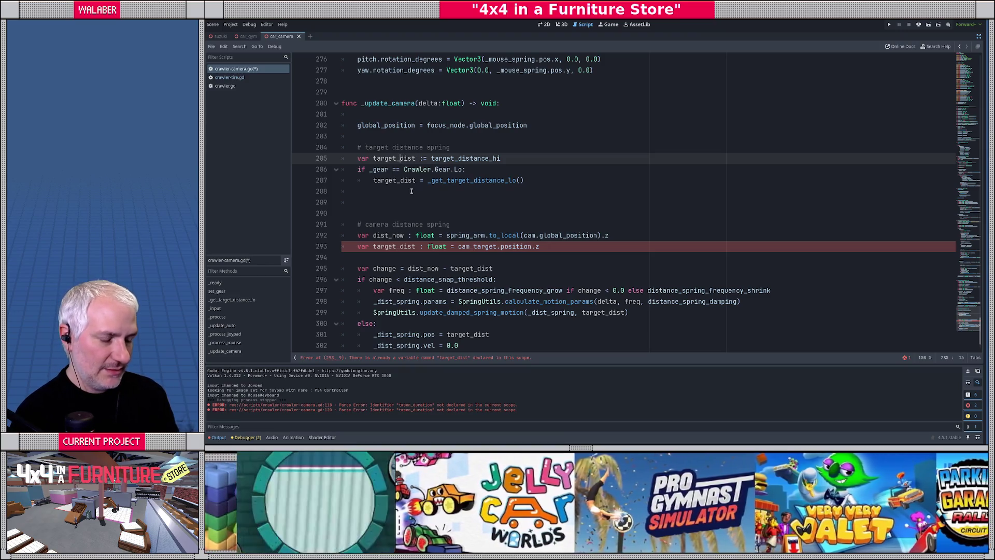
# - Rename target_dist to target_cam_dist on both lines where it appears
pyautogui.write('cam_')
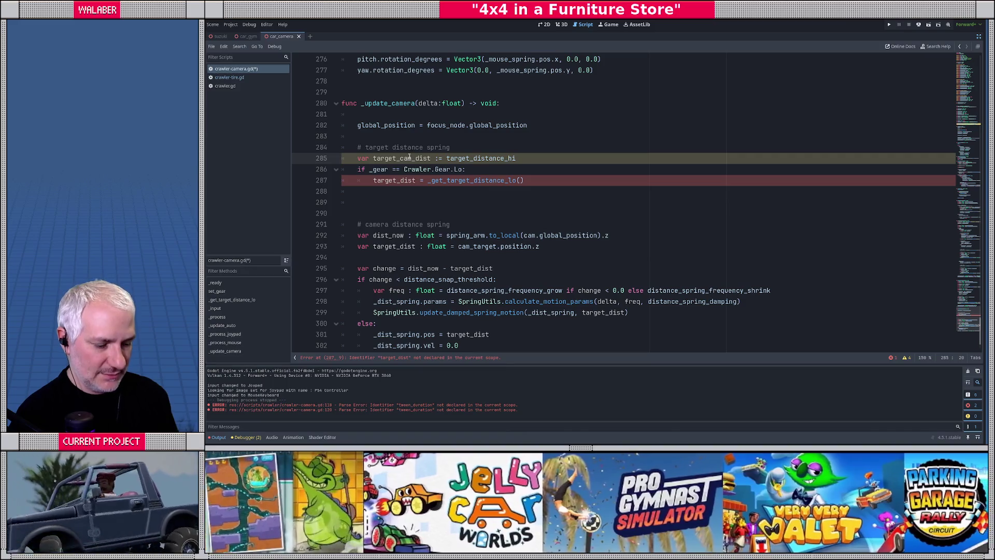
pyautogui.doubleClick(409, 158)
pyautogui.hotkey('ctrl', 'c')
pyautogui.doubleClick(396, 181)
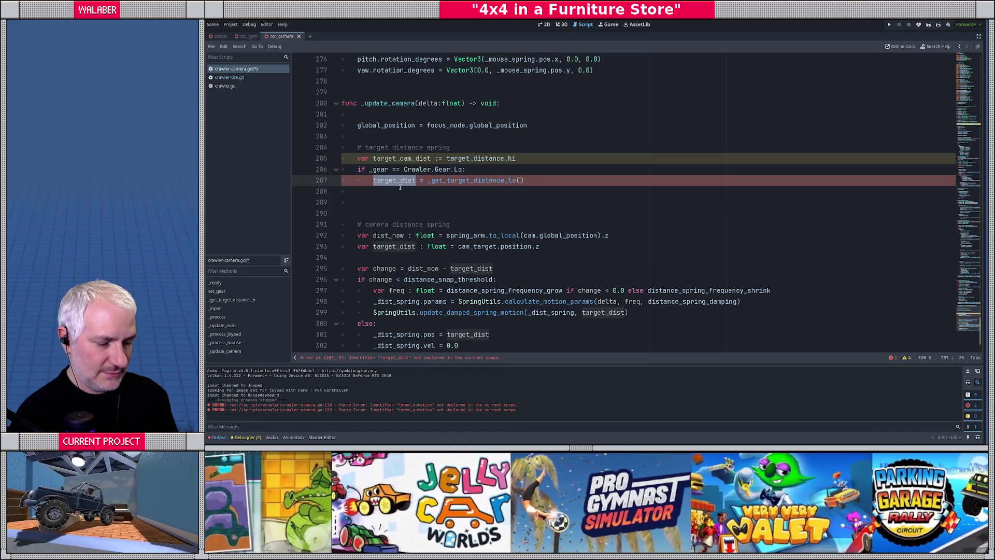
pyautogui.hotkey('ctrl', 'v')
pyautogui.click(391, 193)
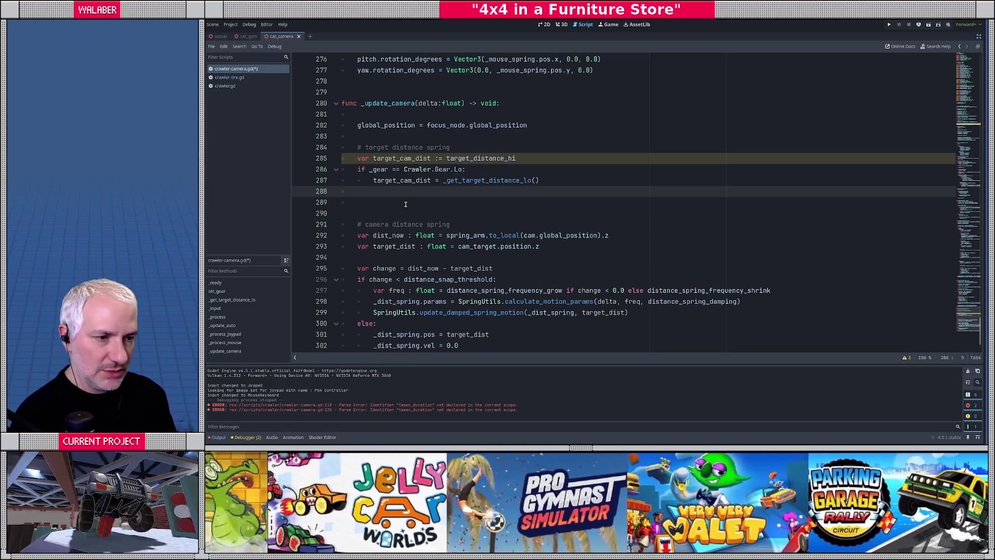
# - Below the gear check, set _target_dist_spring.params = SpringUtils.calculate_motion_params(...)
pyautogui.press('Return')
pyautogui.scroll(-1, 406, 204)
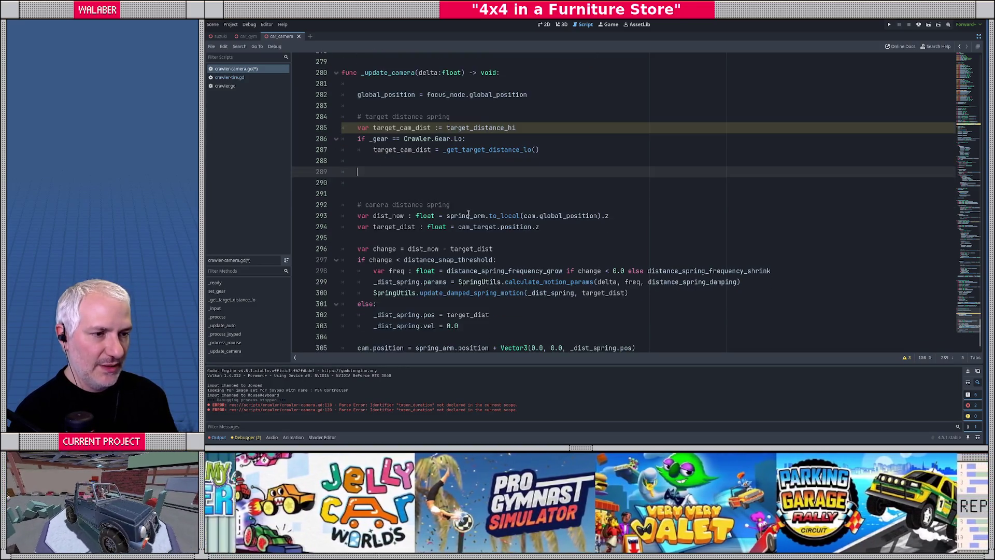
pyautogui.write('_ta')
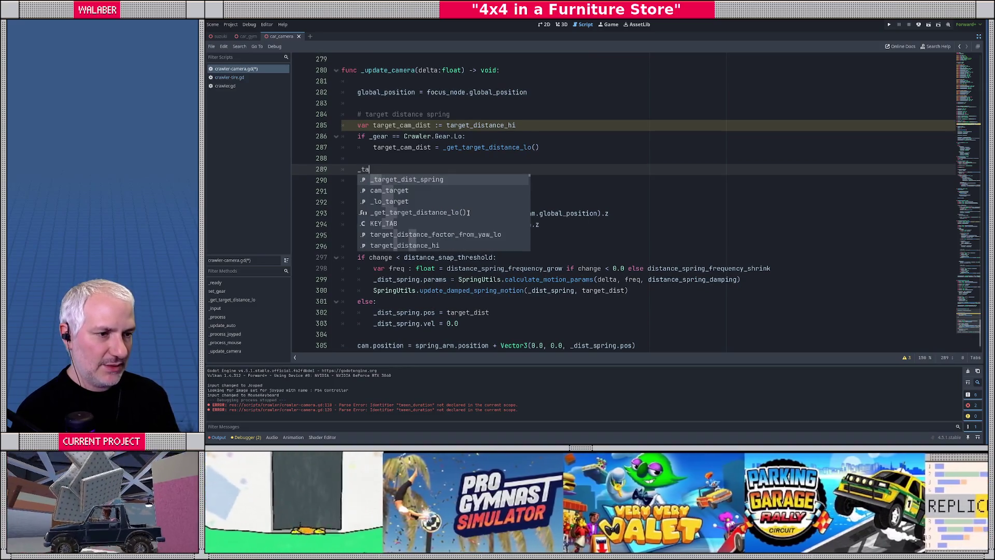
pyautogui.press('Return')
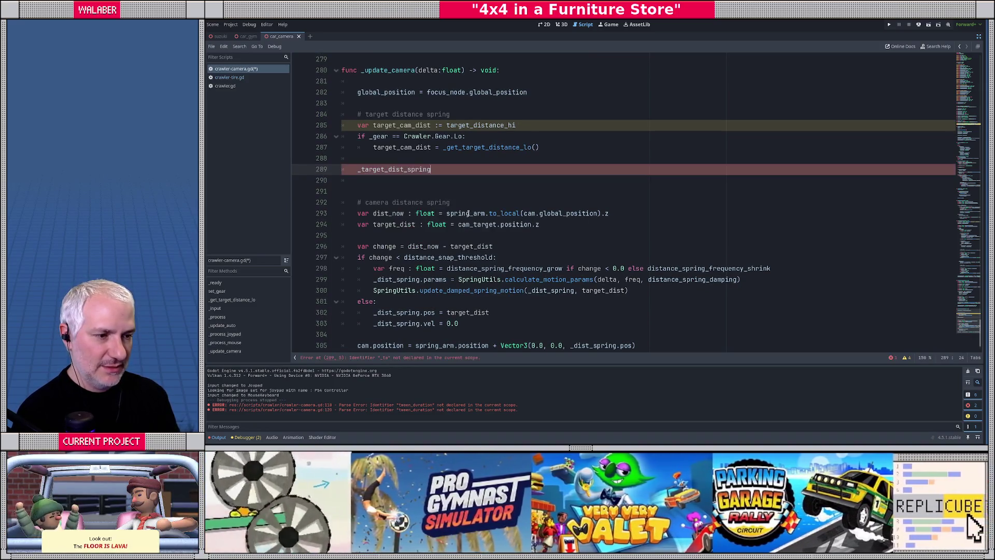
pyautogui.write('.params')
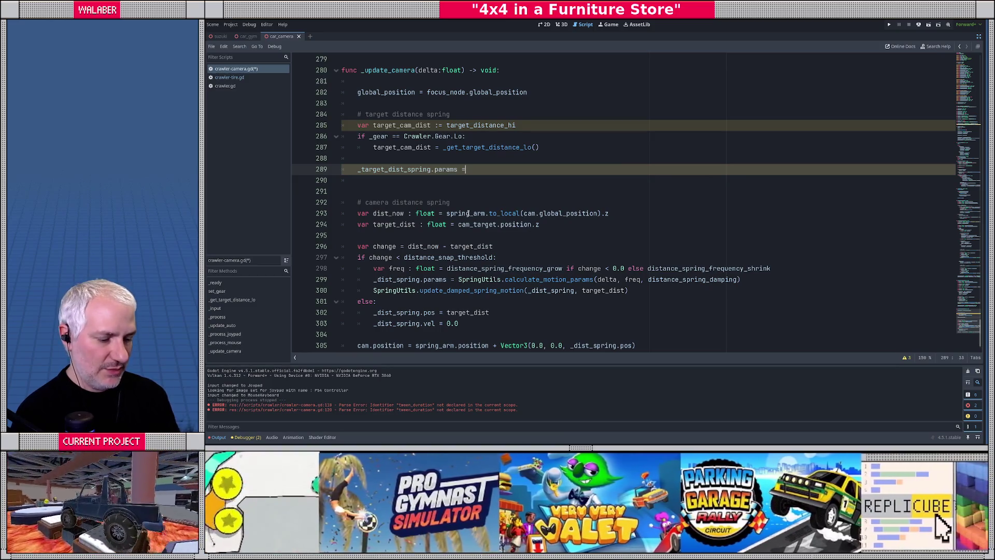
pyautogui.write(' = SpringU')
pyautogui.press('Return')
pyautogui.write('.cal')
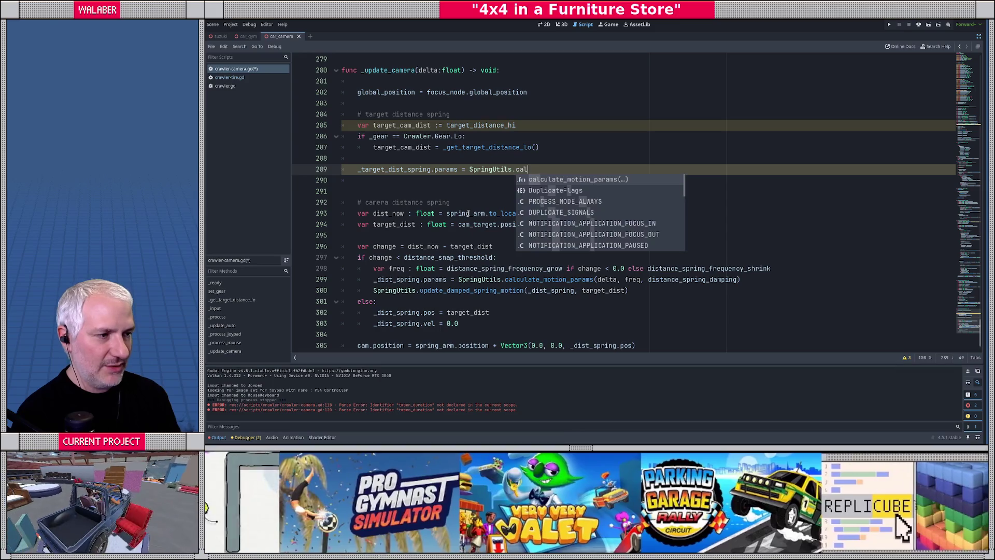
pyautogui.press('Return')
# - Pass delta, target_dist_spring_frequency and target_dist_spring_damping as the call's arguments
pyautogui.write('delta, ')
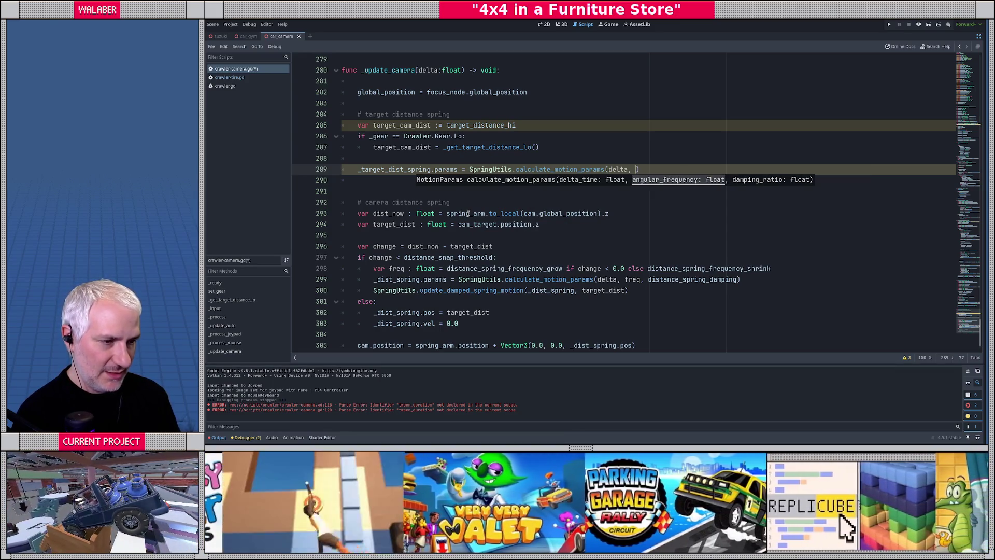
pyautogui.write('target')
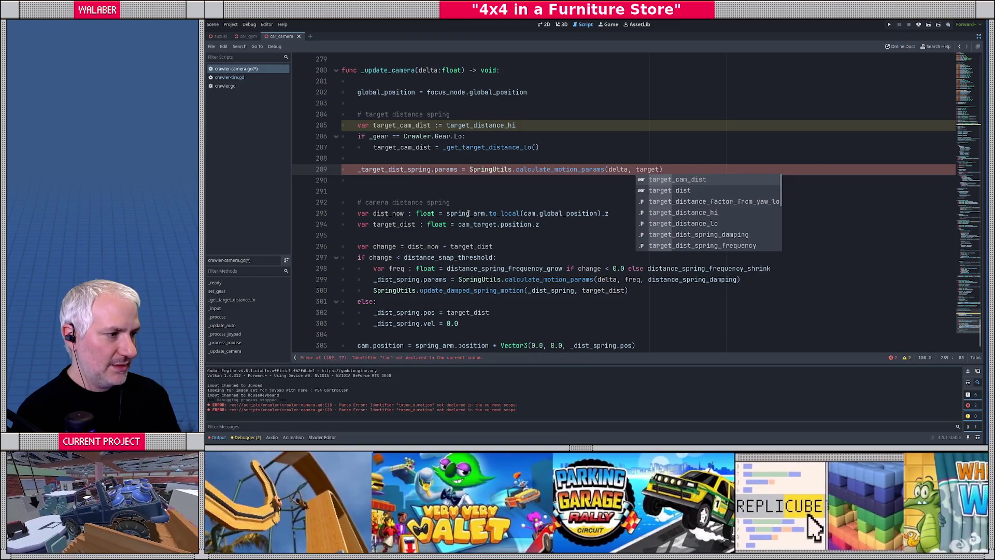
pyautogui.press('Down')
pyautogui.press('Down')
pyautogui.press('Down')
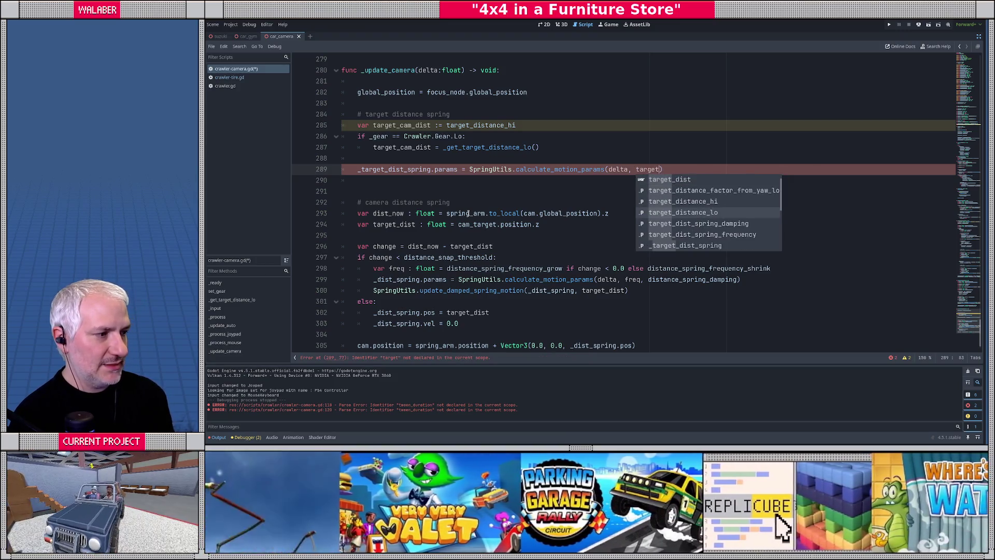
pyautogui.press('Return')
pyautogui.write('target_dist_spring_d')
pyautogui.press('Return')
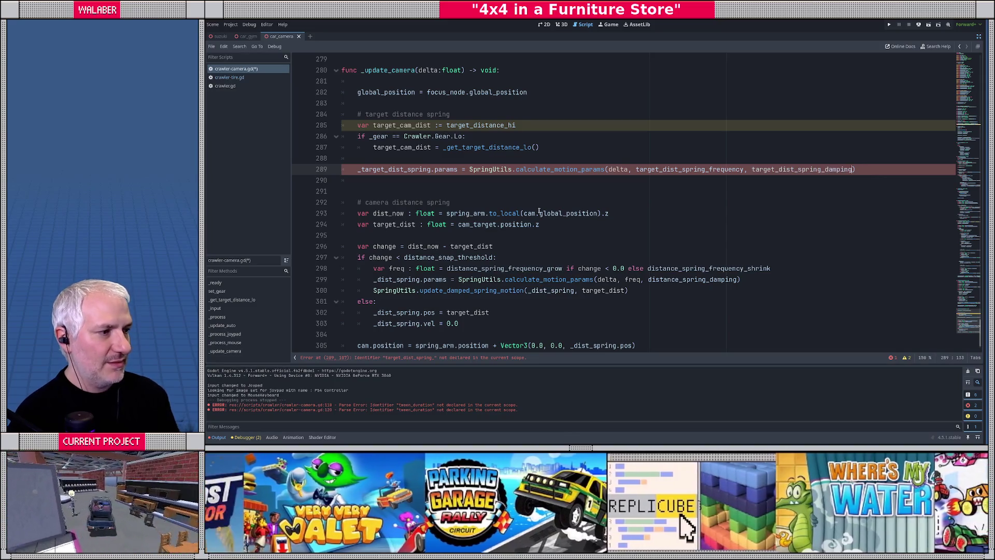
pyautogui.keyDown('ctrl'); pyautogui.click(684, 169); pyautogui.keyUp('ctrl')
# - In _update_camera, add SpringUtils.update_damped_spring_motion(_target_dist_spring, target_cam_dist) below the params call
pyautogui.hotkey('alt', 'Left')
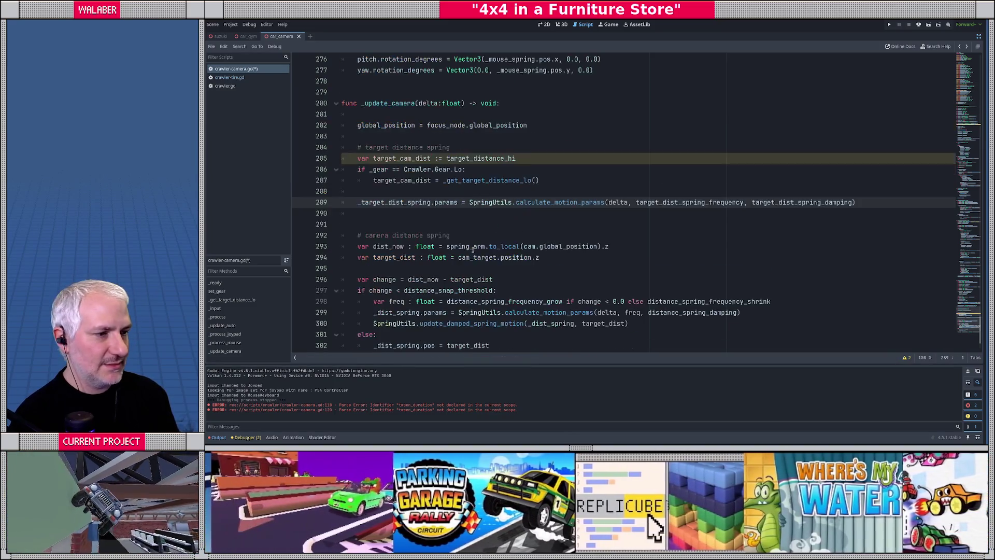
pyautogui.click(420, 218)
pyautogui.write('Spr')
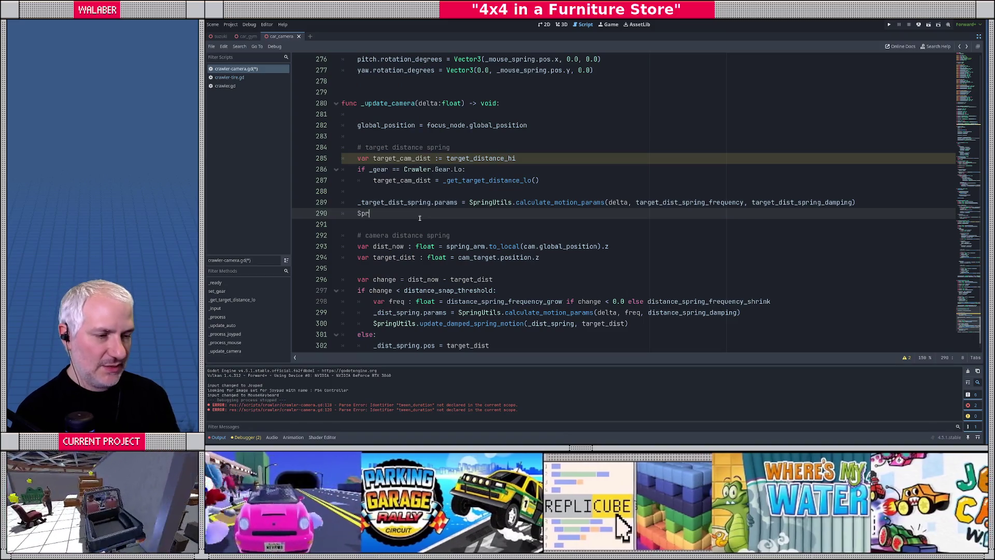
pyautogui.write('ing')
pyautogui.press('Return')
pyautogui.write('.up')
pyautogui.press('Down')
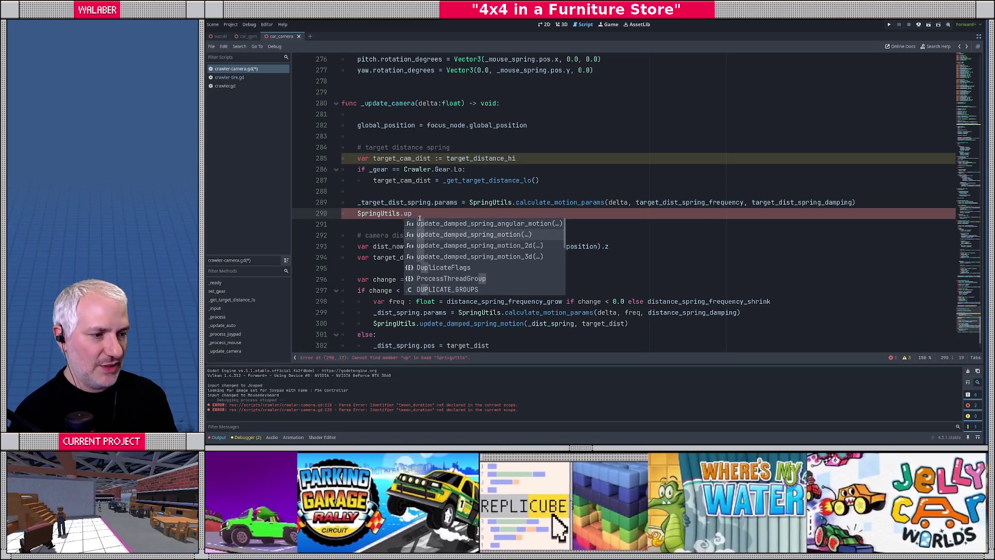
pyautogui.press('Return')
pyautogui.write('_targ')
pyautogui.write('et_dist_s')
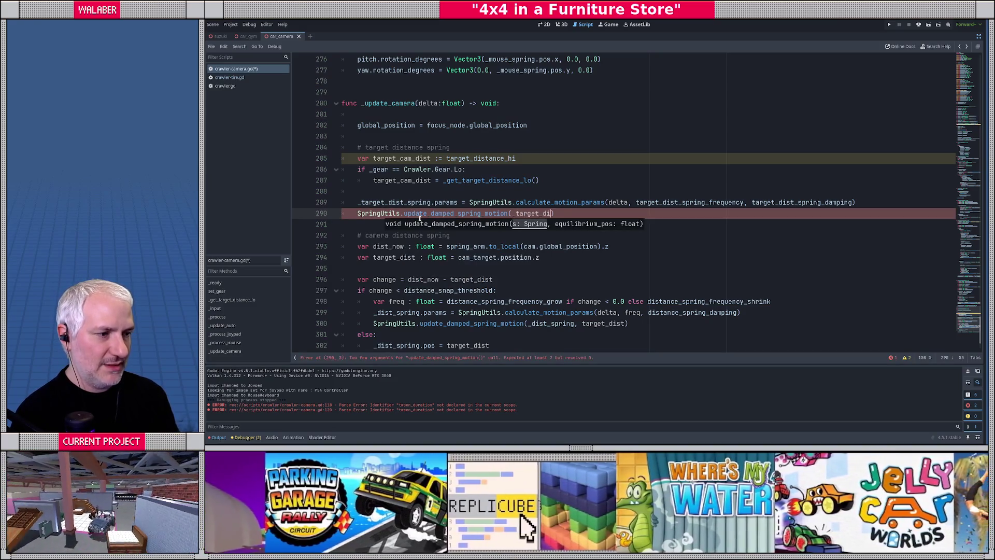
pyautogui.press('Return')
pyautogui.write(', ')
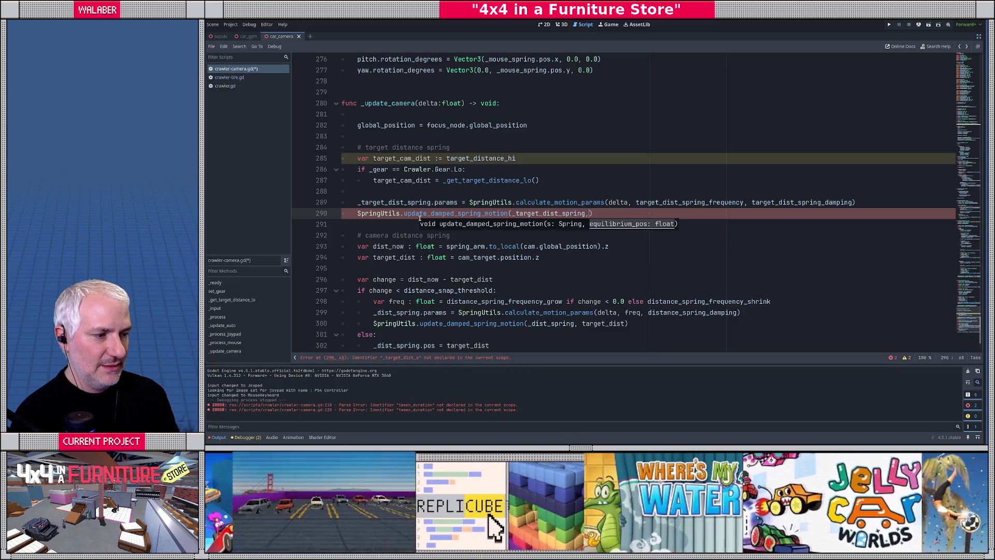
pyautogui.write('target_cam_d')
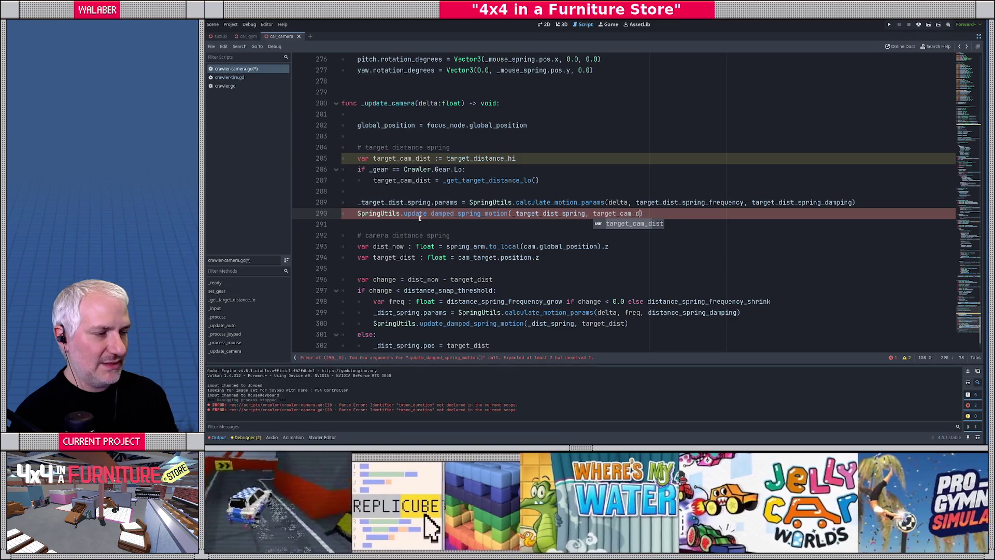
pyautogui.press('Return')
pyautogui.press('End')
# - Start a spring_arm line two lines below the call and save the crawler camera script
pyautogui.press('Return')
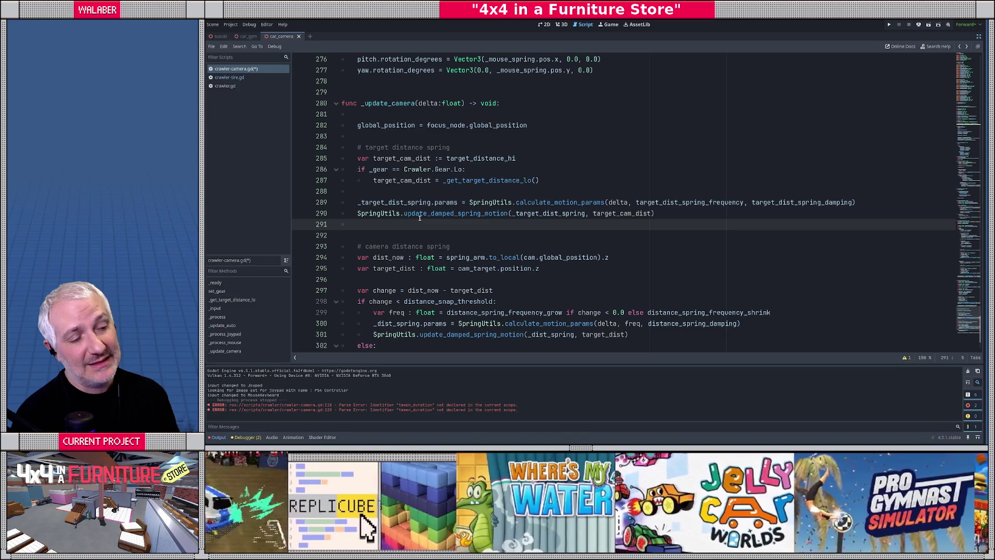
pyautogui.press('Return')
pyautogui.write('spring_arm')
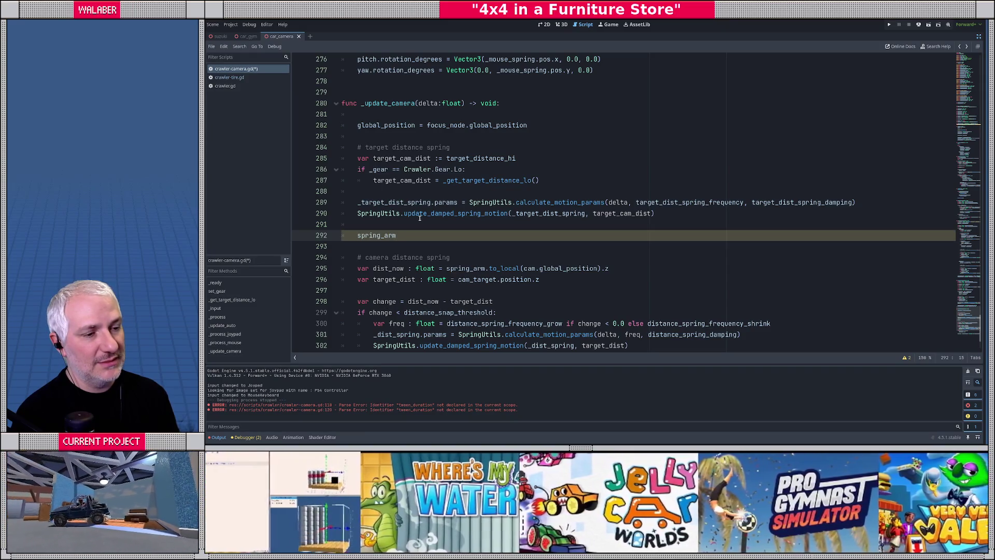
pyautogui.hotkey('ctrl', 's')
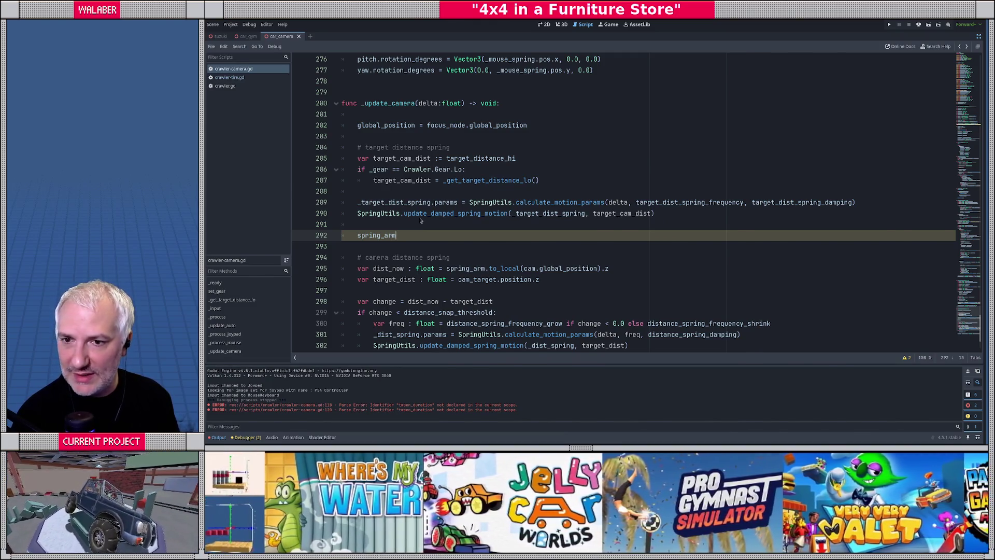
pyautogui.hotkey('alt', 'Tab')
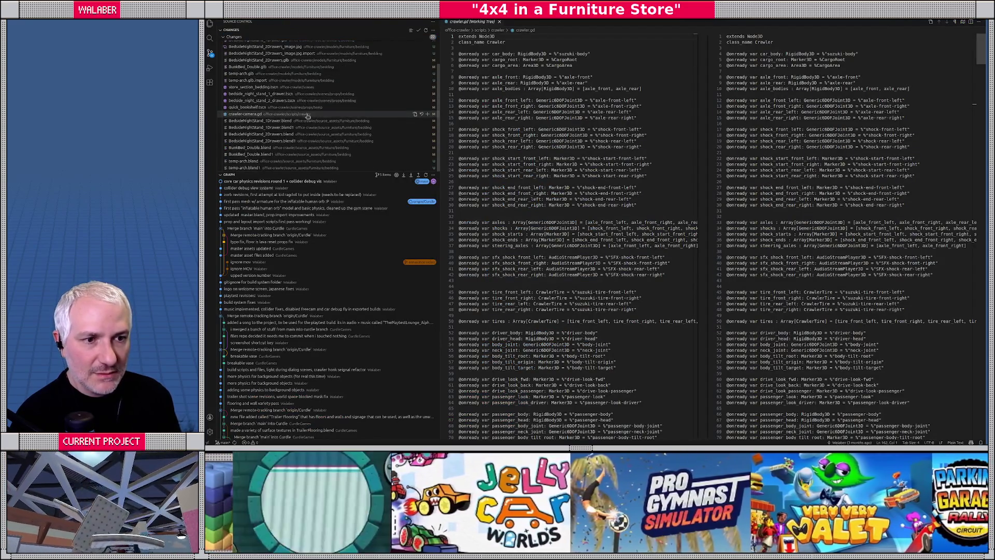
# - Show the crawler-camera.gd diff and scroll down to the _ready and set_gear changes
pyautogui.click(306, 114)
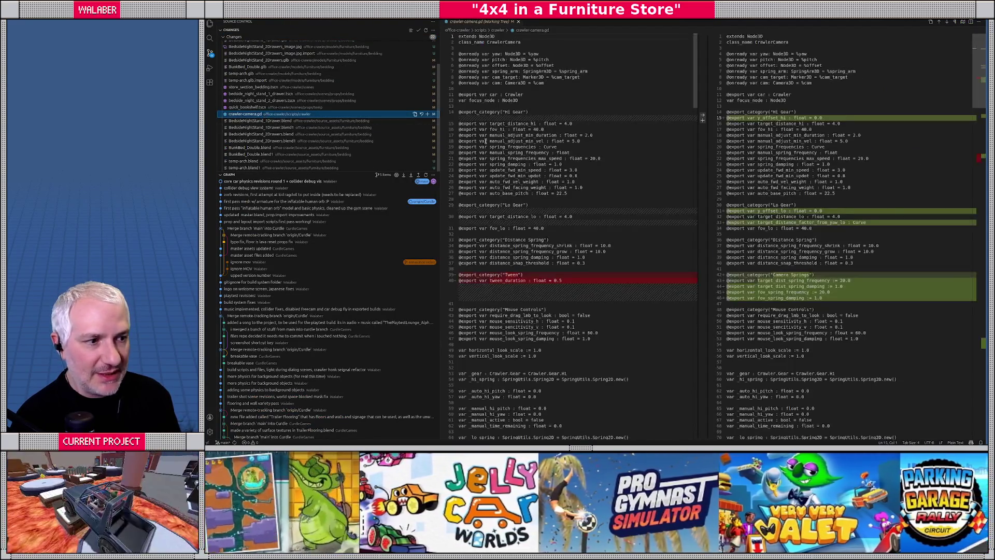
pyautogui.scroll(-15, 784, 268)
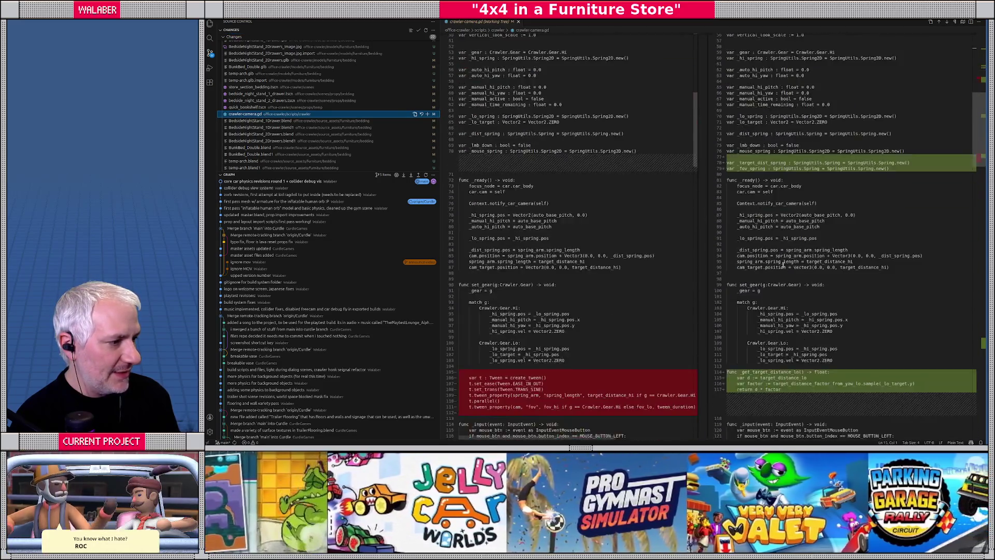
pyautogui.scroll(-8, 784, 267)
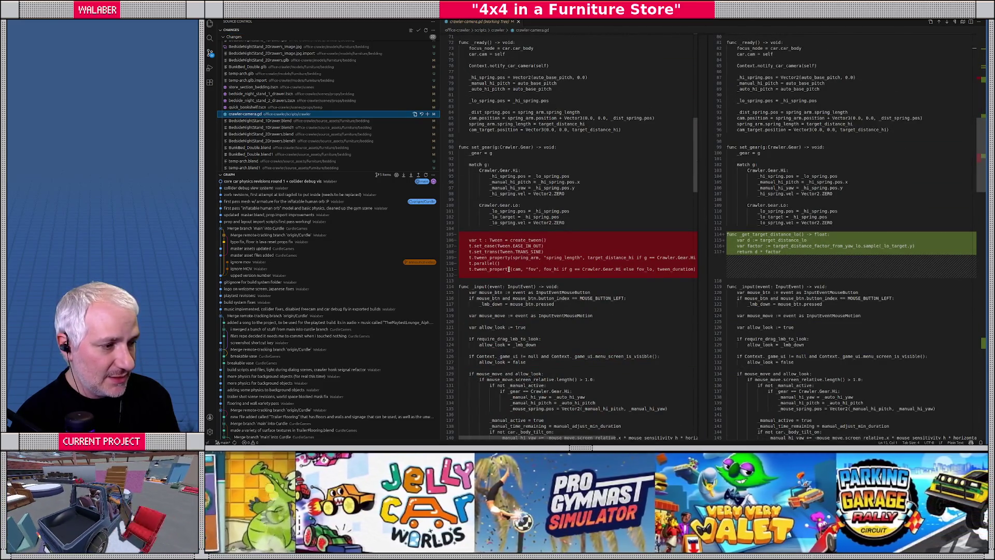
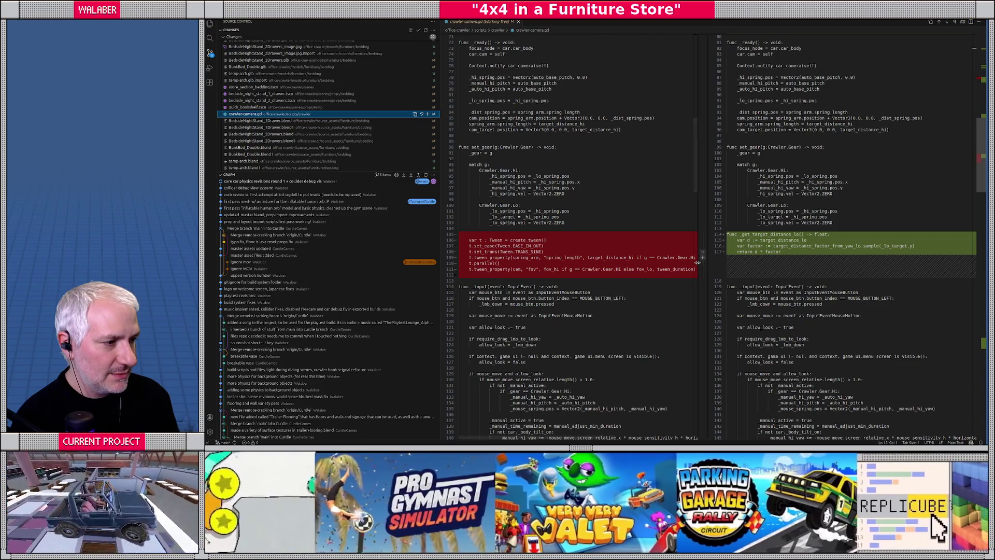
# - In _update_camera, assign spring_arm.spring_length = _target_dist_spring.pos and begin a '# fov spring' comment
pyautogui.hotkey('alt', 'Tab')
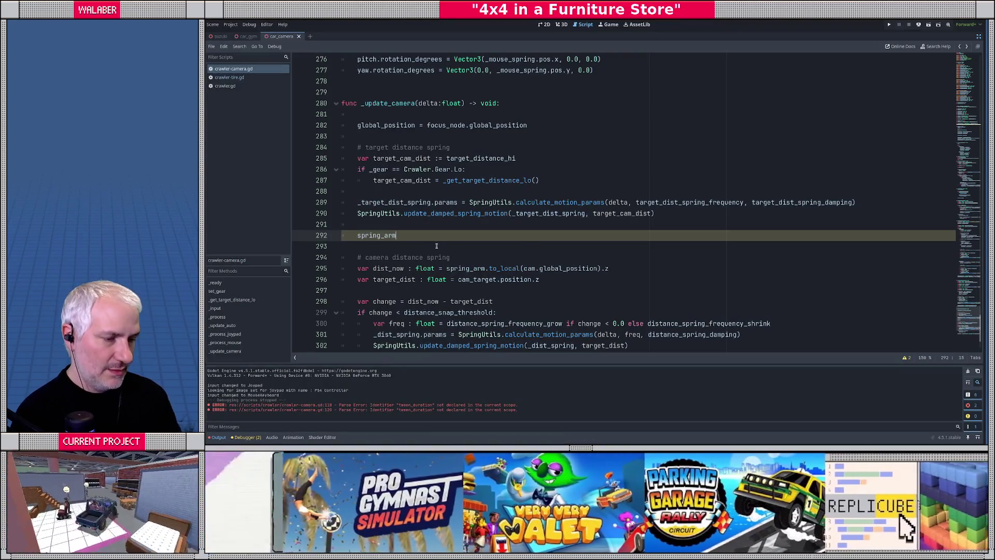
pyautogui.write('.s')
pyautogui.press('Down')
pyautogui.press('Return')
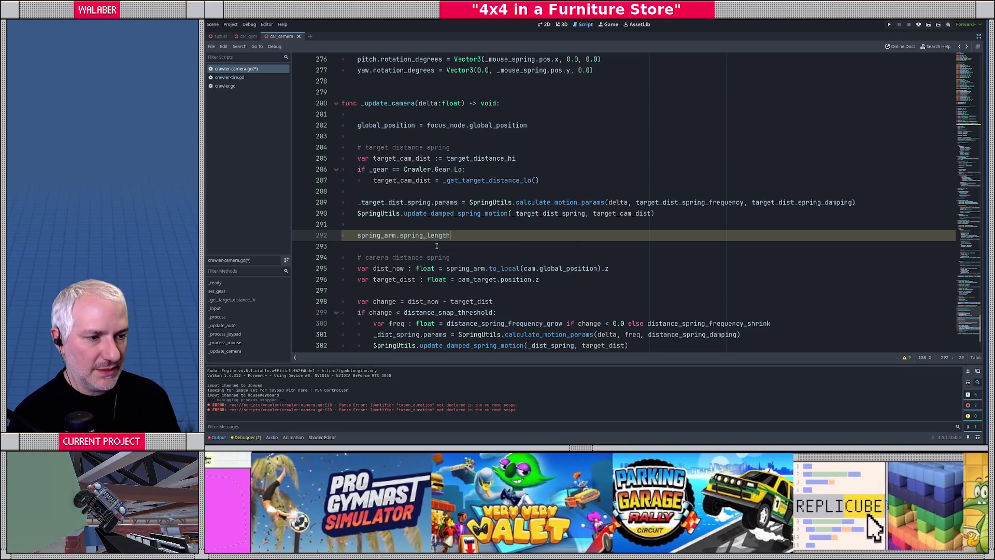
pyautogui.write('= ')
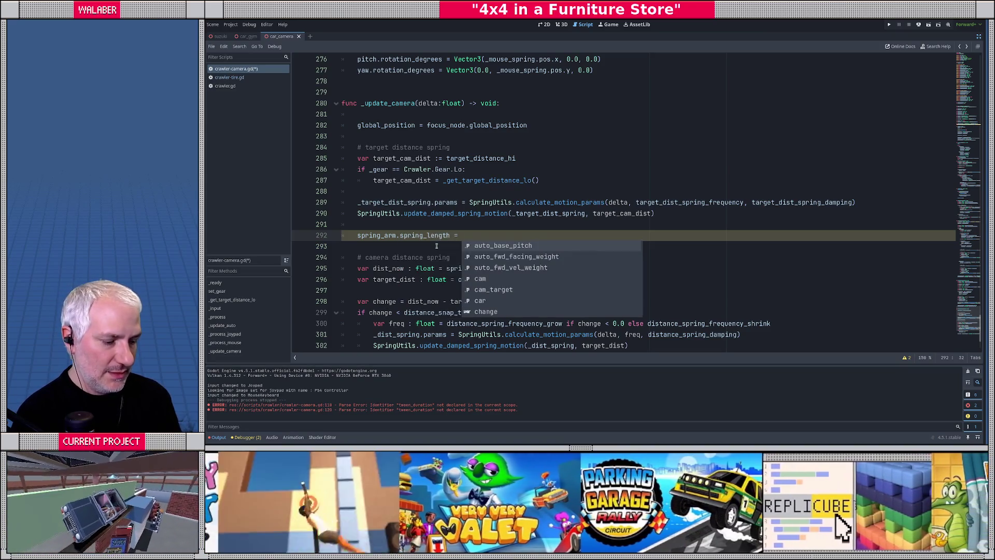
pyautogui.write('_target_dist_spring.pos')
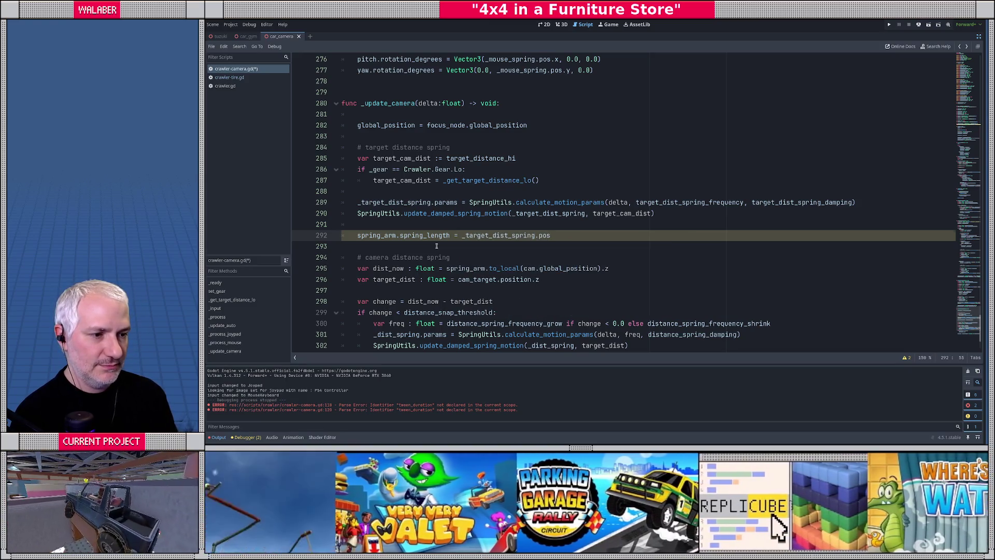
pyautogui.press('Return')
pyautogui.press('Return')
pyautogui.write('# fov s')
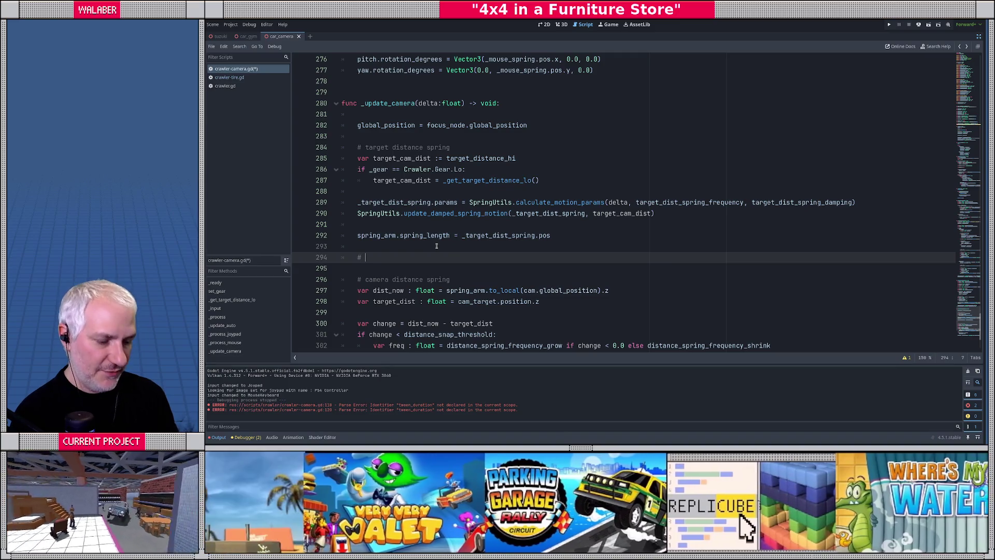
pyautogui.write('pring')
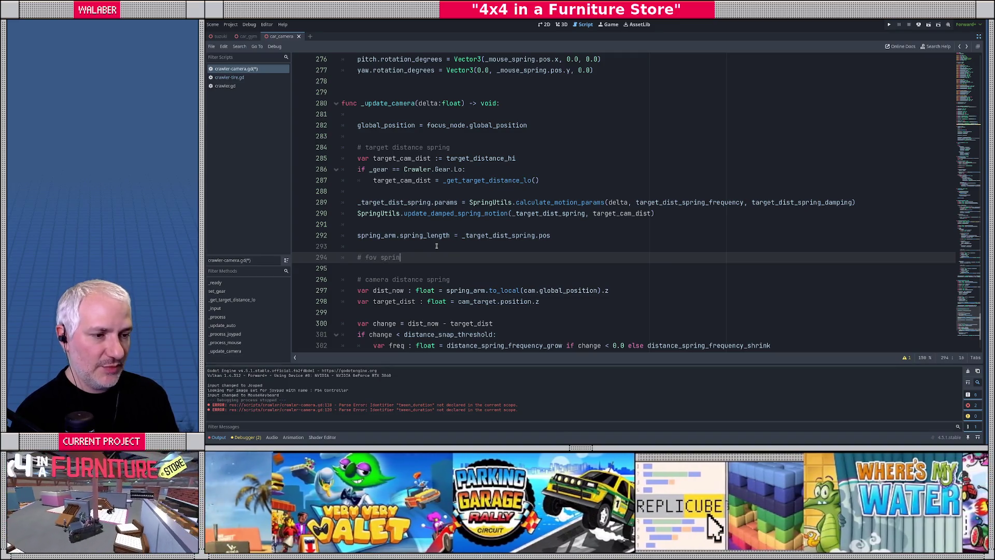
# - Declare var target_fov := fov_hi if _gear == Crawler.Gear.Hi else fov_lo under the comment
pyautogui.press('Return')
pyautogui.write('var target_f')
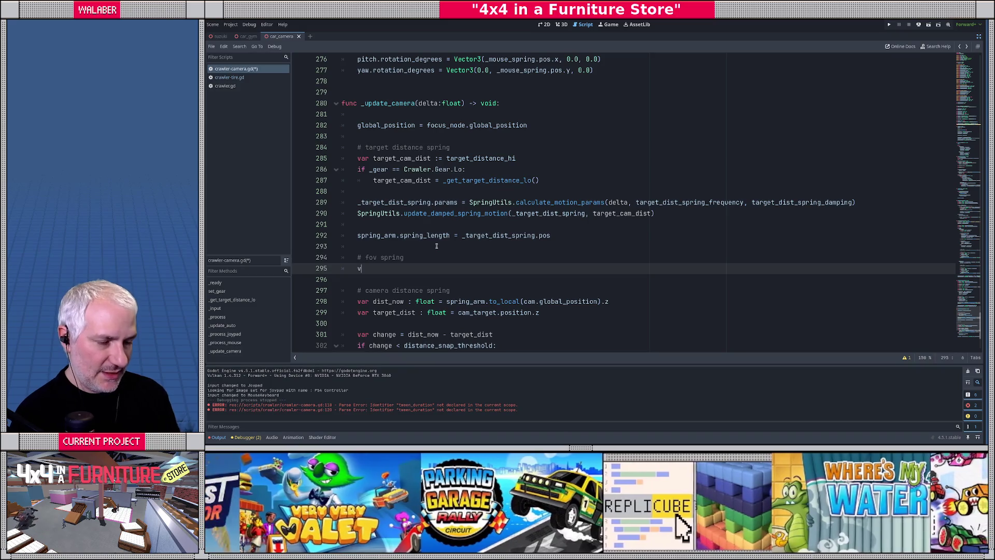
pyautogui.write('ov := ')
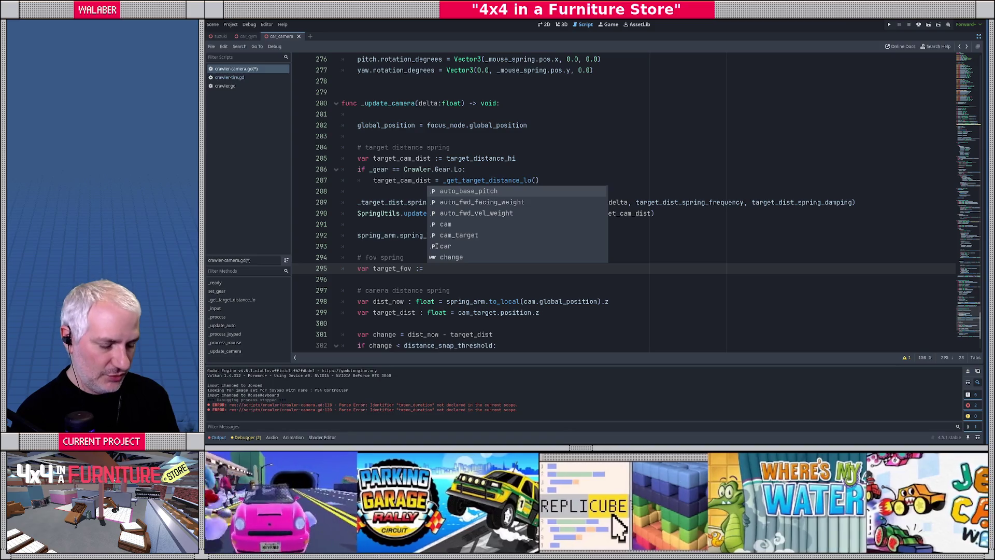
pyautogui.write('fo')
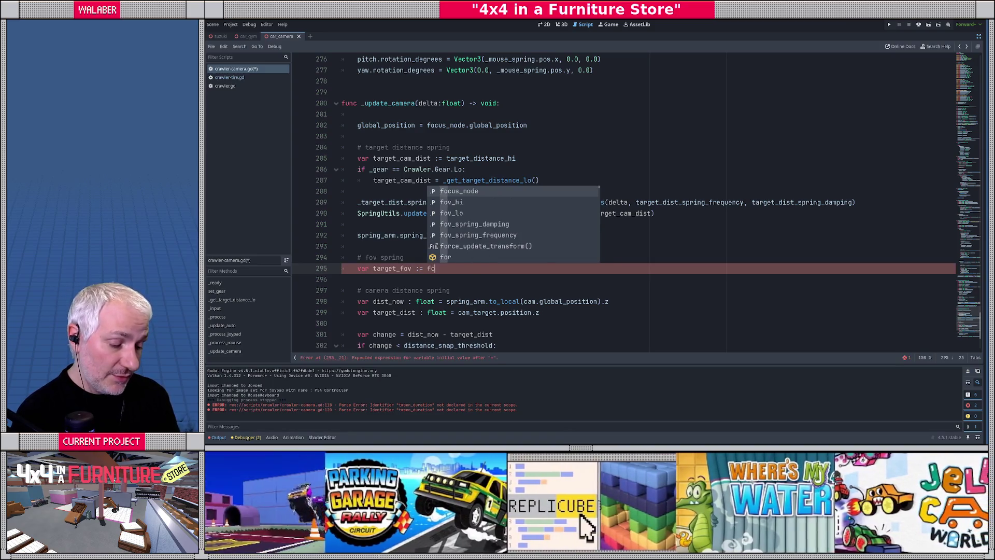
pyautogui.write('v_hi ')
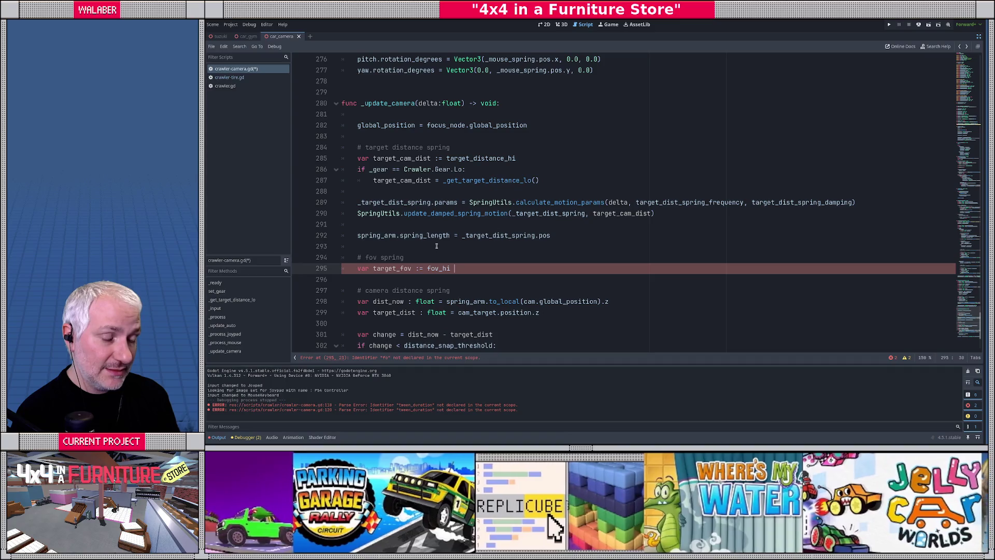
pyautogui.write('if _gear =')
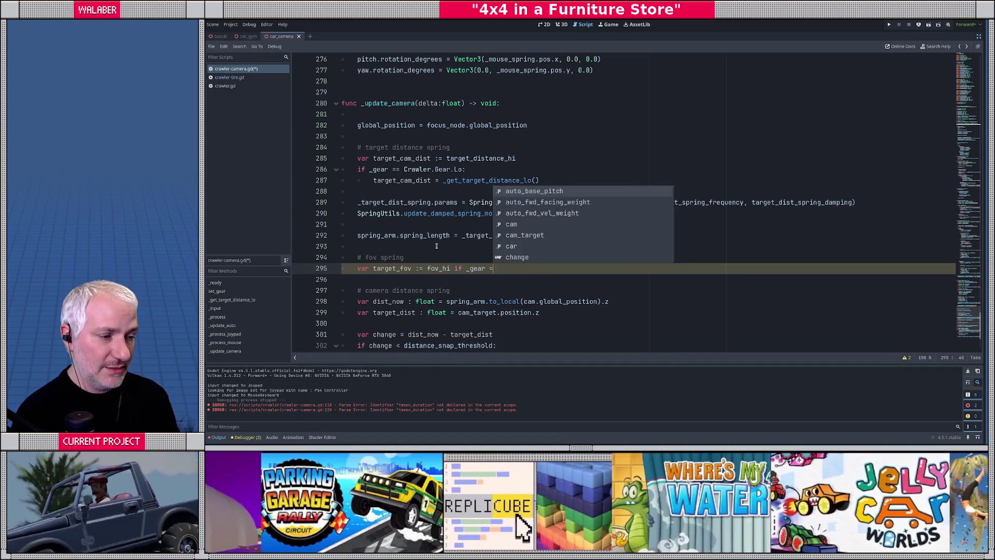
pyautogui.write('= Cra')
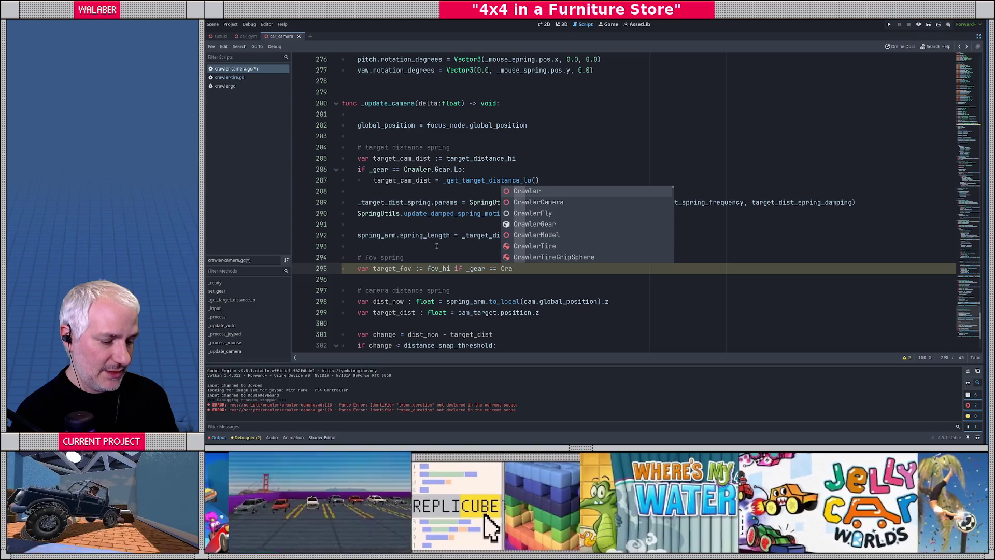
pyautogui.write('wler.Gear.Hi ')
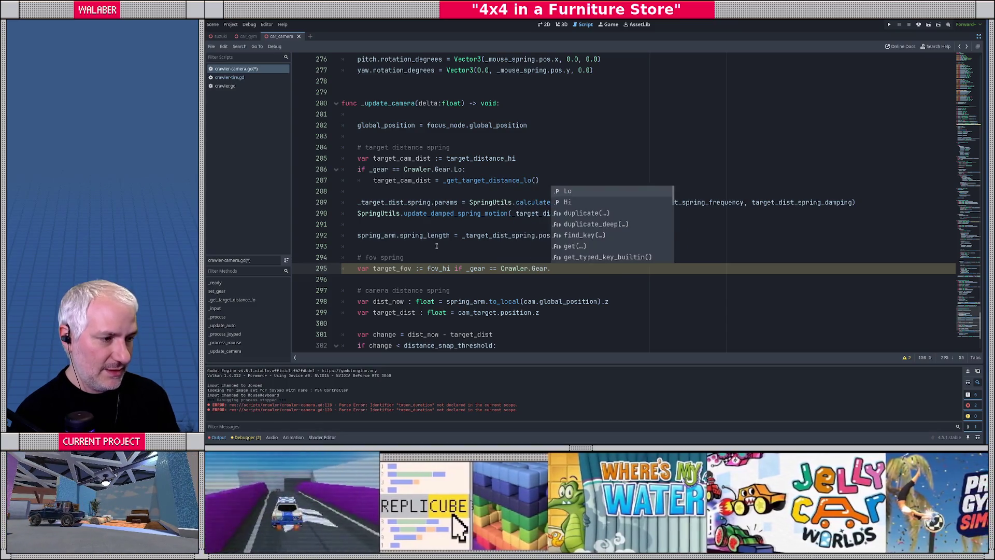
pyautogui.write('else _fov_')
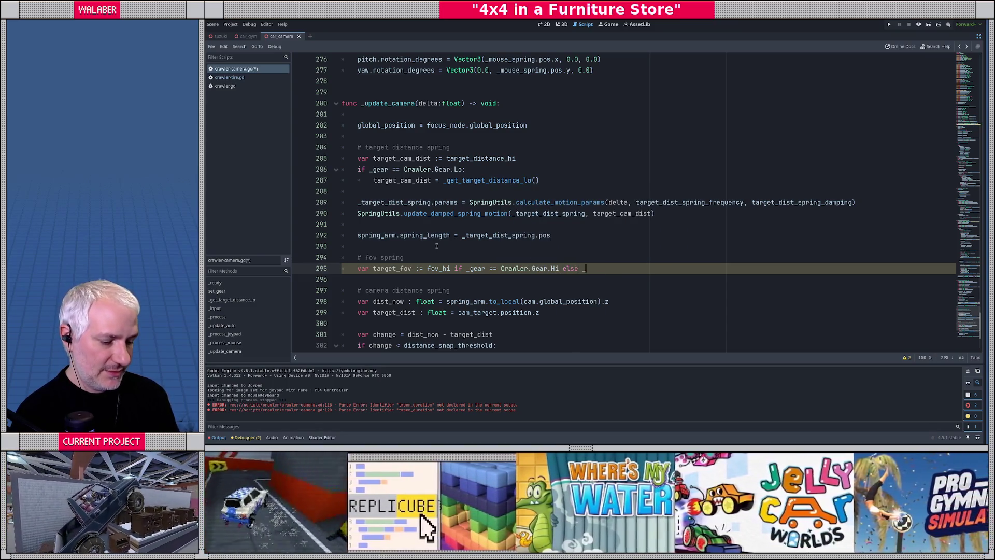
pyautogui.write('l')
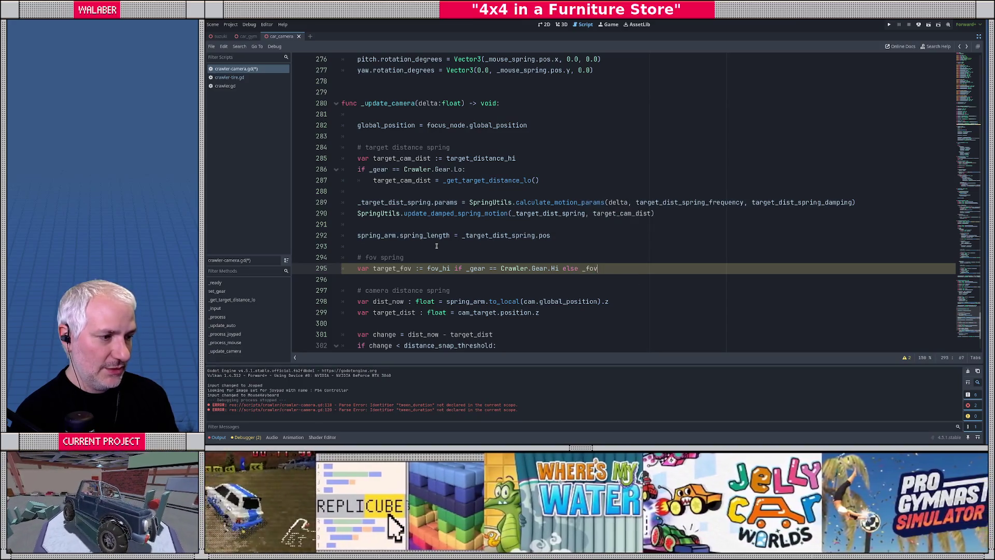
pyautogui.press('BackSpace')
pyautogui.press('BackSpace')
pyautogui.press('BackSpace')
pyautogui.write('fov_lo')
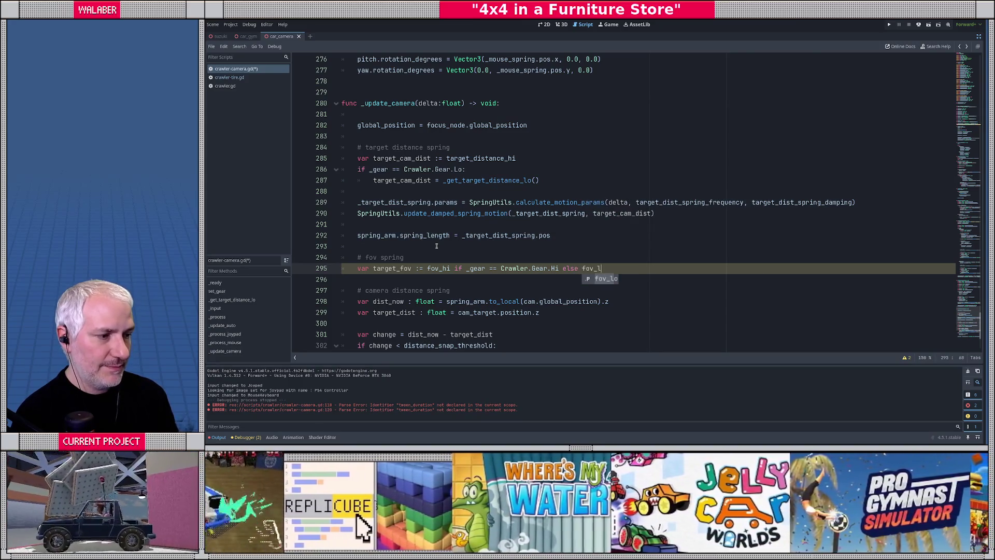
pyautogui.press('Return')
pyautogui.press('Return')
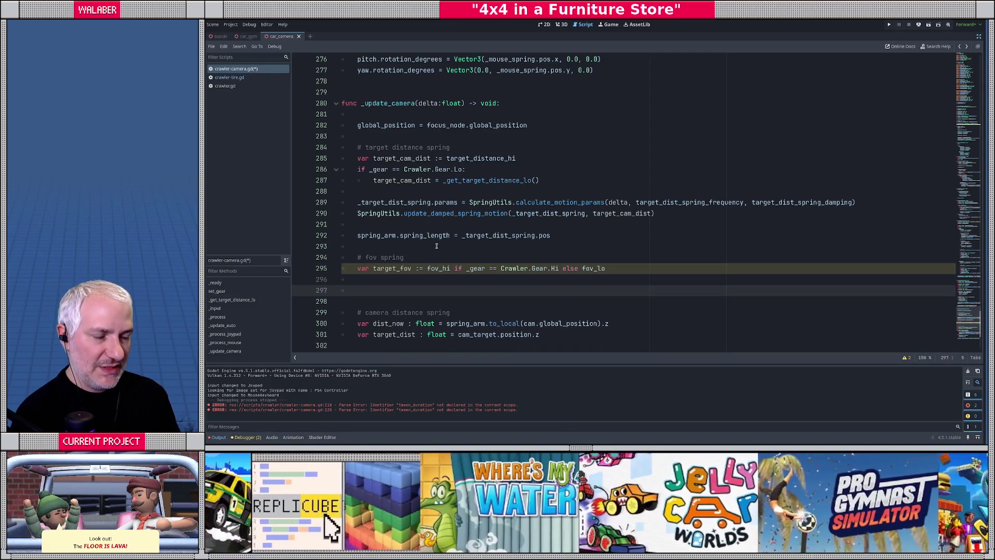
# - Set _fov_spring.params = SpringUtils.calculate_motion_params(delta, fov_spring_frequency, fov_spring_damping)
pyautogui.press('BackSpace')
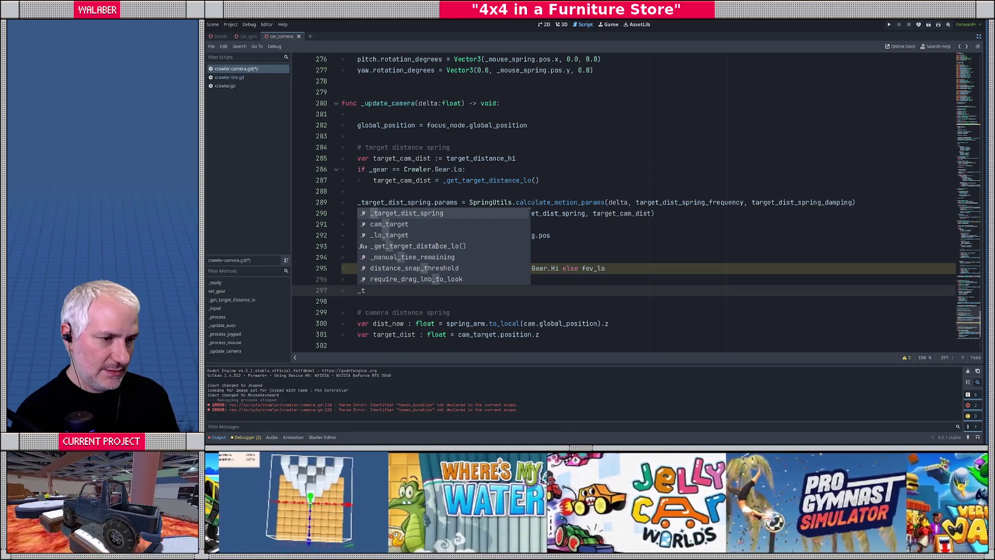
pyautogui.write('fov_spring')
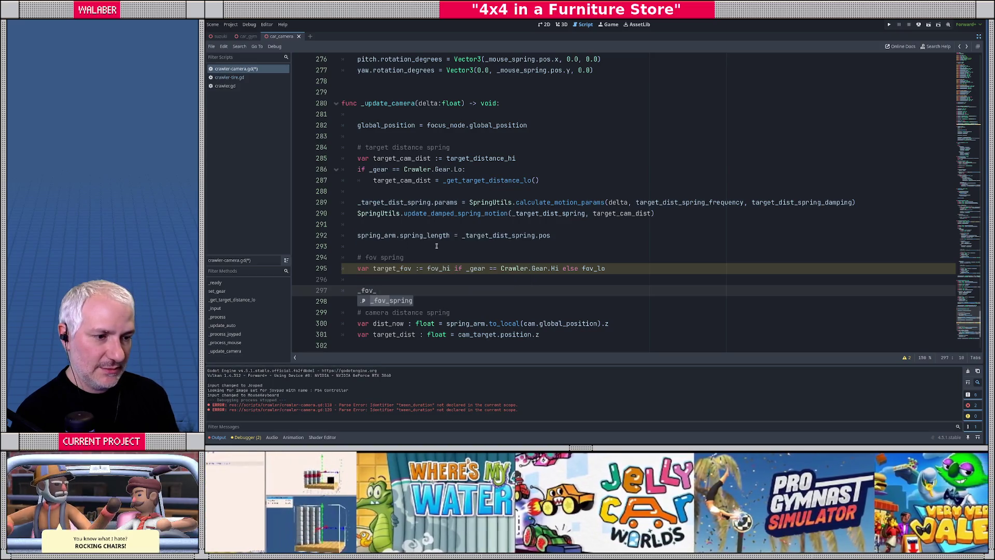
pyautogui.press('Return')
pyautogui.write('.pa')
pyautogui.press('Return')
pyautogui.write('= SpringU')
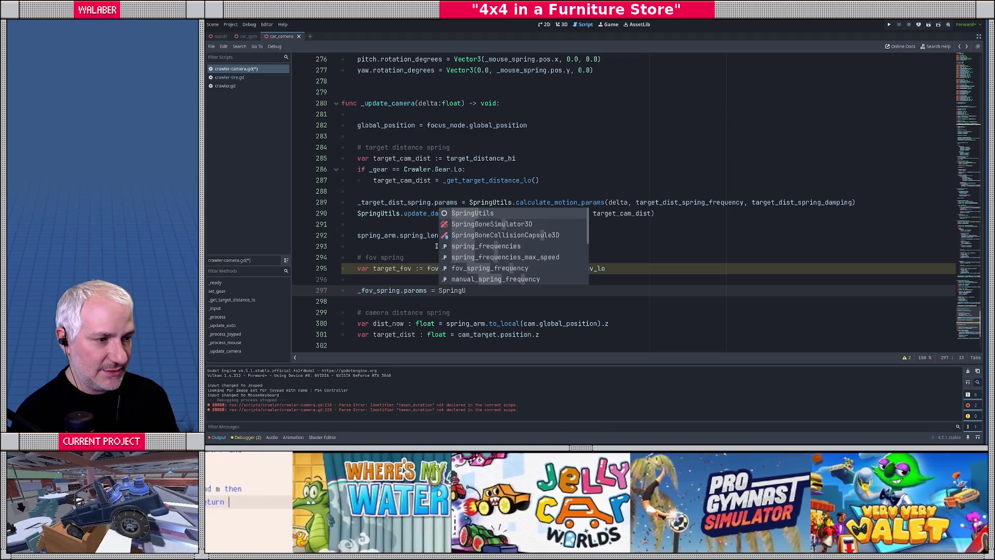
pyautogui.press('Return')
pyautogui.write('.ca')
pyautogui.press('Return')
pyautogui.write('delta, fov_s')
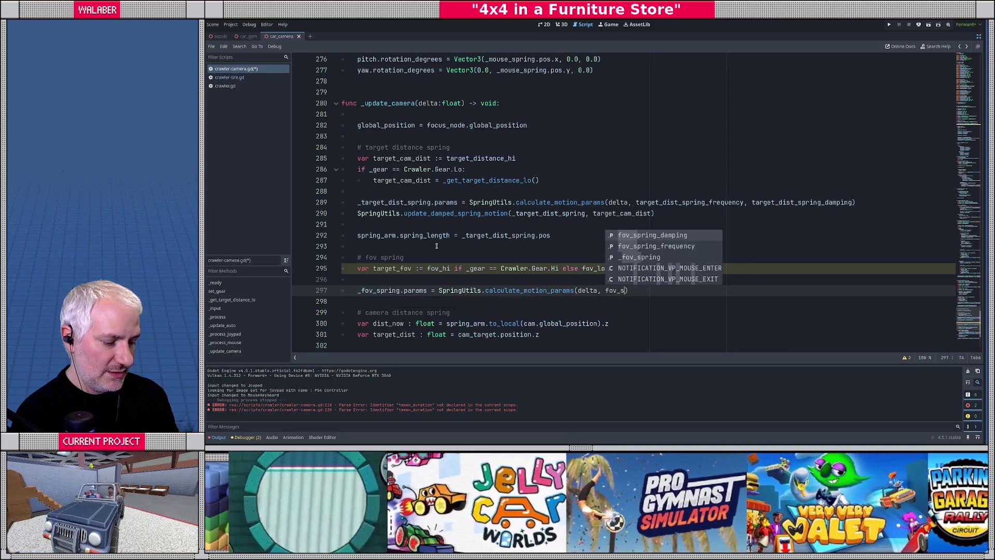
pyautogui.press('Down')
pyautogui.press('Return')
pyautogui.write(', fov_s')
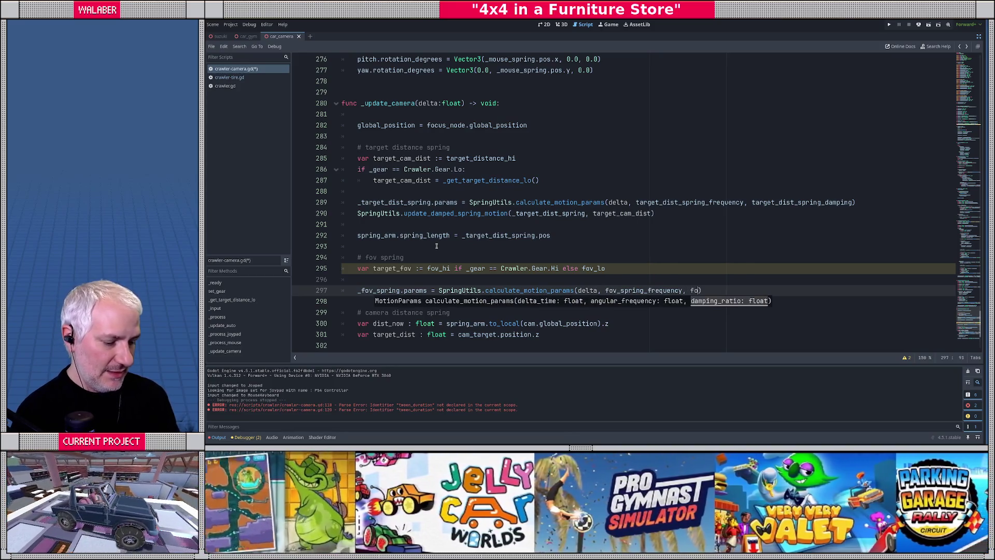
pyautogui.write('pring_d')
pyautogui.press('Return')
pyautogui.press('End')
pyautogui.press('Return')
# - Add SpringUtils.update_damped_spring_motion(_fov_spring, target_fov) to drive the fov spring toward target_fov
pyautogui.write('SpringUtils.')
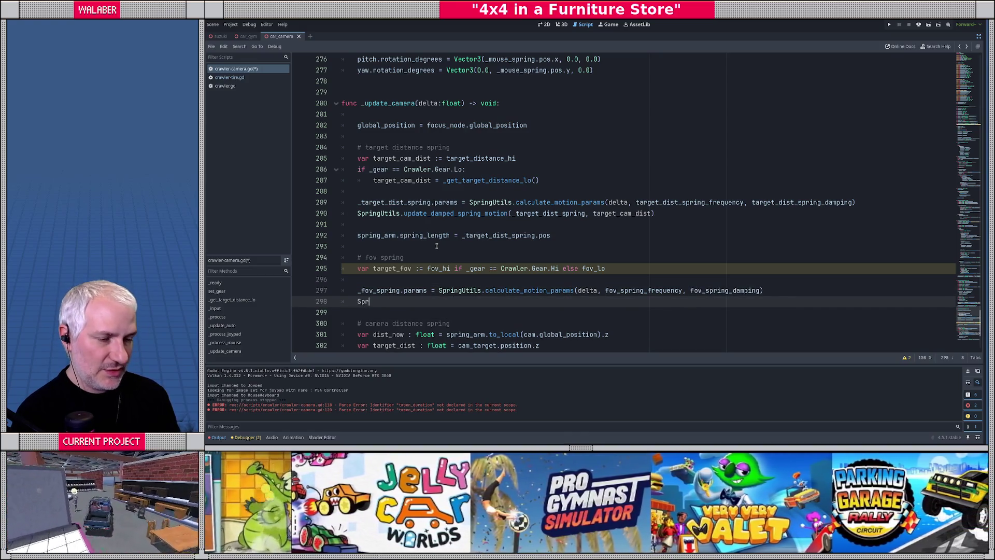
pyautogui.press('Escape')
pyautogui.write('upd')
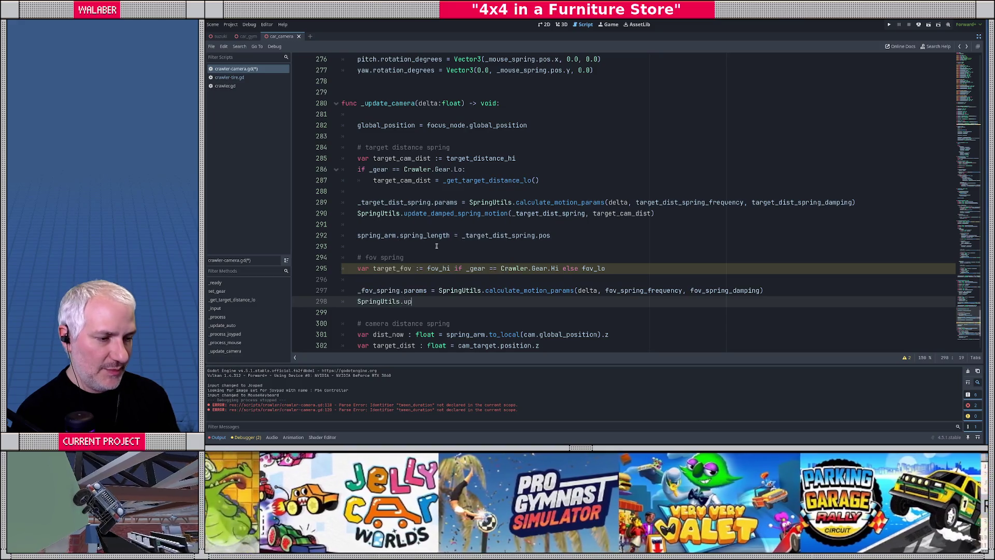
pyautogui.press('Return')
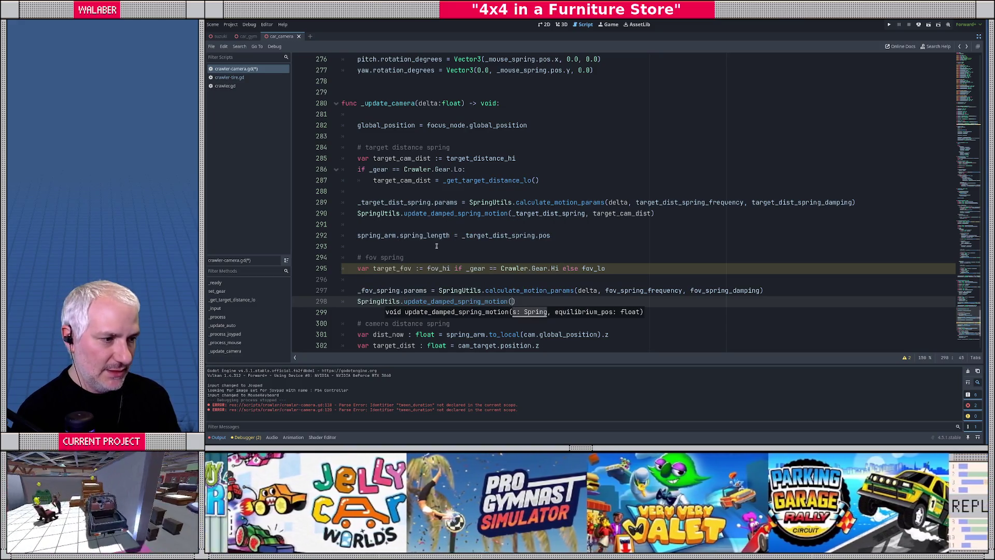
pyautogui.write('fov_spring')
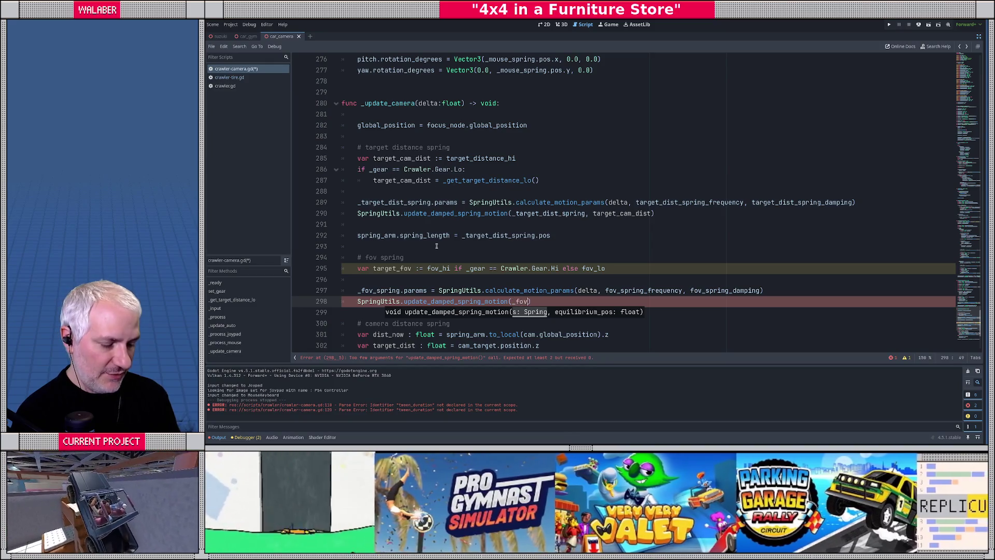
pyautogui.write(',')
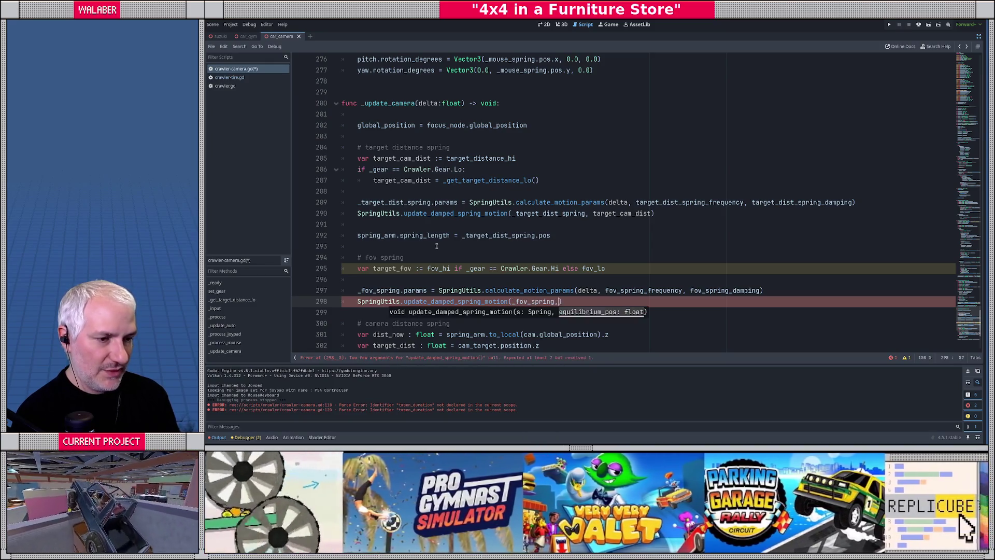
pyautogui.write(' target_fo')
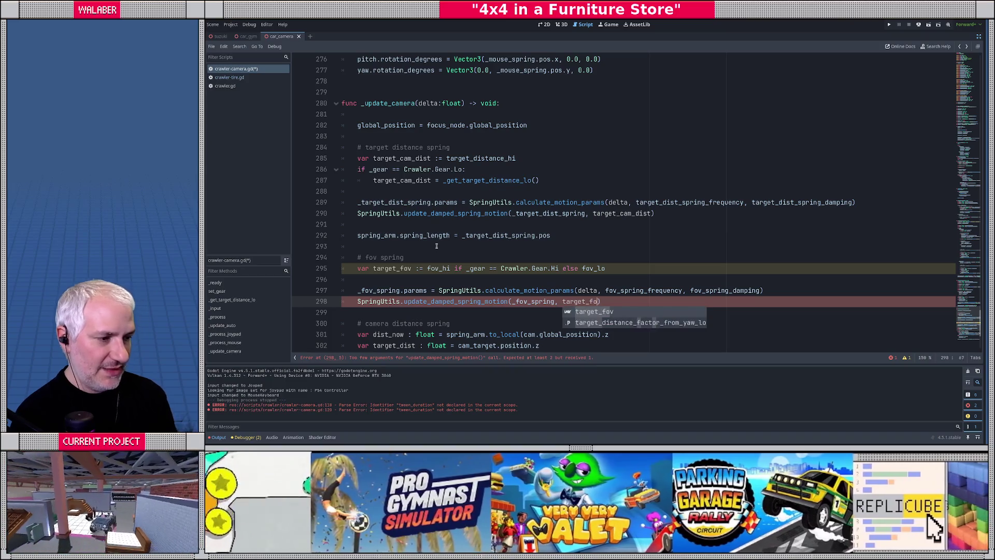
pyautogui.press('Return')
pyautogui.press('End')
pyautogui.press('Return')
pyautogui.press('Return')
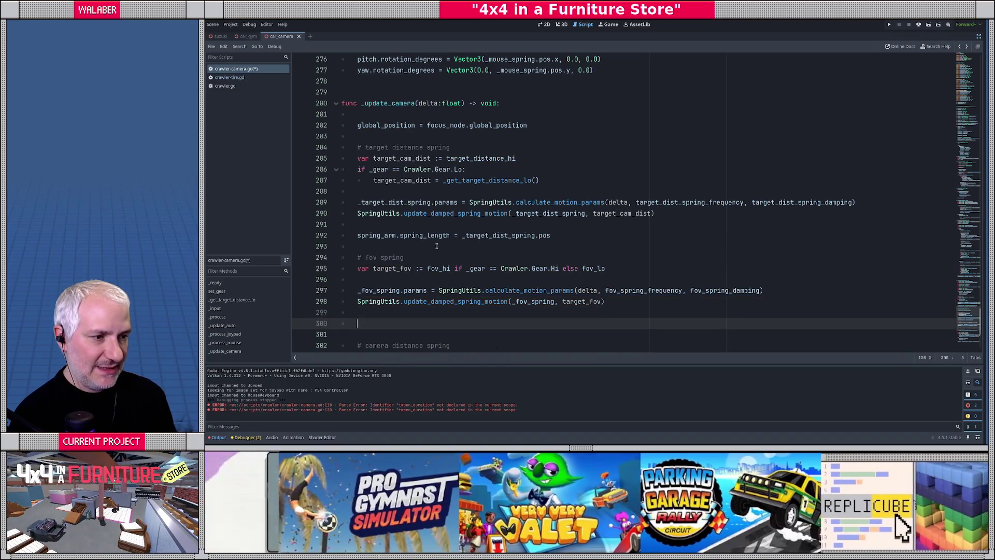
# - After checking the old fov code in the diff, add cam.fov = _fov_spring.pos and save
pyautogui.hotkey('alt', 'Tab')
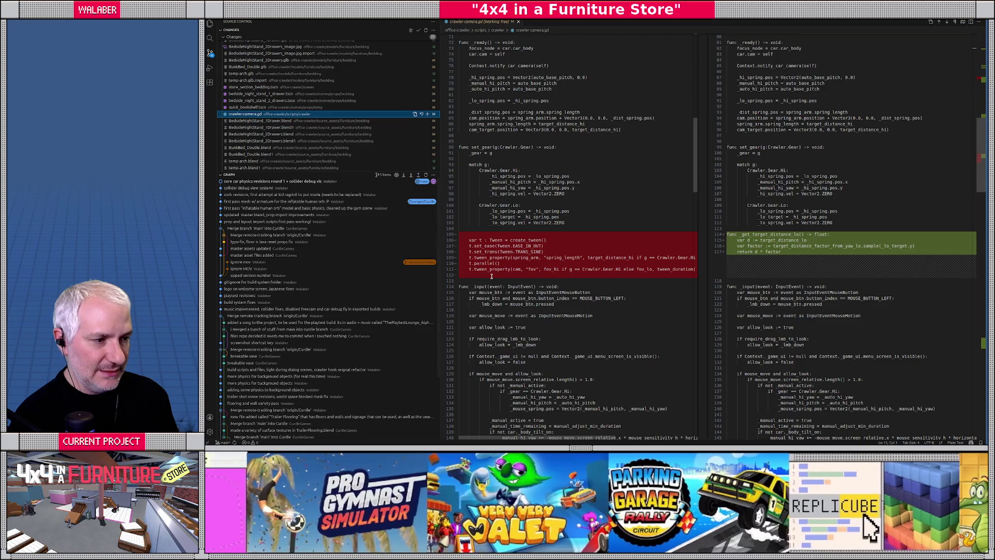
pyautogui.hotkey('alt', 'Tab')
pyautogui.write('cam.fov =')
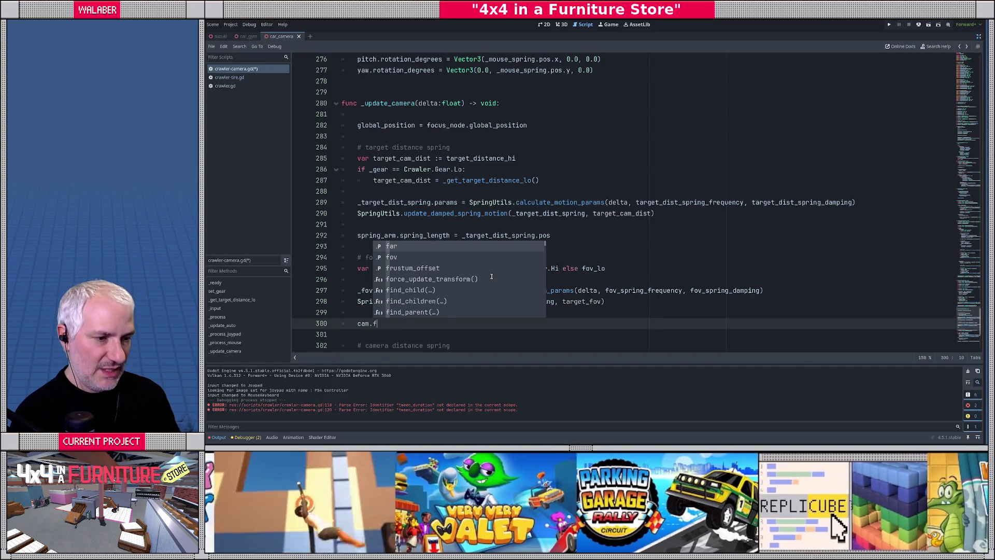
pyautogui.write(' _fov_spring')
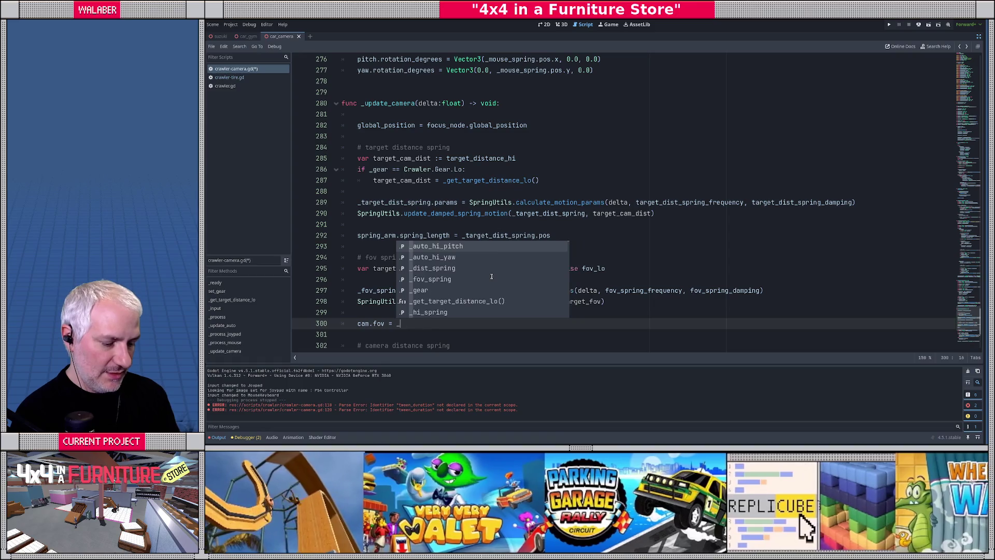
pyautogui.hotkey('ctrl', 's')
# - Scroll up to the _ready() function and place the caret at the end of line 95
pyautogui.click(444, 137)
pyautogui.scroll(1, 443, 145)
pyautogui.scroll(20, 444, 145)
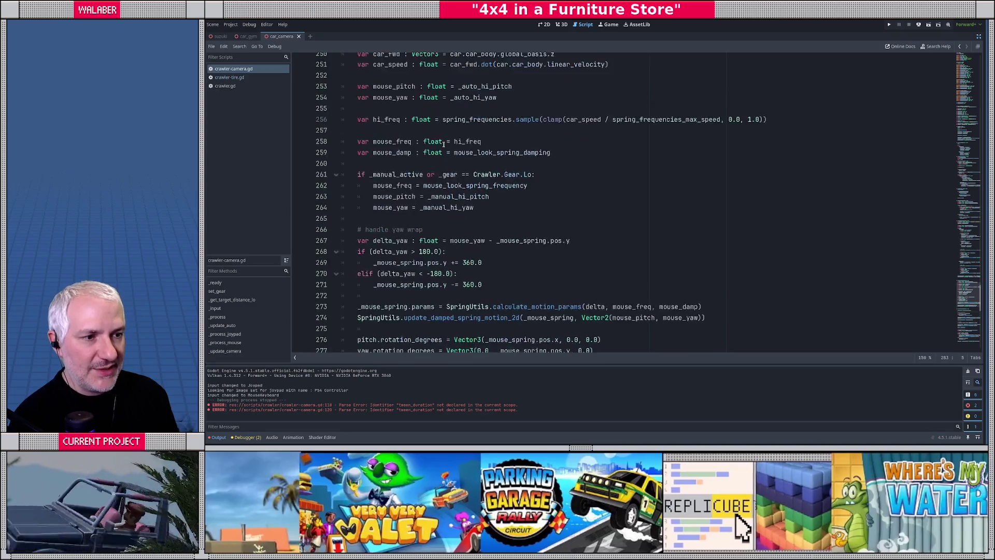
pyautogui.scroll(19, 425, 160)
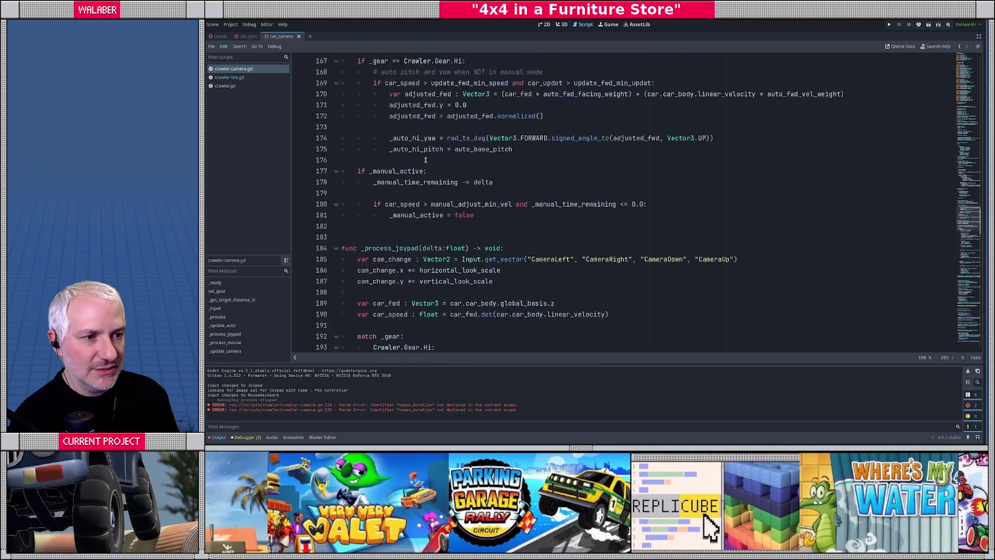
pyautogui.scroll(13, 426, 160)
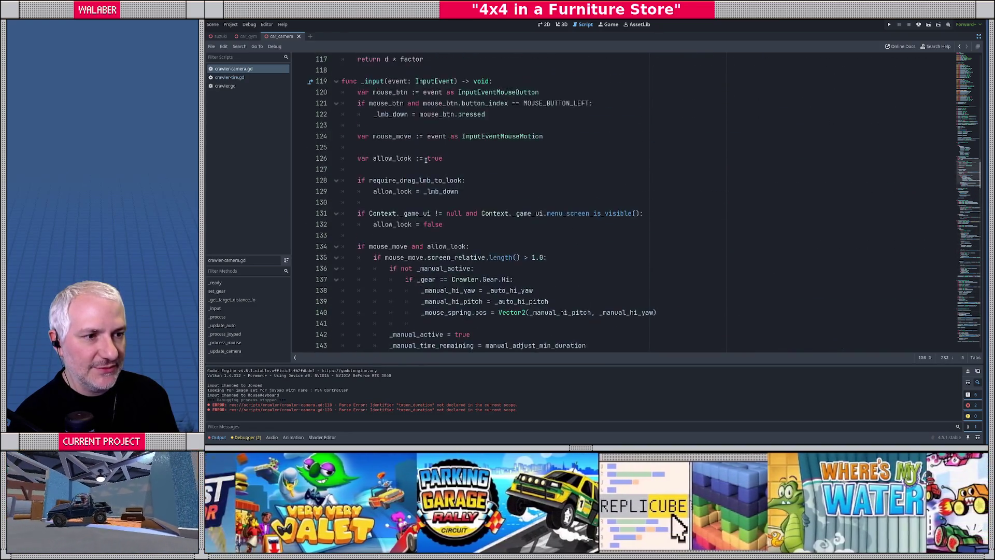
pyautogui.scroll(6, 426, 160)
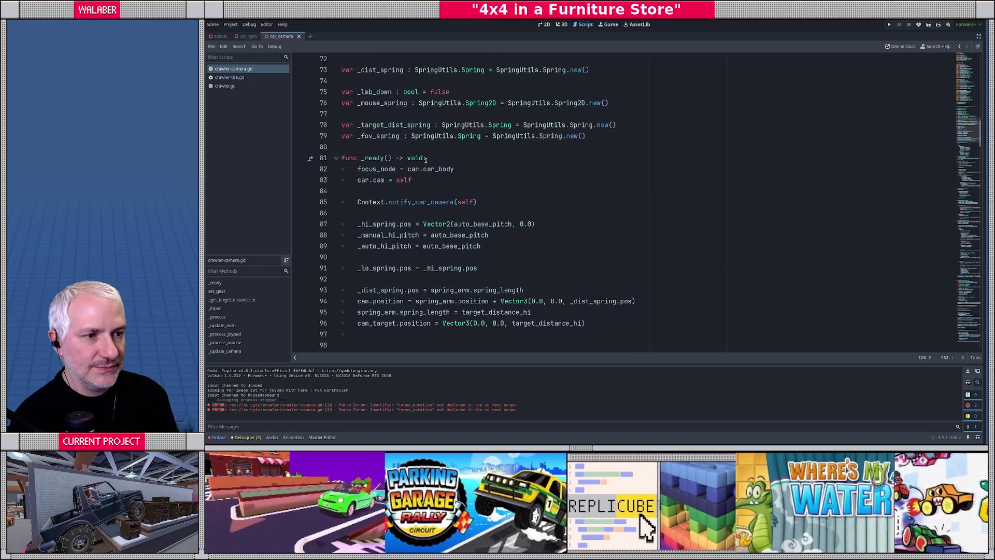
pyautogui.scroll(-1, 420, 169)
pyautogui.scroll(-1, 419, 218)
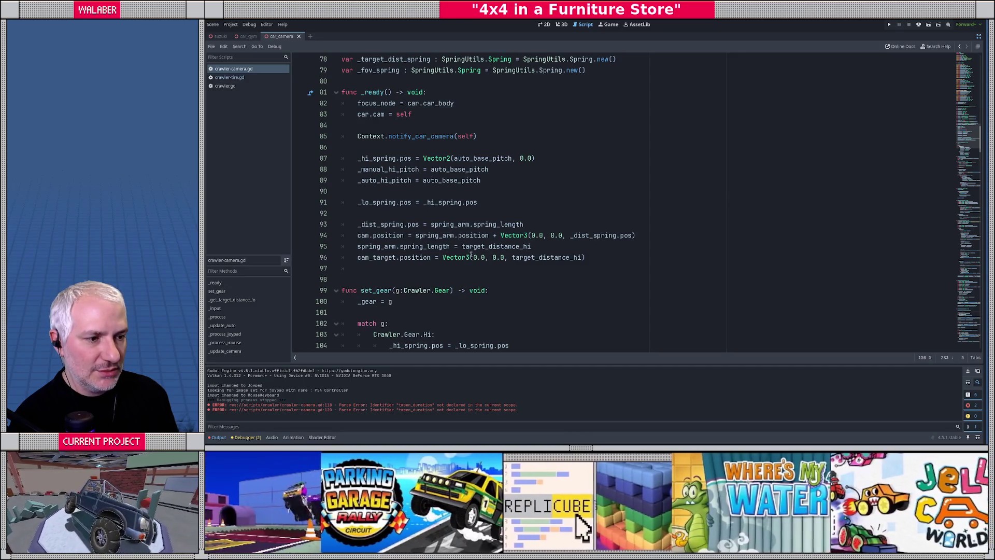
pyautogui.click(539, 248)
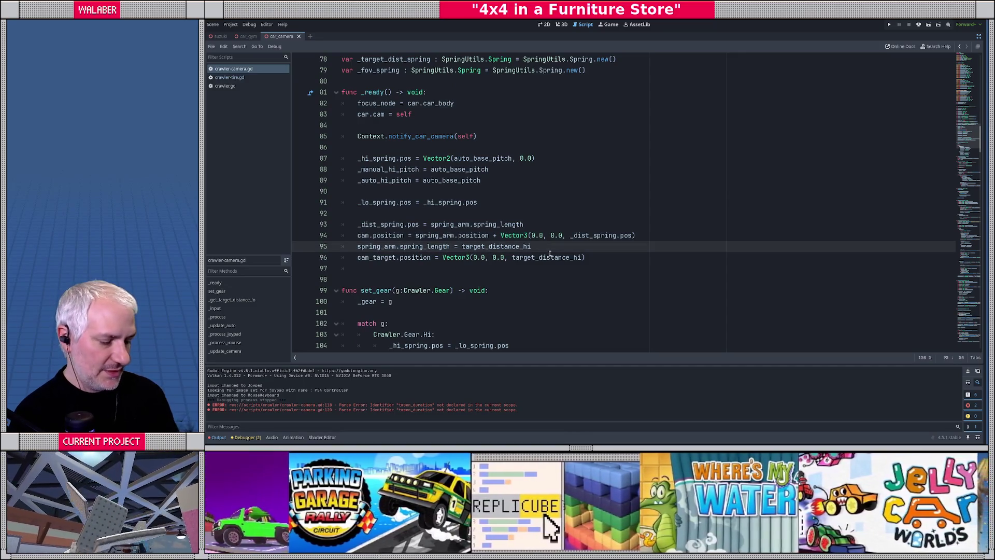
# - In _ready, add _target_dist_spring.pos = target_distance_hi followed by a blank line
pyautogui.press('Return')
pyautogui.write('_spring')
pyautogui.press('BackSpace')
pyautogui.press('BackSpace')
pyautogui.press('BackSpace')
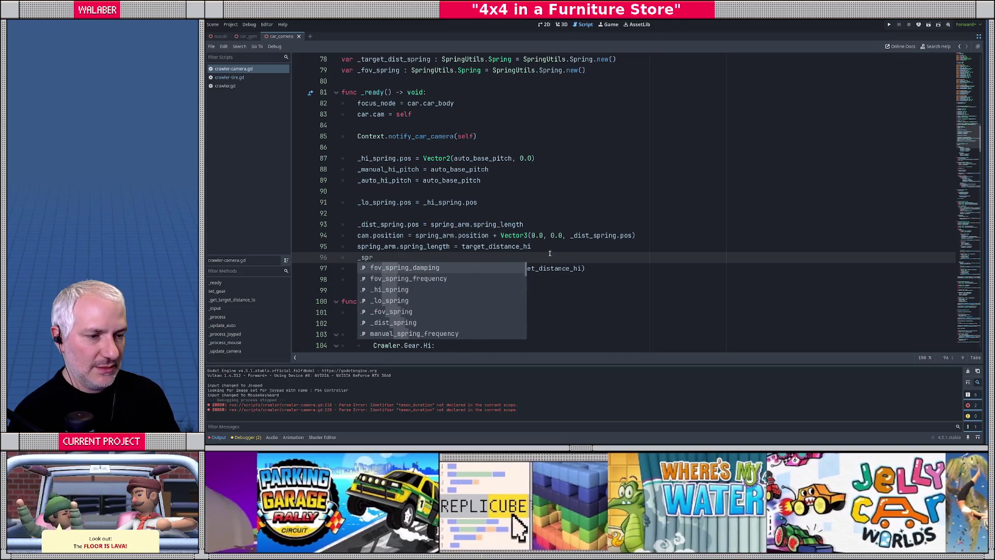
pyautogui.write('target')
pyautogui.press('Return')
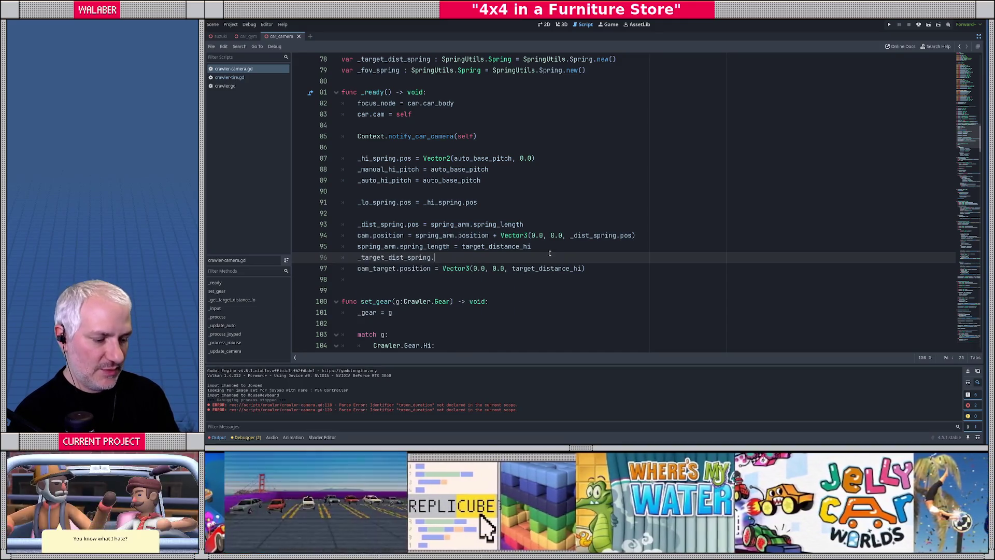
pyautogui.write('.pos = target_ti')
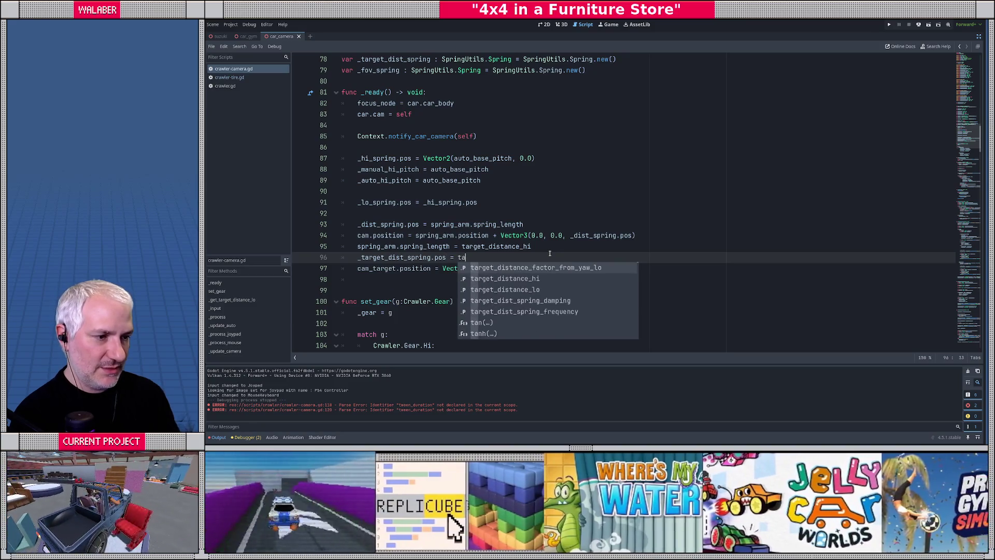
pyautogui.press('Down')
pyautogui.press('Down')
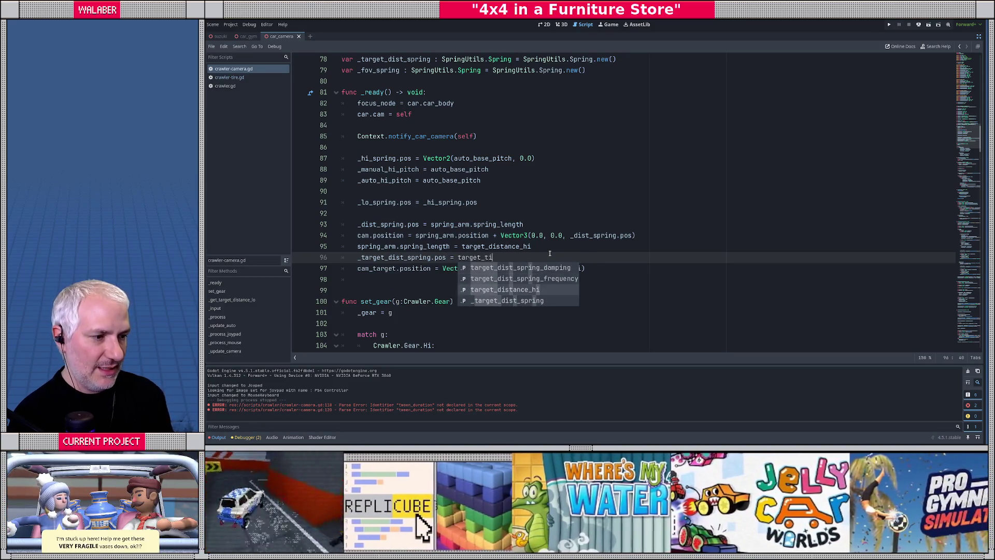
pyautogui.press('Return')
pyautogui.press('Down')
pyautogui.press('End')
pyautogui.press('Return')
# - Add _fov_spring.pos = cam.fov in _ready and save the script
pyautogui.press('Return')
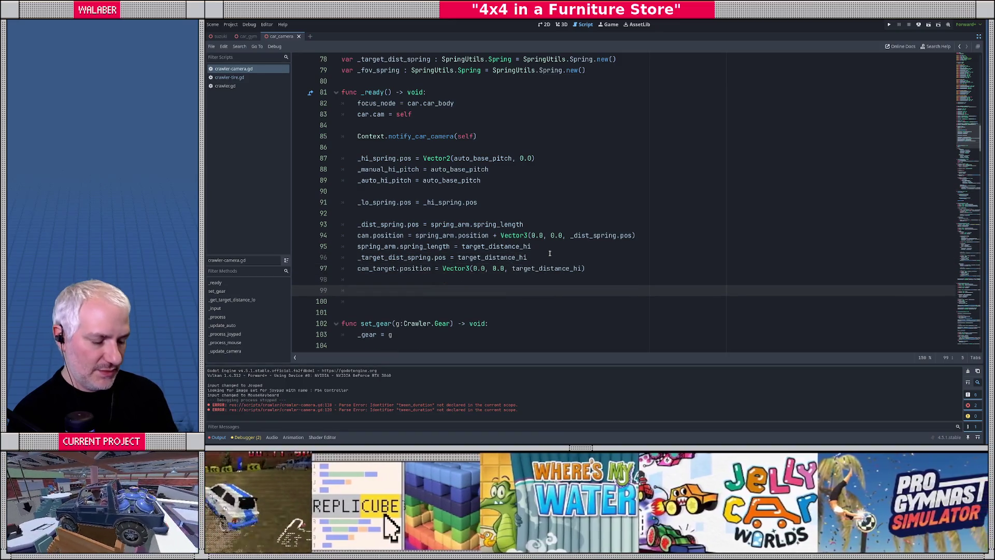
pyautogui.write('_fov_')
pyautogui.press('Return')
pyautogui.write('.pos = ')
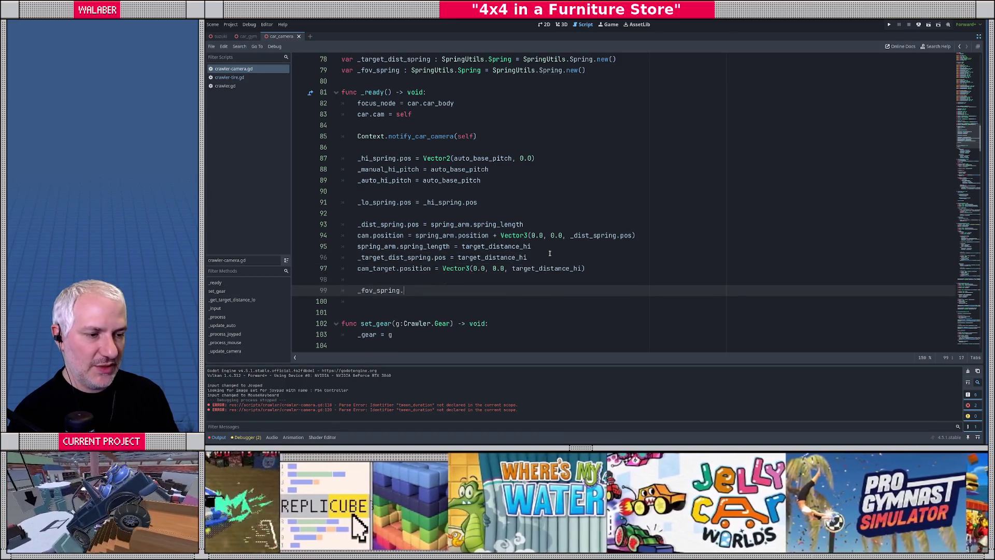
pyautogui.write('cam.fov')
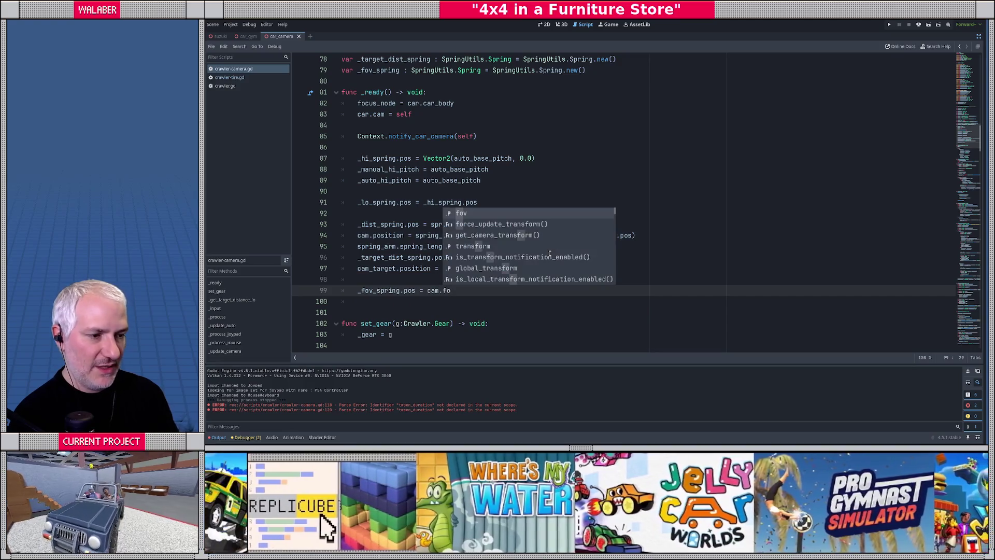
pyautogui.hotkey('ctrl', 's')
# - Leave distraction-free mode and select CarCamera to show its FOV Hi 70 and FOV Lo 75 properties
pyautogui.click(491, 135)
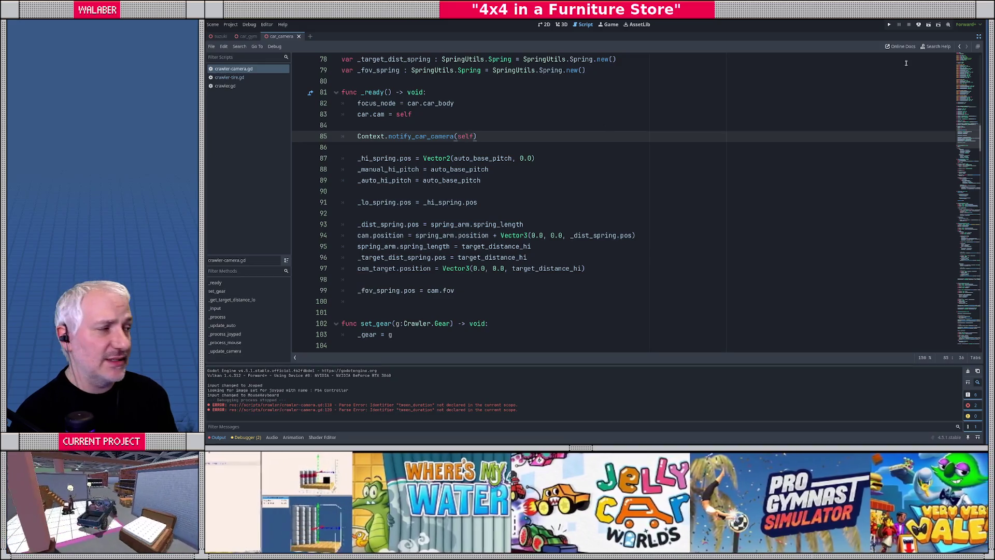
pyautogui.click(978, 37)
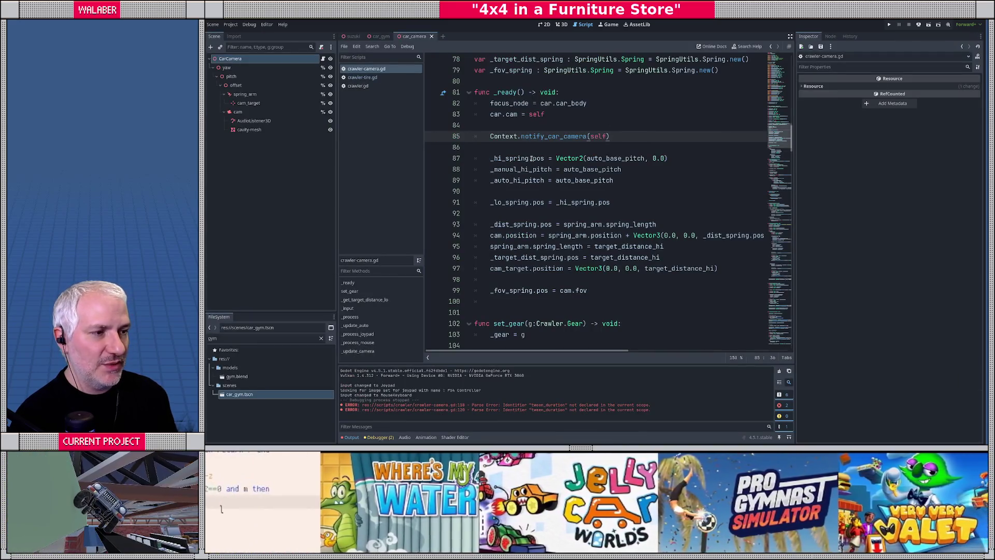
pyautogui.scroll(-10, 621, 191)
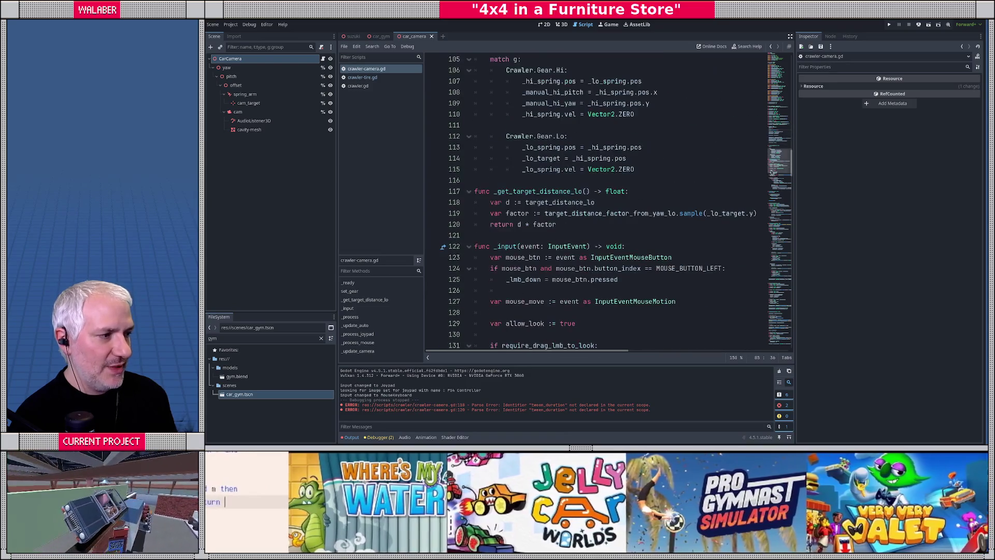
pyautogui.scroll(-7, 780, 218)
pyautogui.scroll(-19, 779, 218)
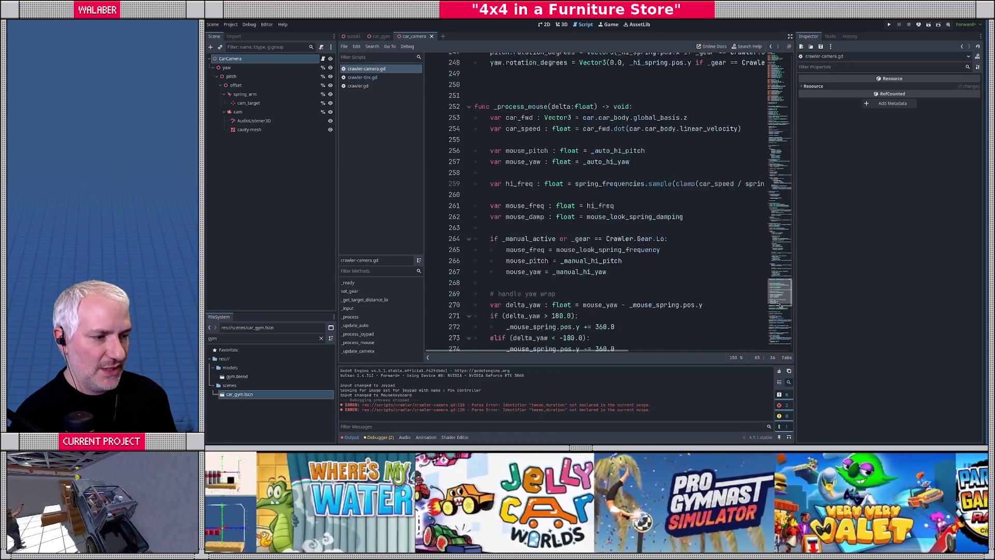
pyautogui.moveTo(784, 206); pyautogui.dragTo(780, 57)
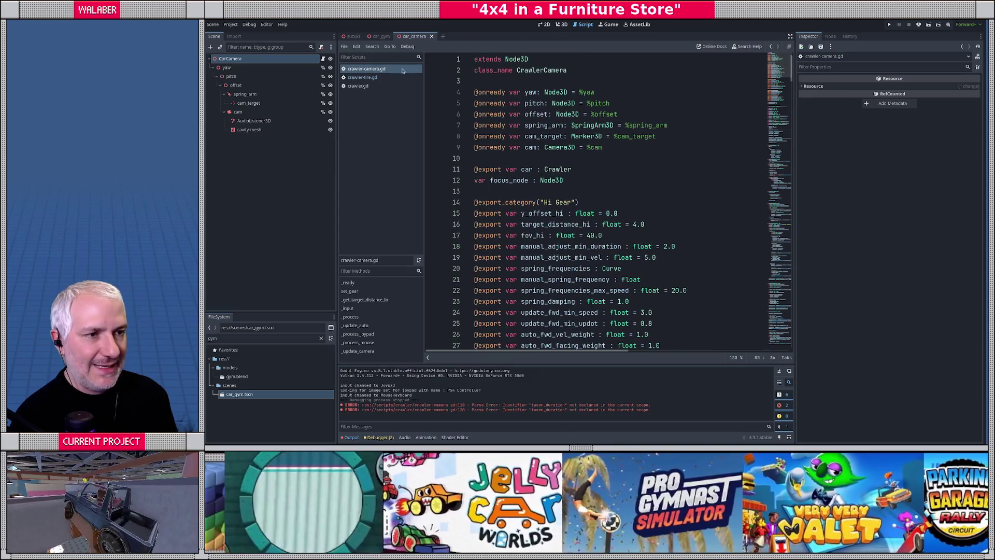
pyautogui.click(243, 67)
pyautogui.click(246, 58)
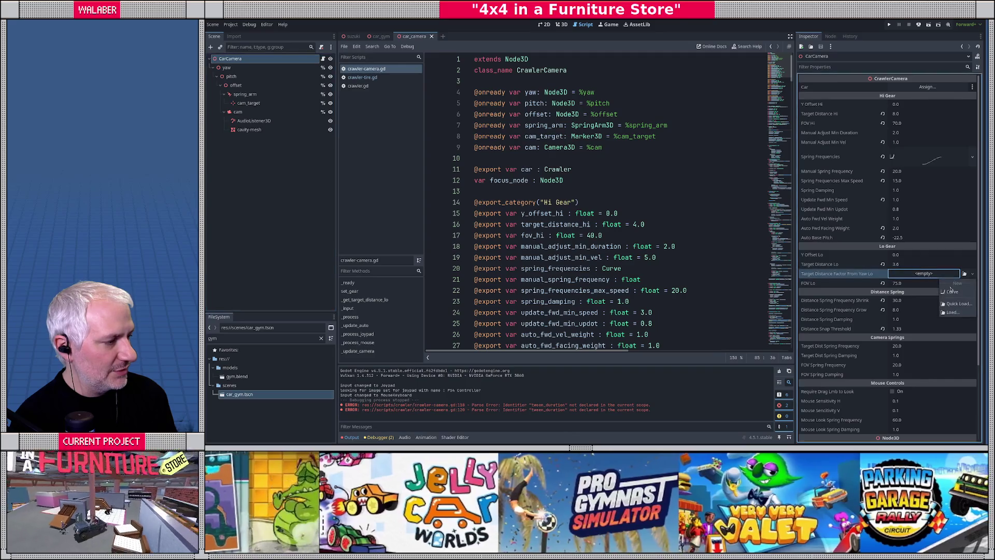
# - Create a new curve for Target Distance Factor From Yaw Lo
pyautogui.click(925, 273)
pyautogui.click(915, 287)
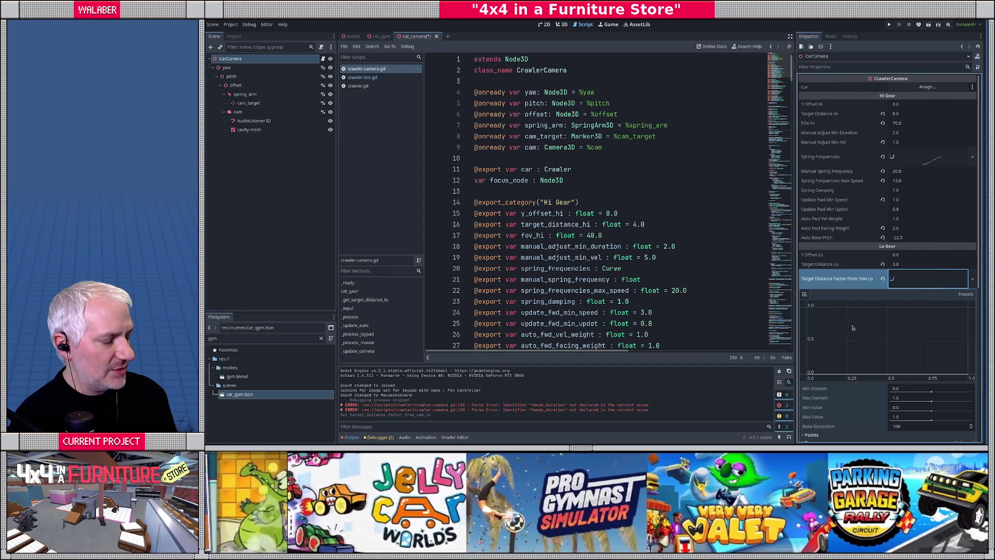
pyautogui.scroll(-3, 852, 328)
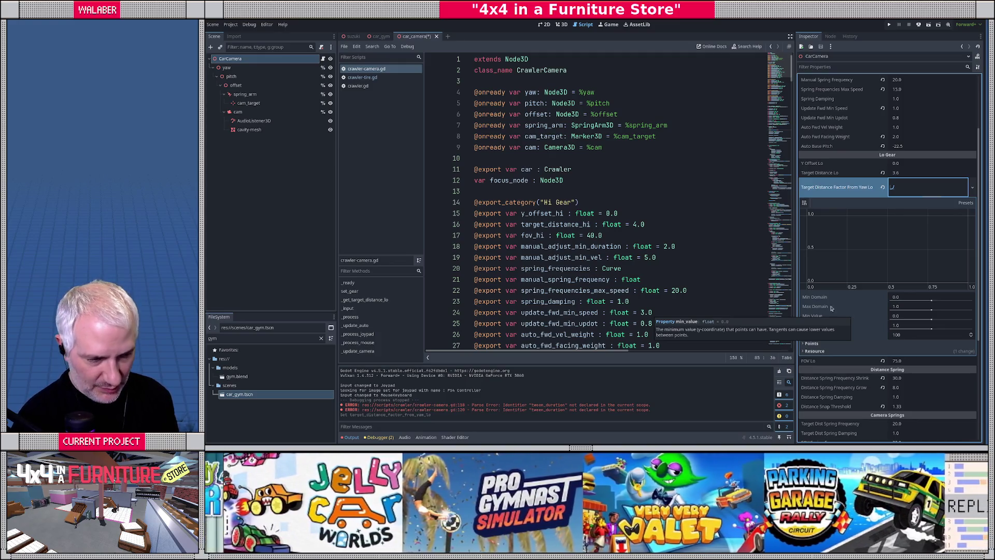
# - In distraction-free mode, review the delta_yaw > 180 and < -180 checks in the script
pyautogui.click(570, 196)
pyautogui.scroll(-20, 570, 196)
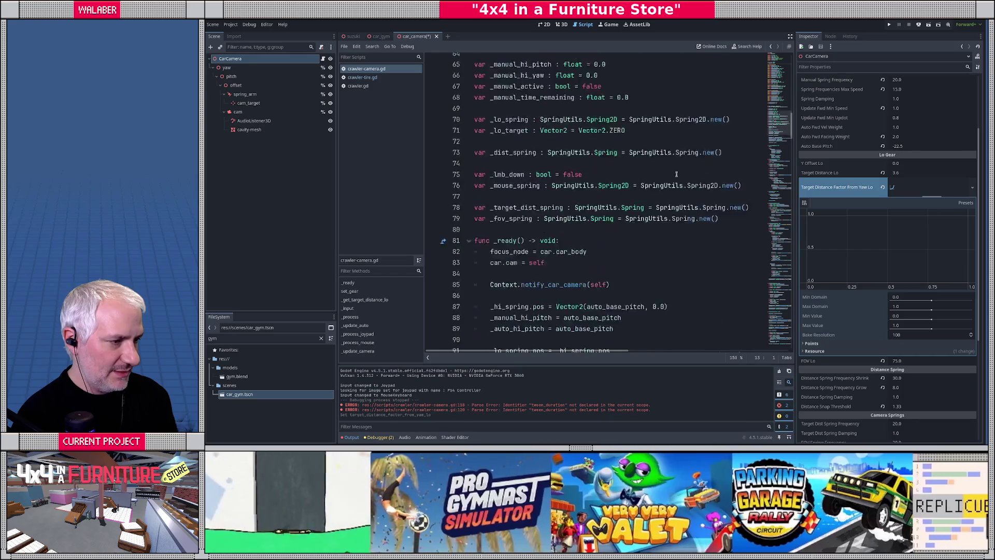
pyautogui.scroll(-8, 691, 163)
pyautogui.click(789, 36)
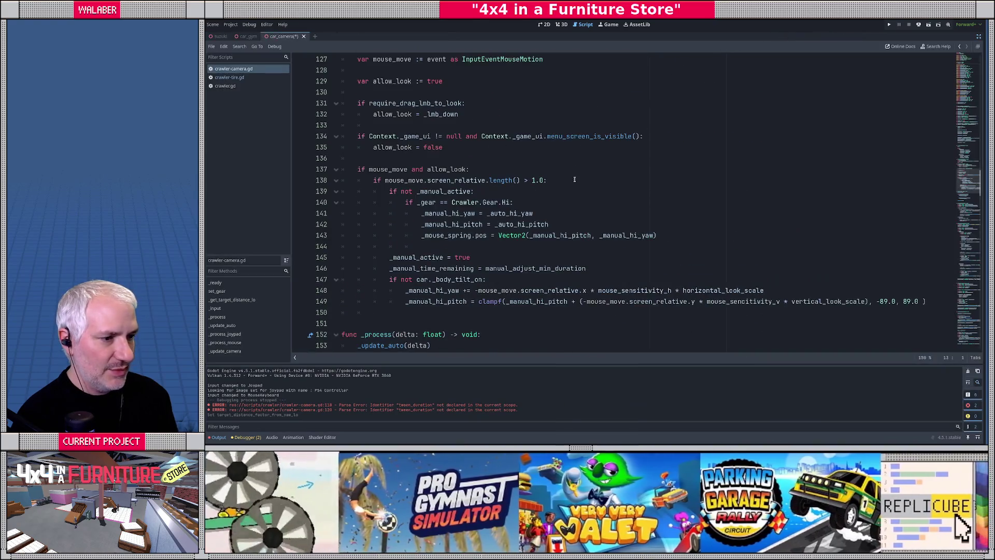
pyautogui.scroll(-5, 456, 210)
pyautogui.scroll(-15, 456, 210)
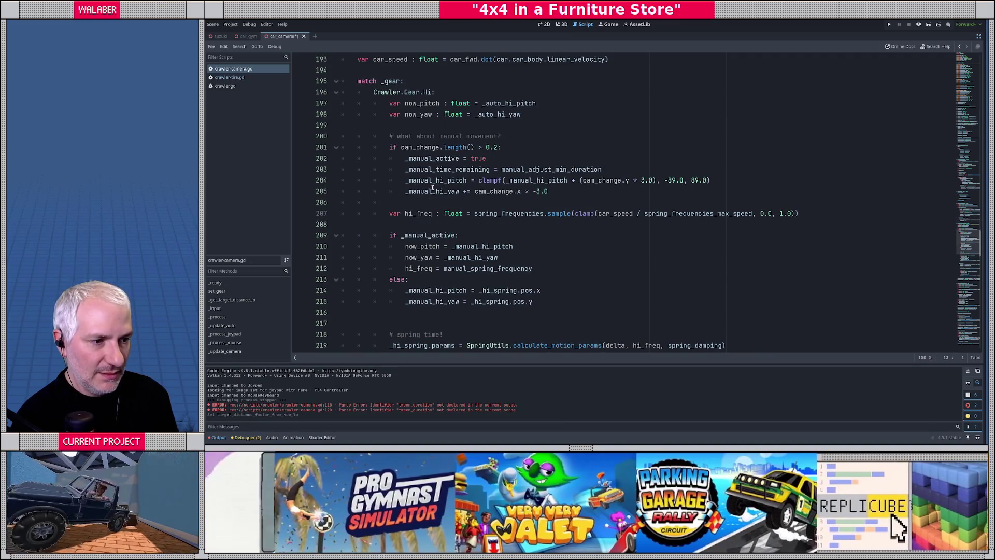
pyautogui.scroll(-13, 401, 183)
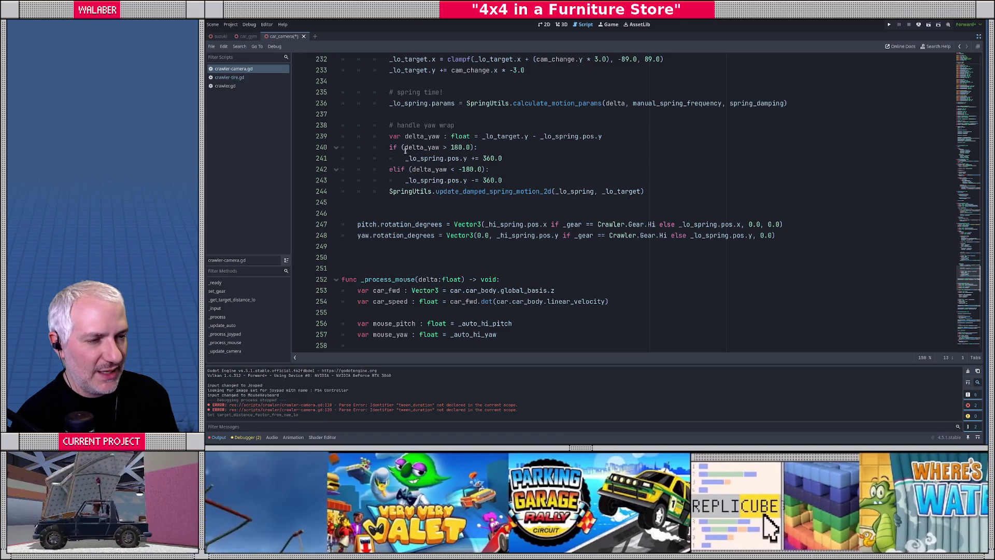
pyautogui.moveTo(392, 147); pyautogui.dragTo(480, 147)
pyautogui.moveTo(424, 169); pyautogui.dragTo(501, 169)
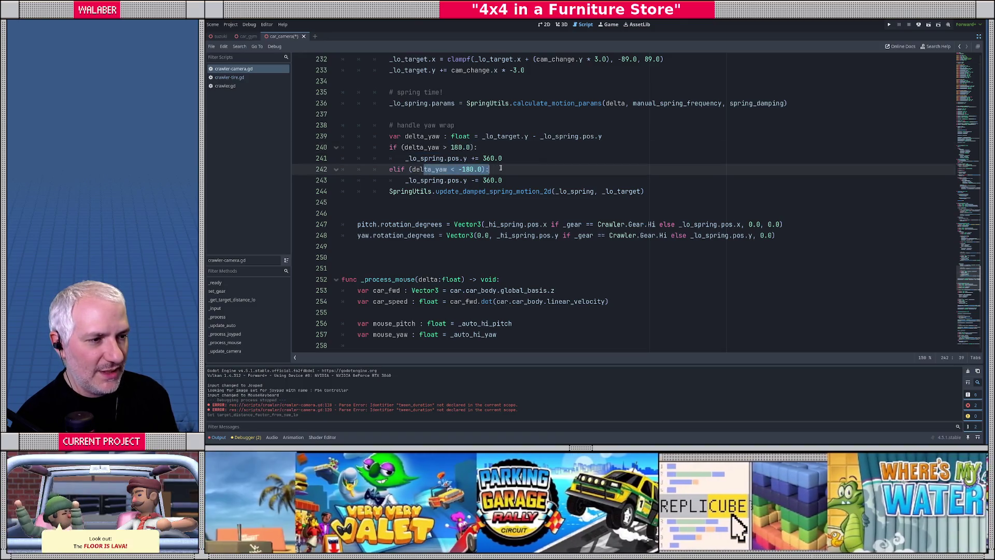
# - Give the curve domain -180 to 180 and value range 1 to 2
pyautogui.click(977, 36)
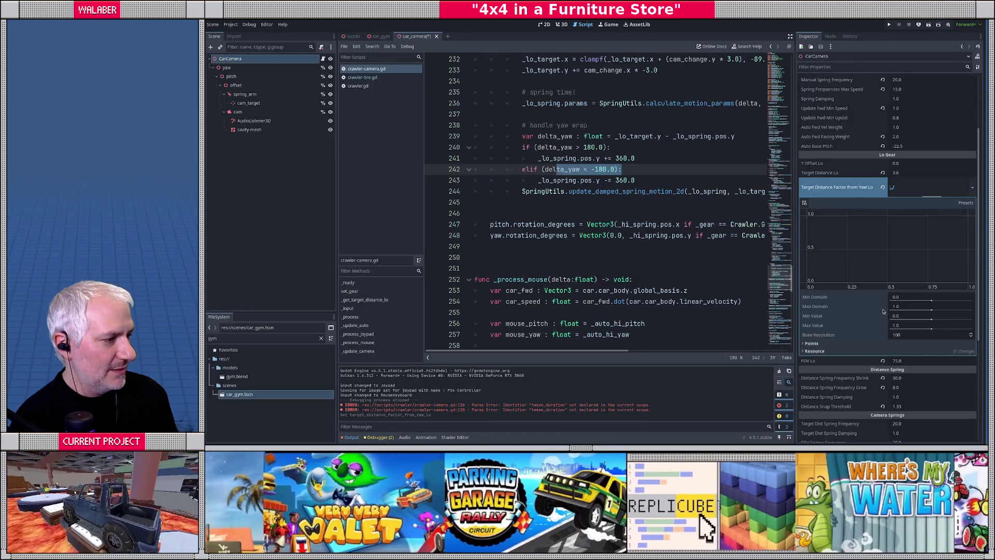
pyautogui.click(904, 297)
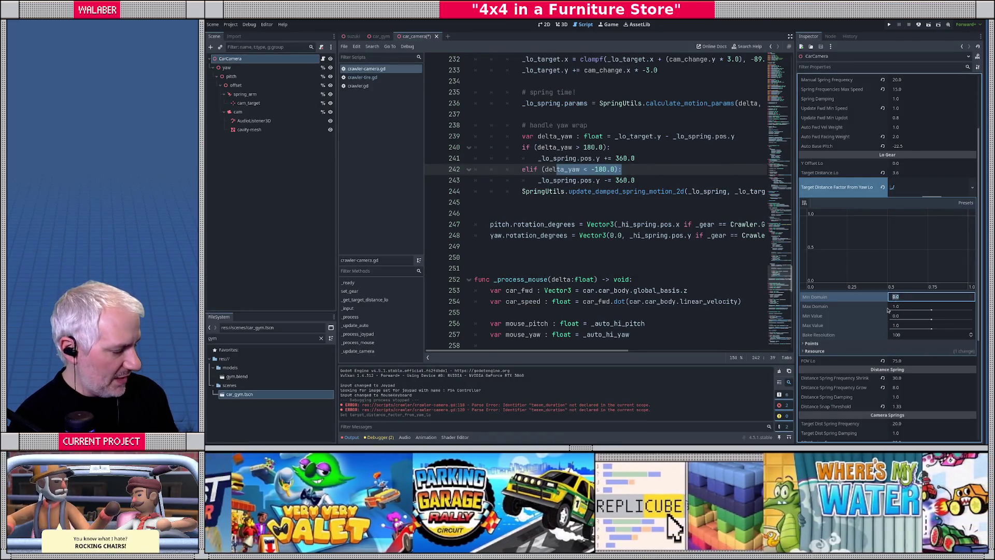
pyautogui.write('-180')
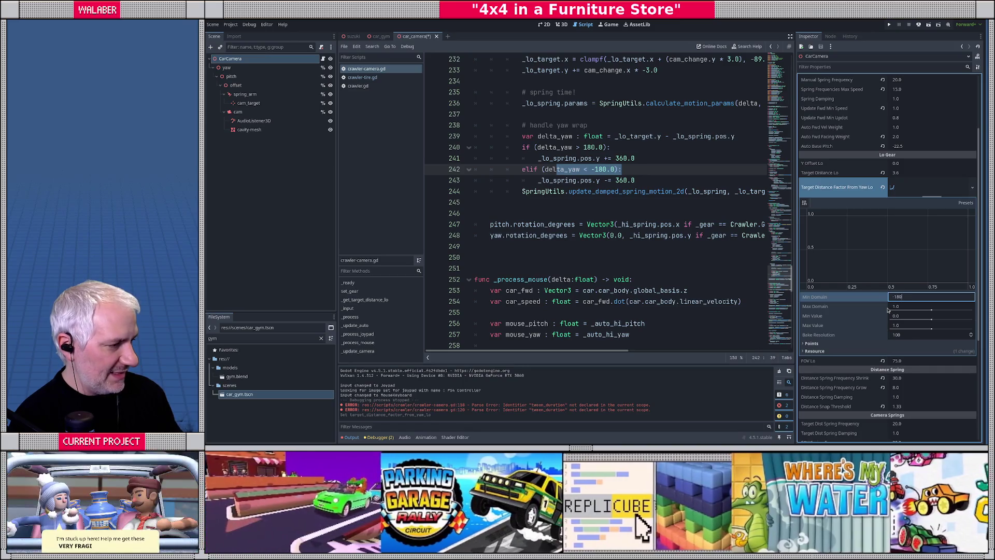
pyautogui.press('Tab')
pyautogui.write('180')
pyautogui.press('Return')
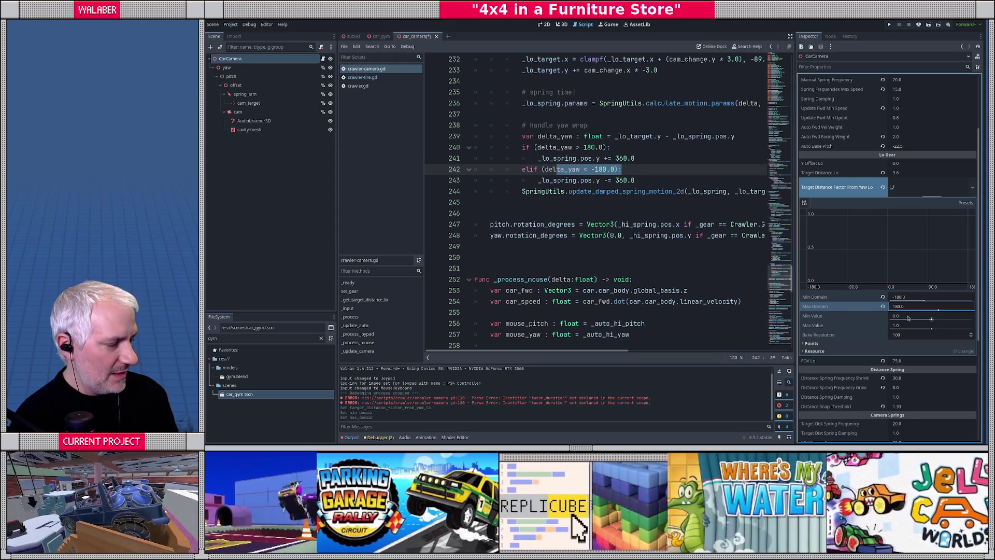
pyautogui.press('Tab')
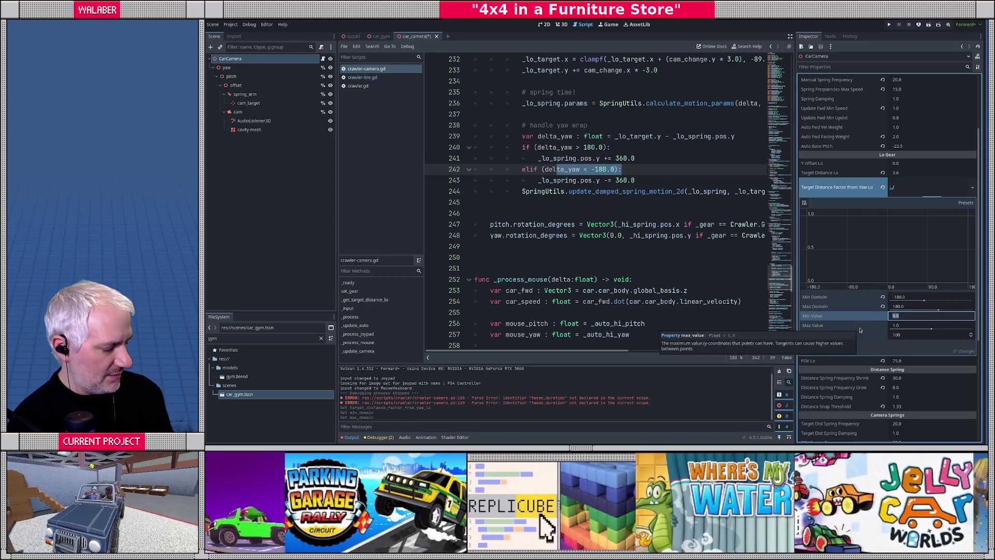
pyautogui.write('1')
pyautogui.press('Tab')
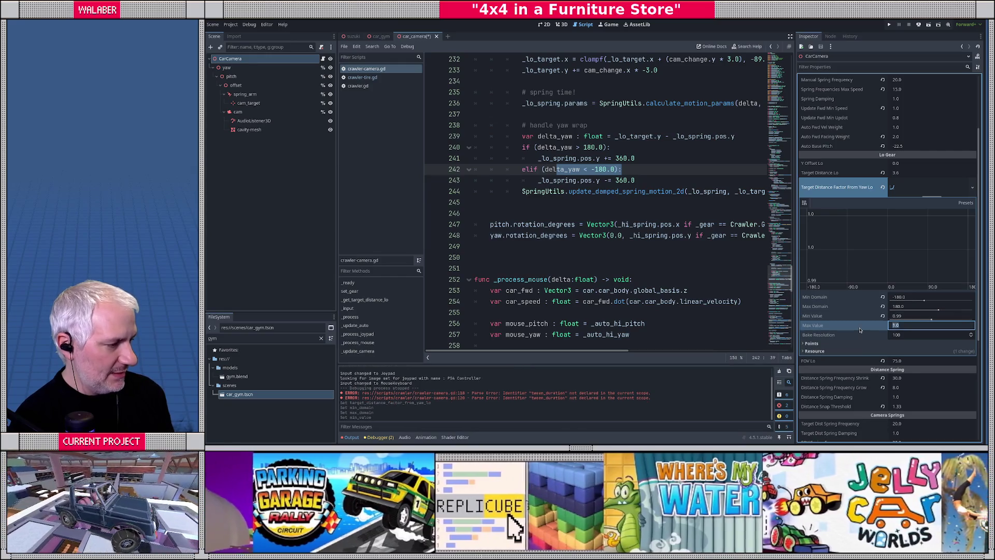
pyautogui.write('2')
pyautogui.press('Return')
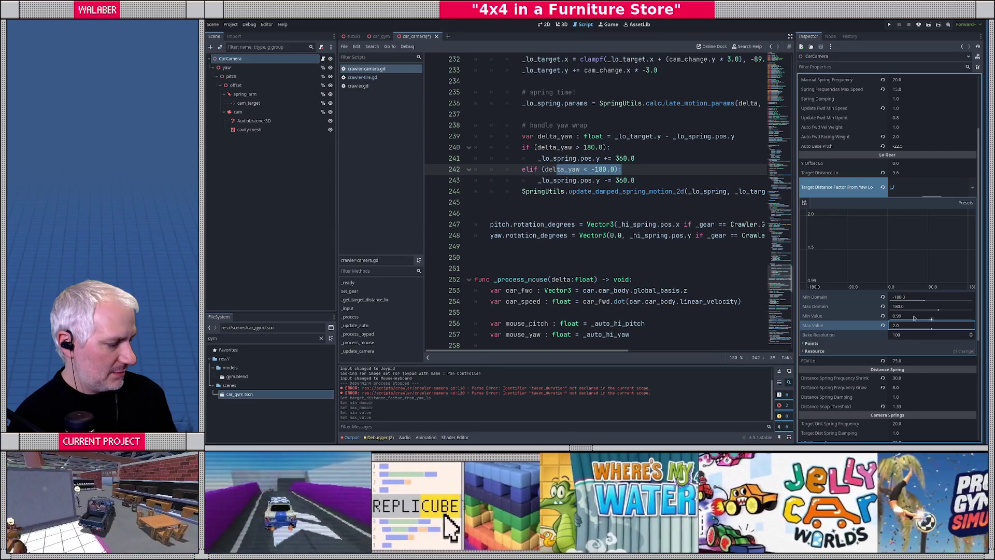
pyautogui.click(914, 316)
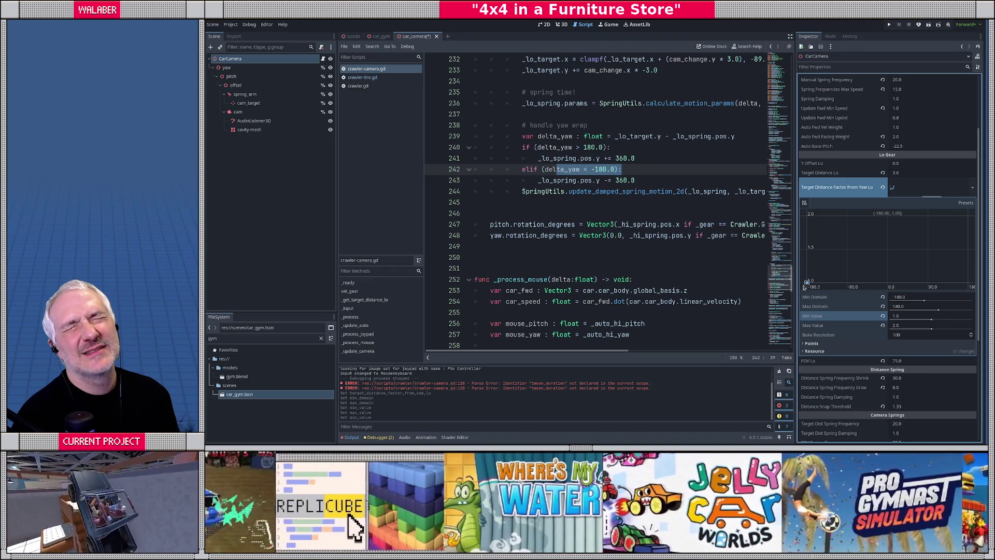
# - Raise the curve's -180° end to 1.40, close the curve editor, and save the script
pyautogui.moveTo(805, 286)
pyautogui.mouseDown()
pyautogui.moveTo(801, 249)
pyautogui.moveTo(806, 282)
pyautogui.mouseUp()
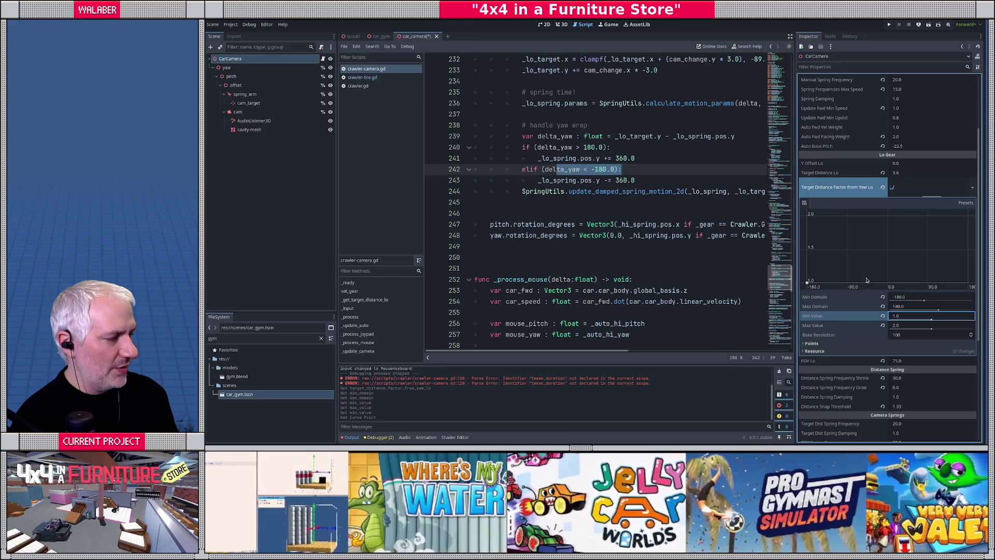
pyautogui.click(928, 187)
pyautogui.click(518, 213)
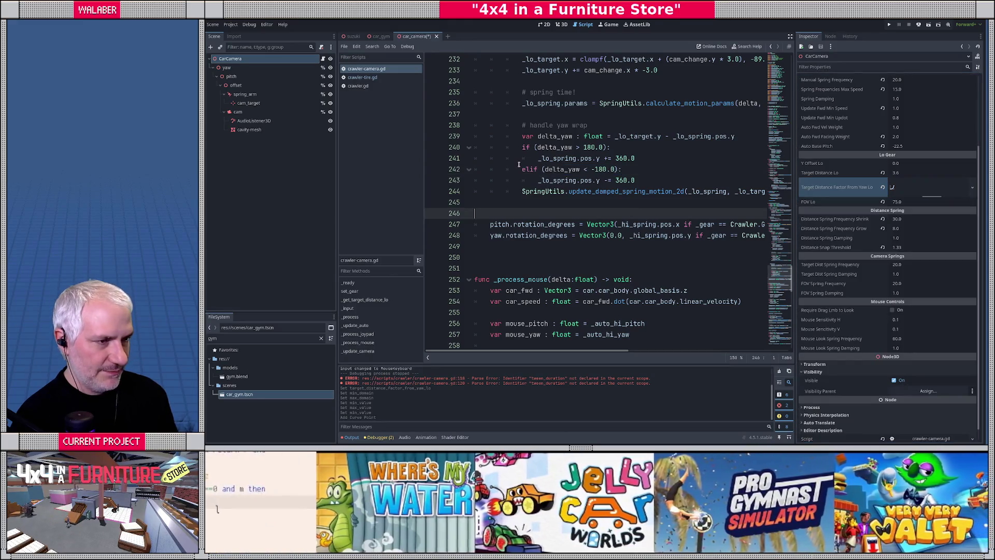
pyautogui.hotkey('ctrl', 's')
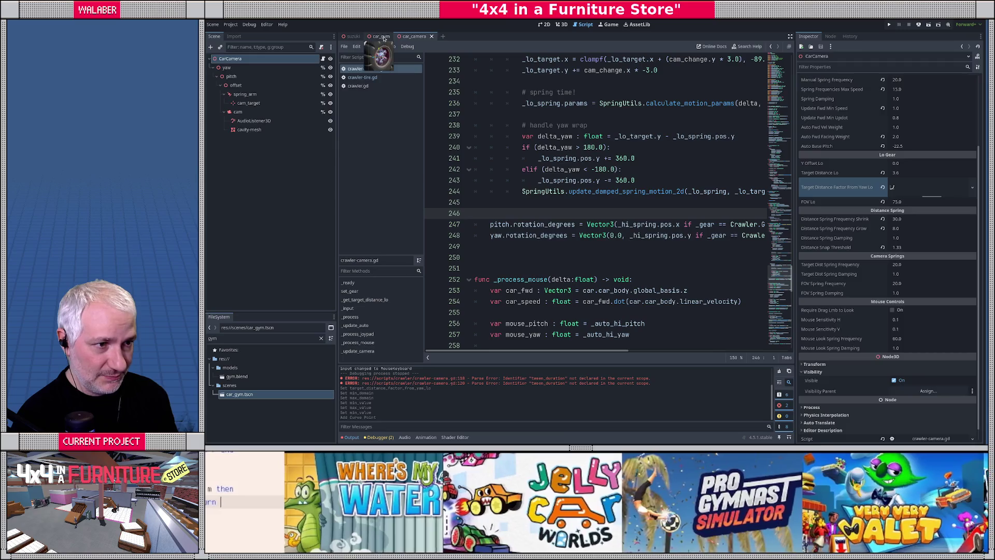
# - Run the car_gym scene, drive toward the ramps, stop, then search the script for '.fov ='
pyautogui.click(383, 38)
pyautogui.press('F6')
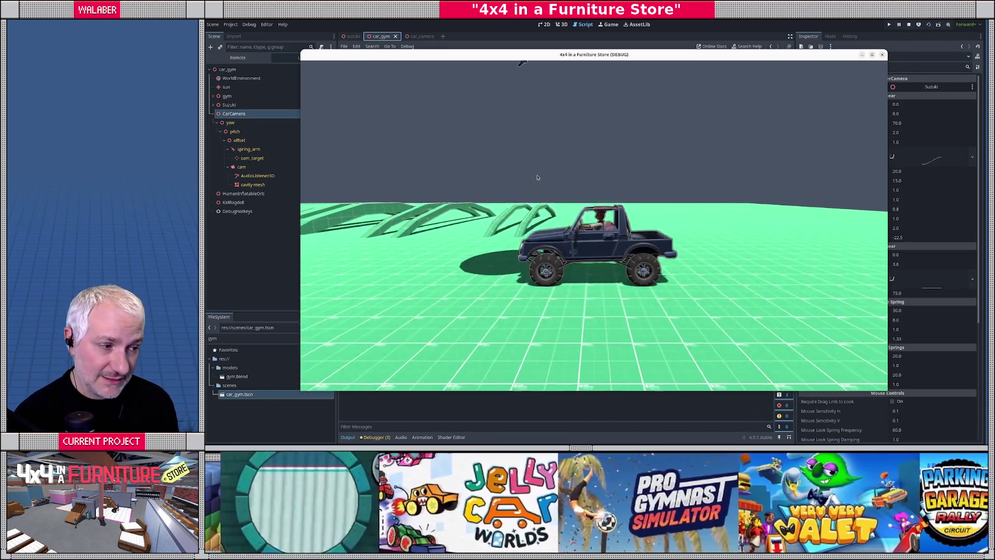
pyautogui.press('w')
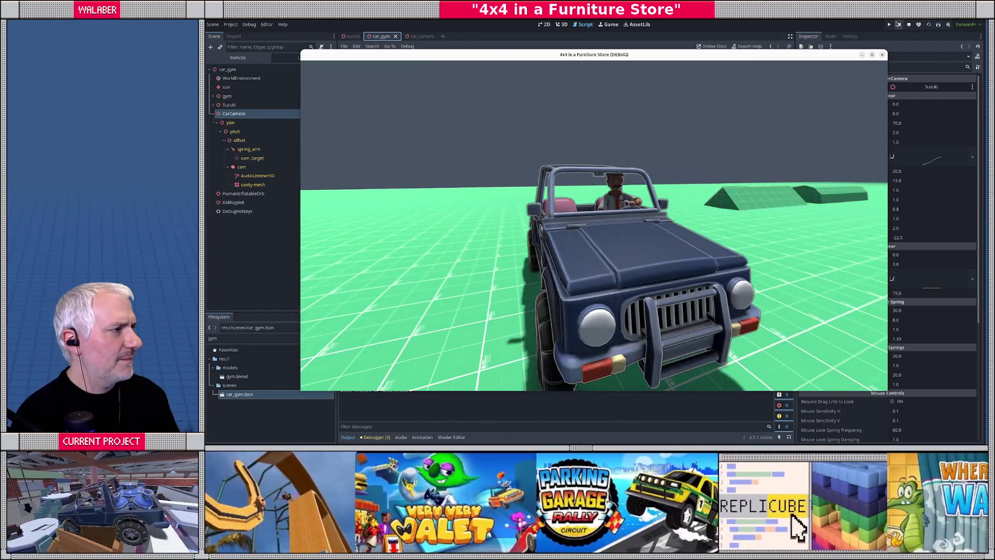
pyautogui.press('F8')
pyautogui.hotkey('ctrl', 'f')
pyautogui.write('.fov =')
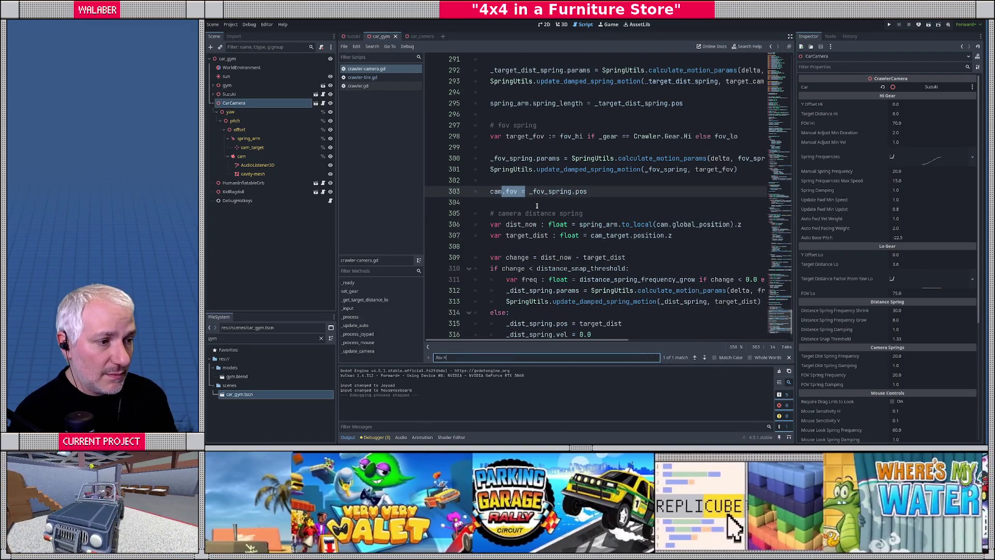
# - Close the search and widen the script to distraction-free view
pyautogui.press('Escape')
pyautogui.press('Up')
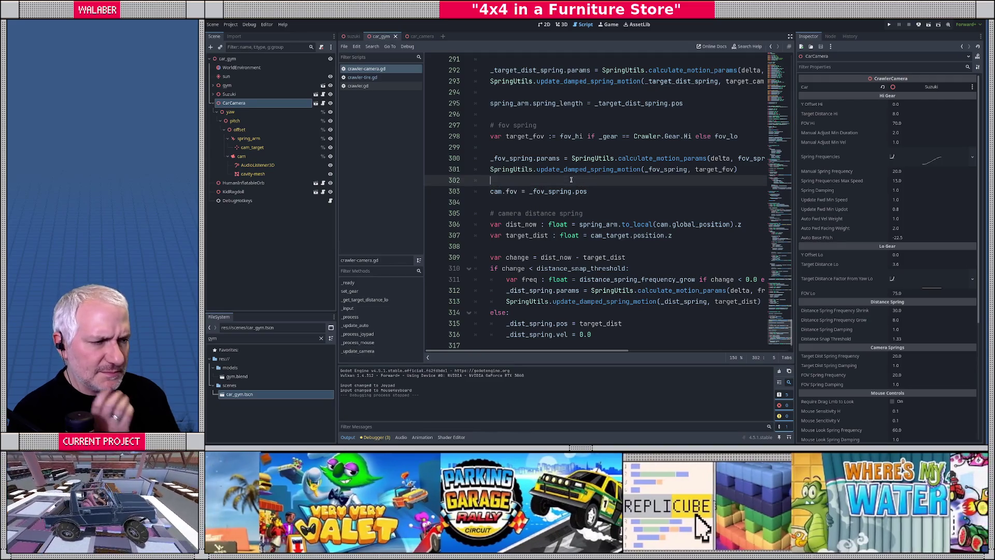
pyautogui.click(790, 38)
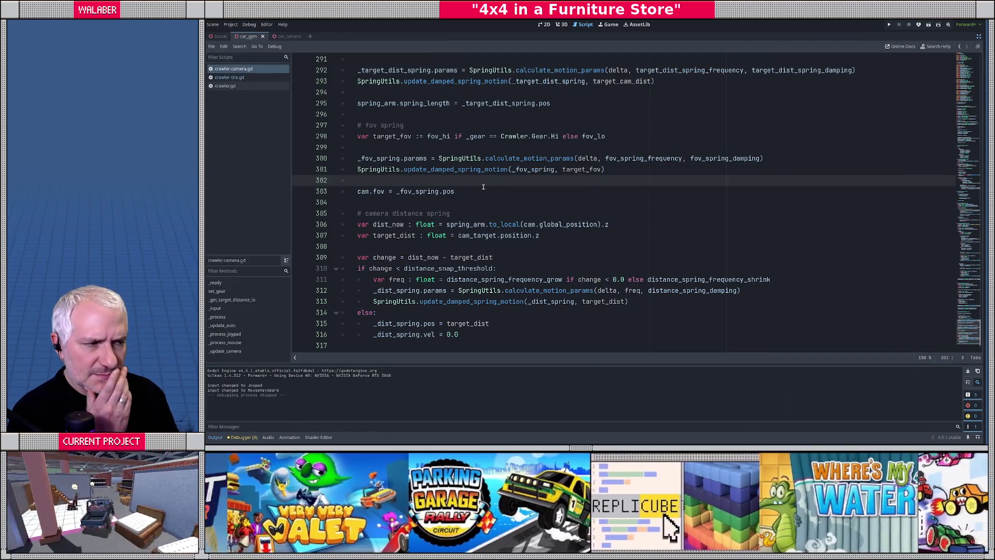
pyautogui.scroll(-1, 473, 197)
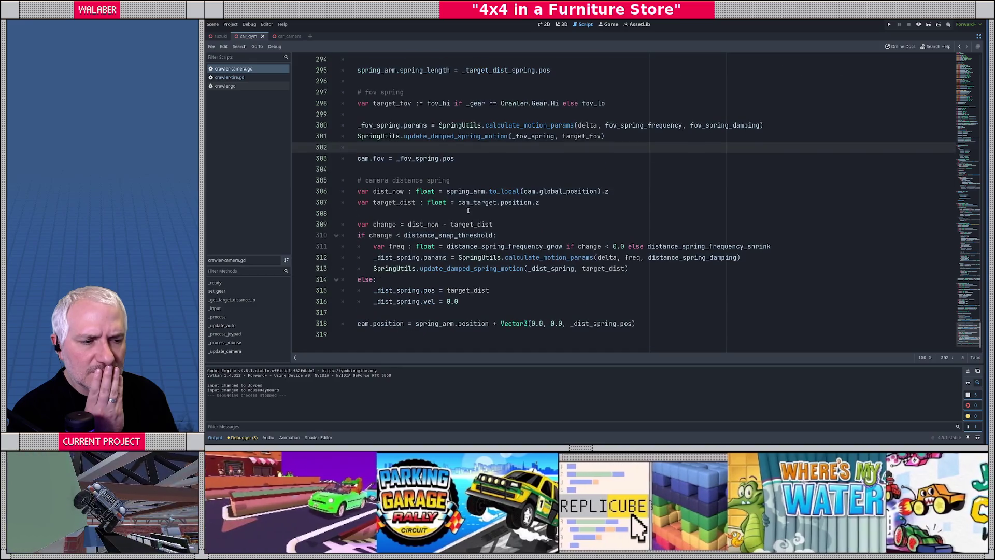
pyautogui.click(459, 191)
# - Step through every 'fov' match down to line 303, then return to the car_camera scene
pyautogui.hotkey('ctrl', 'f')
pyautogui.write('fov')
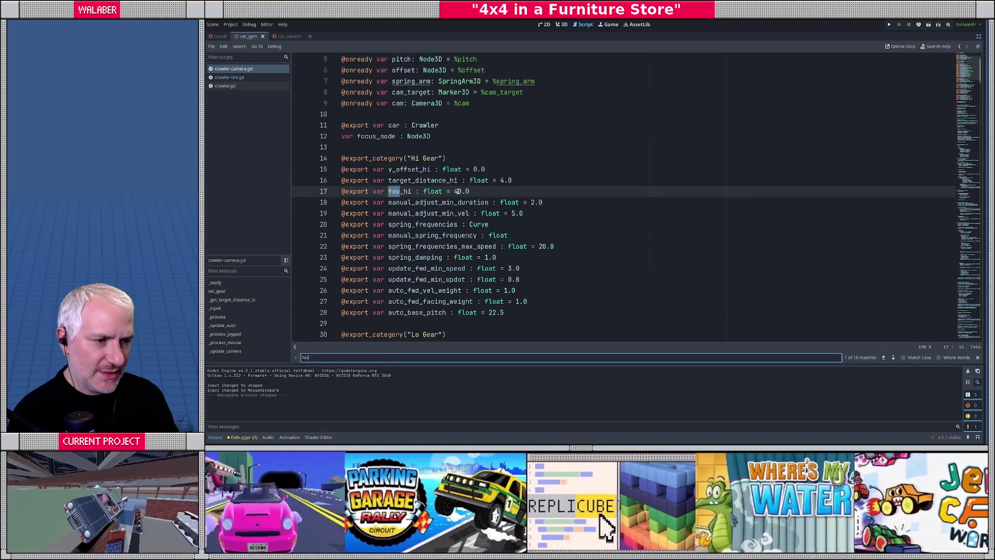
pyautogui.press('Return')
pyautogui.press('Return')
pyautogui.press('Return')
pyautogui.press('Return')
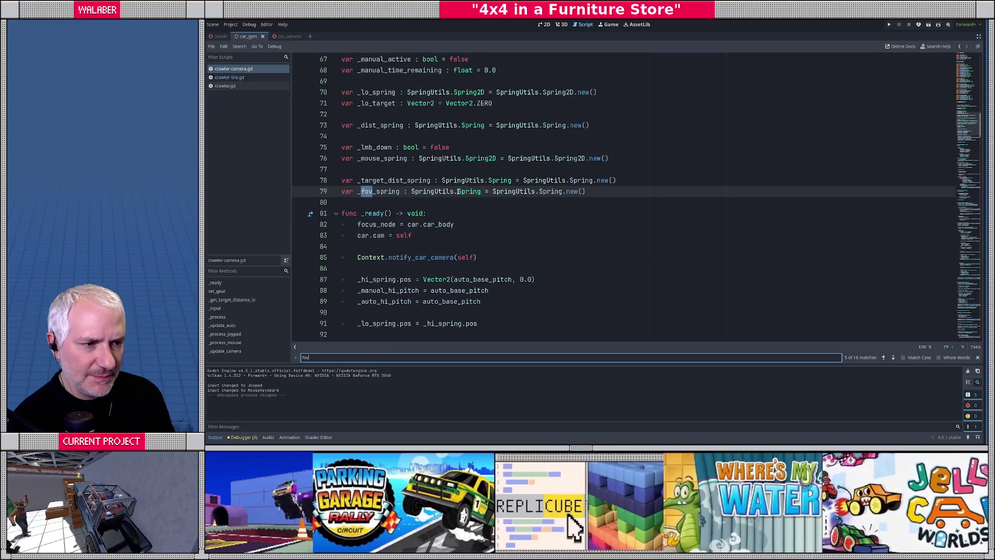
pyautogui.press('Return')
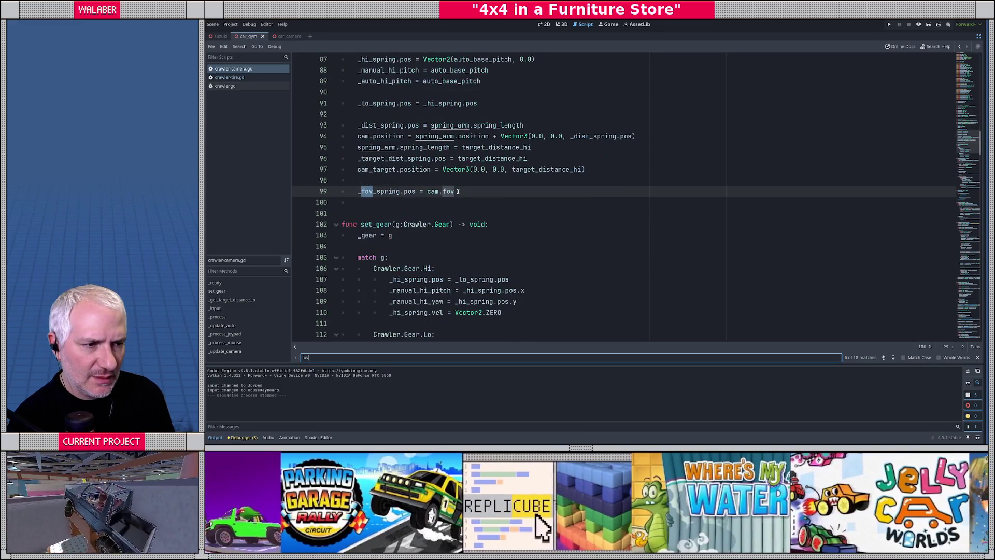
pyautogui.press('Return')
pyautogui.press('Return')
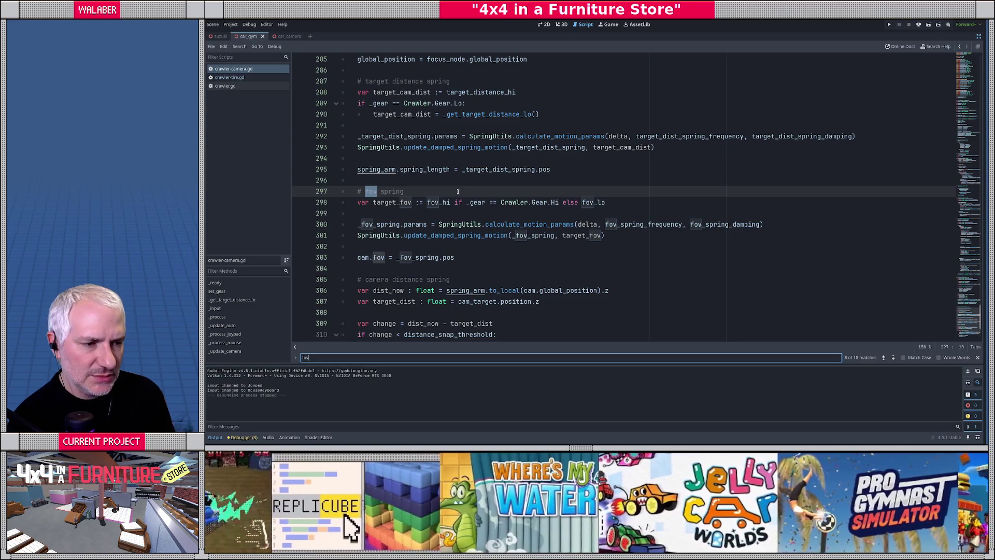
pyautogui.press('Return')
pyautogui.press('Return')
pyautogui.press('Return')
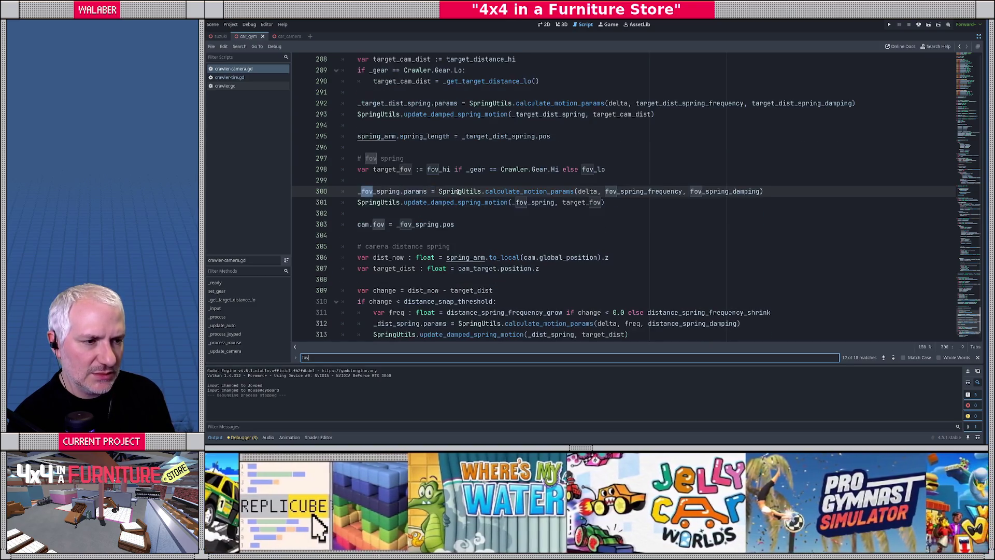
pyautogui.press('Return')
pyautogui.press('Return')
pyautogui.press('Return')
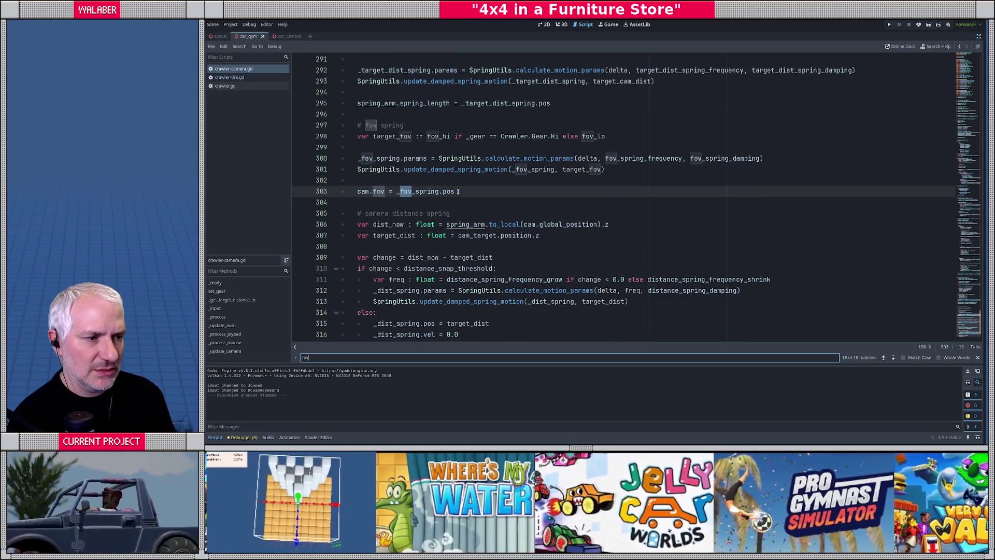
pyautogui.click(979, 37)
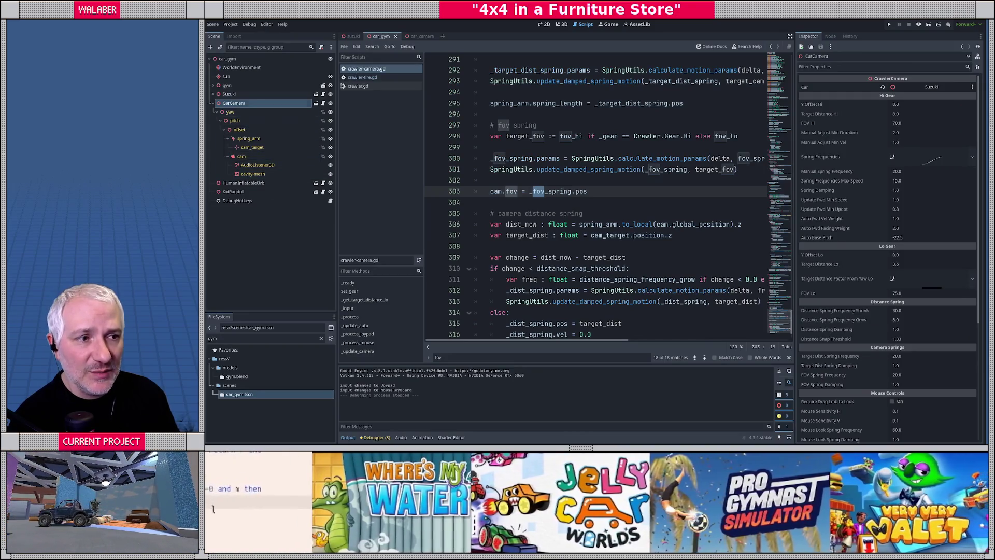
pyautogui.click(418, 36)
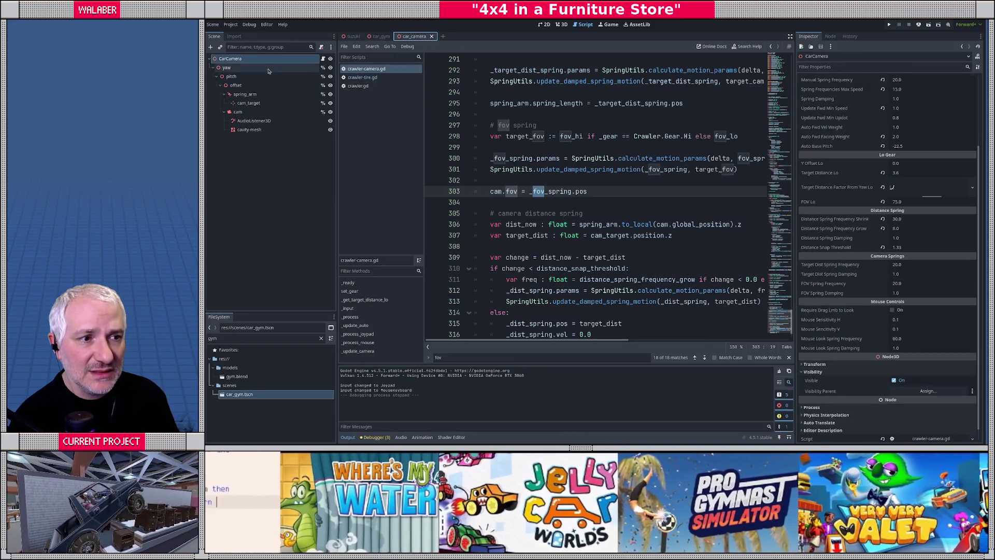
# - Inspect the cam node's Camera3D settings, then run the game again and stop it
pyautogui.click(267, 113)
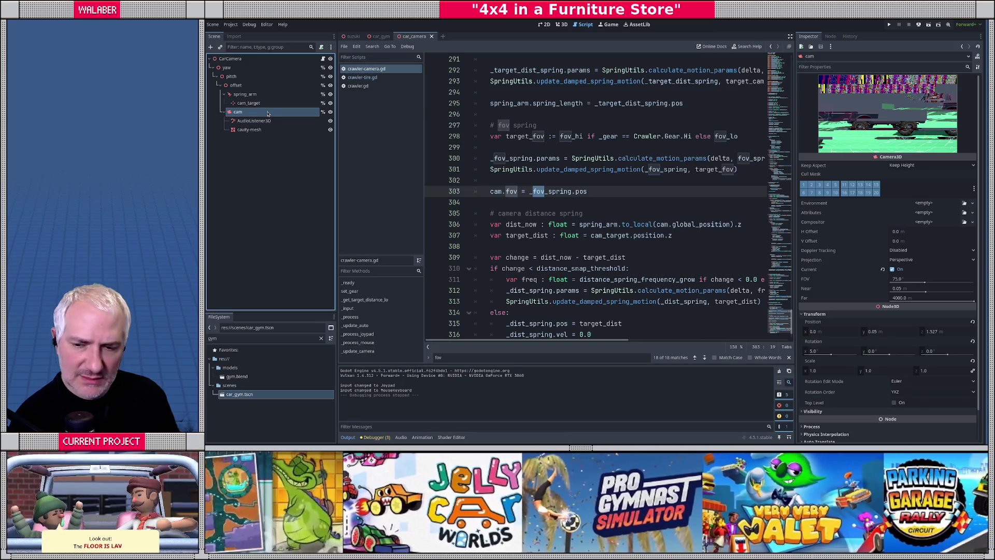
pyautogui.press('F5')
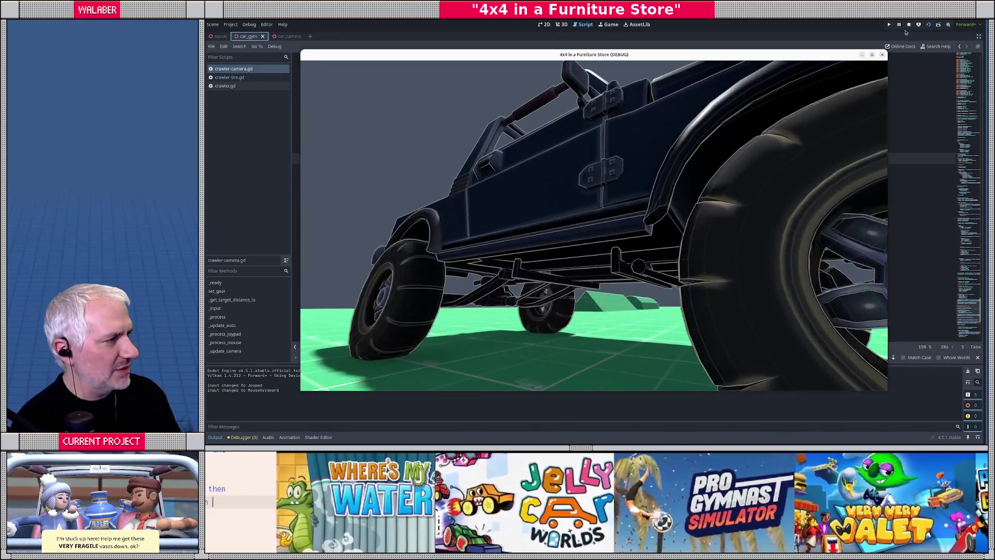
pyautogui.click(909, 24)
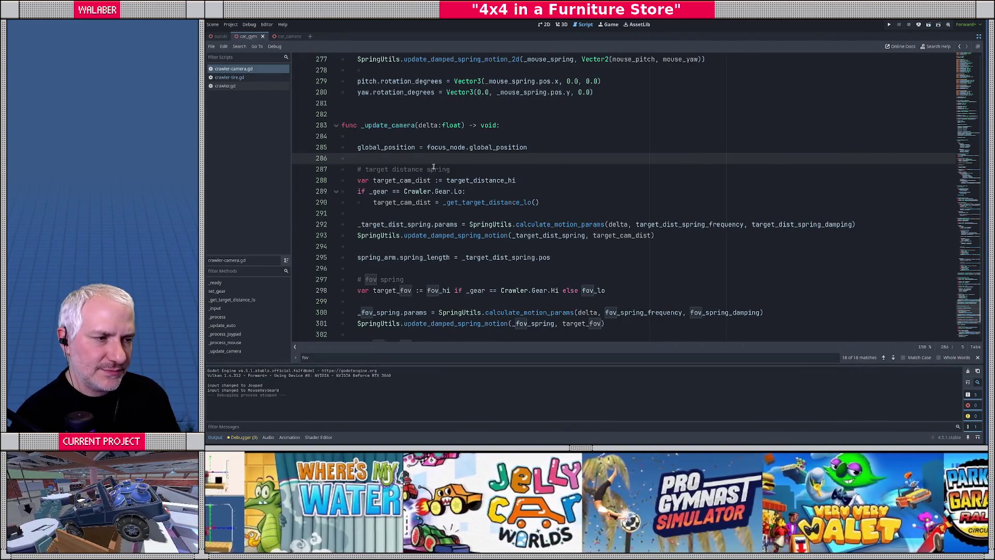
# - Offset the camera's global_position by Vector3(0.0, y_off, 0.0)
pyautogui.press('Up')
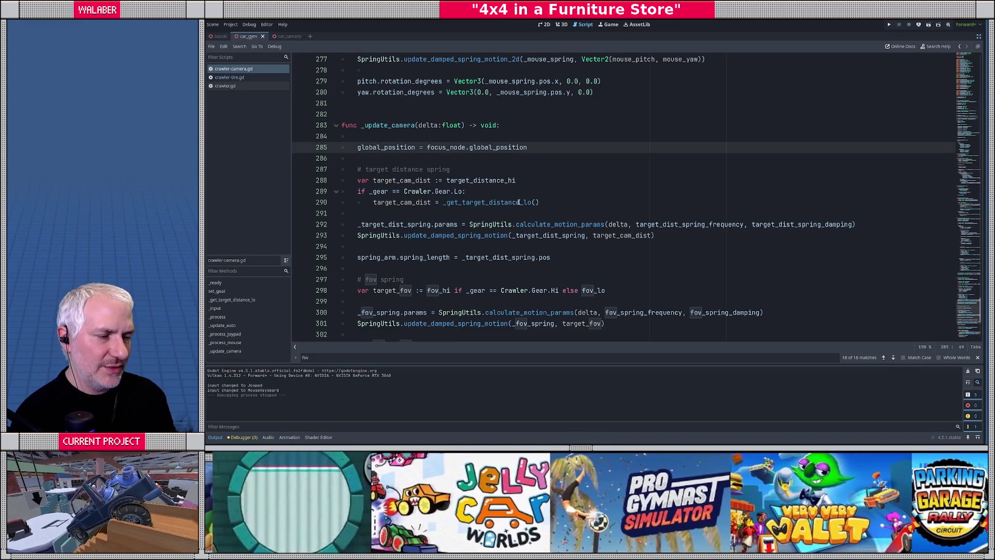
pyautogui.write('Vector3(0.0')
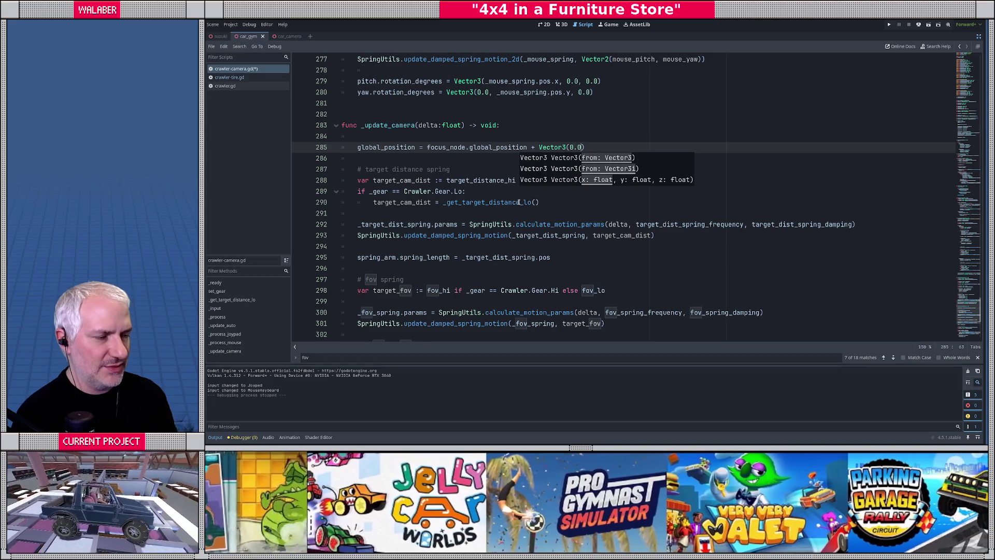
pyautogui.press('Escape')
pyautogui.press('Left')
pyautogui.press('Right')
pyautogui.press('Right')
pyautogui.press('Right')
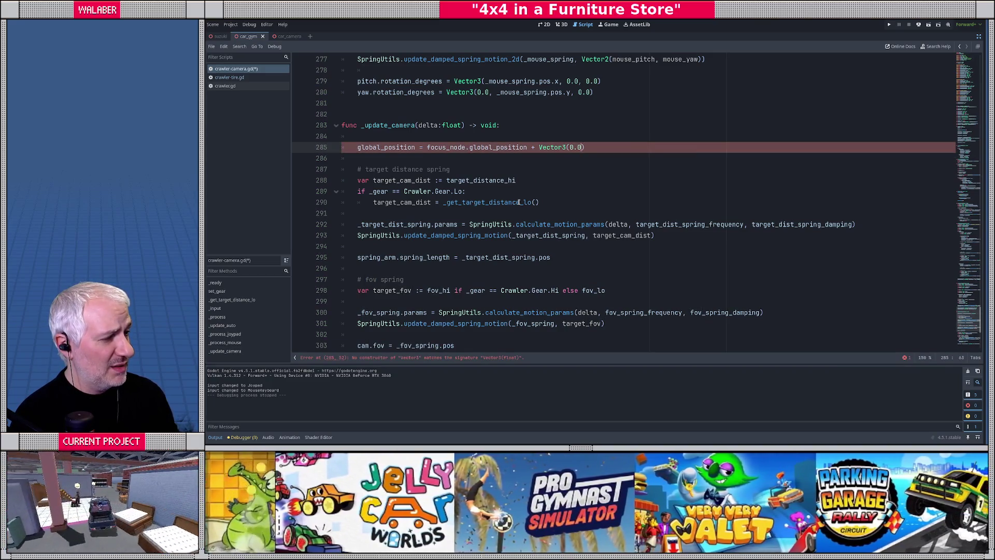
pyautogui.write(', y_')
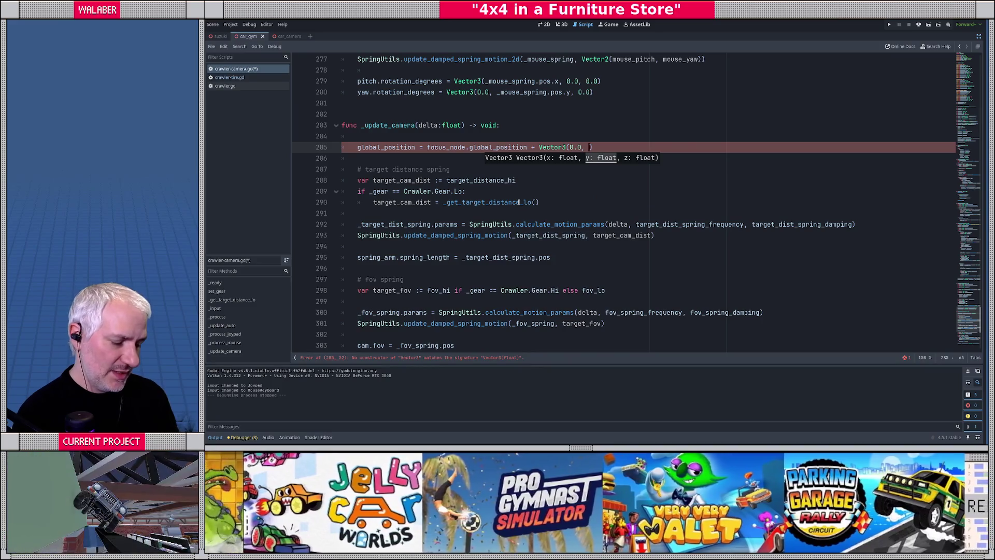
pyautogui.write('o')
pyautogui.press('Escape')
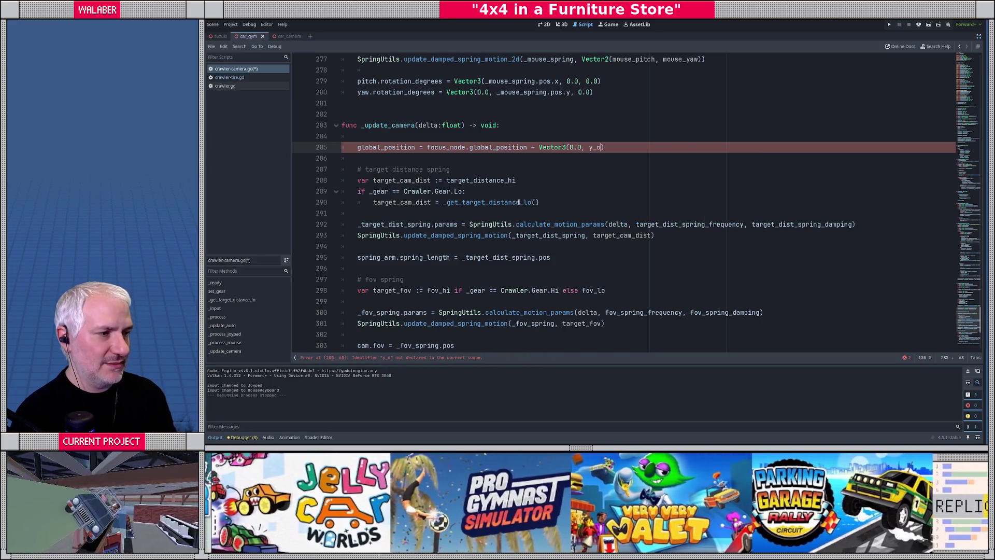
pyautogui.write('ff, 0.0')
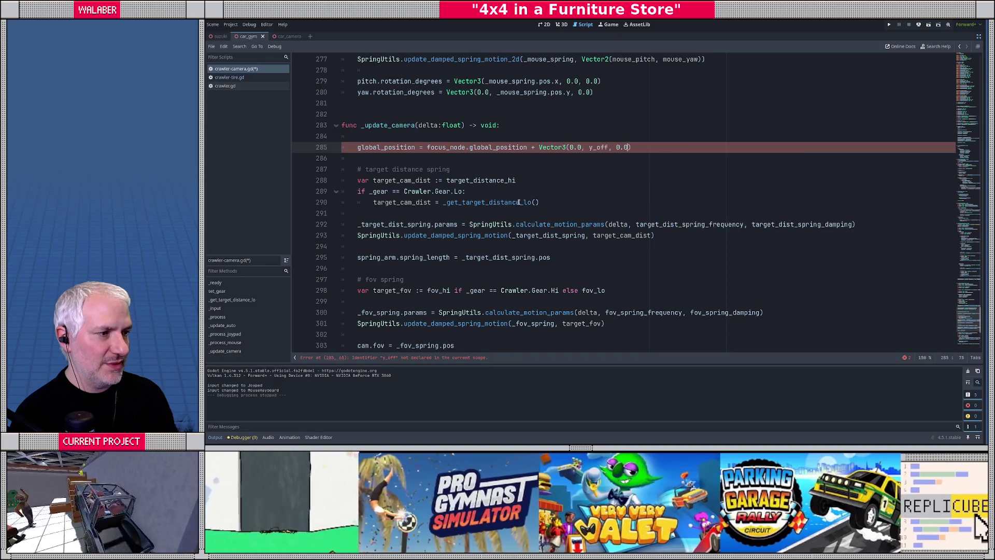
# - Declare y_off as y_offset_hi when _gear is Crawler.Gear.Hi, else y_offset_lo, and save
pyautogui.hotkey('ctrl', 'shift', 'Return')
pyautogui.write('var y_off :')
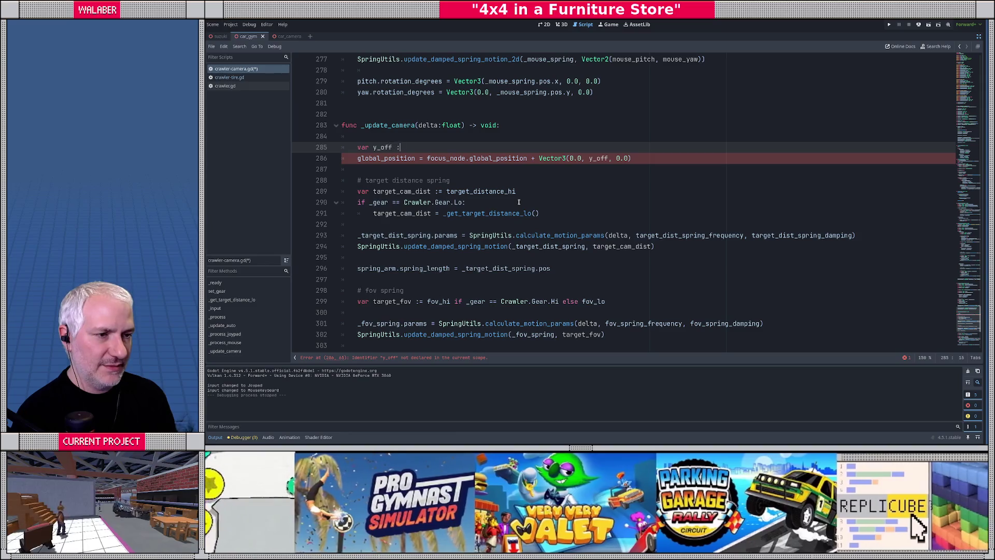
pyautogui.write('= ')
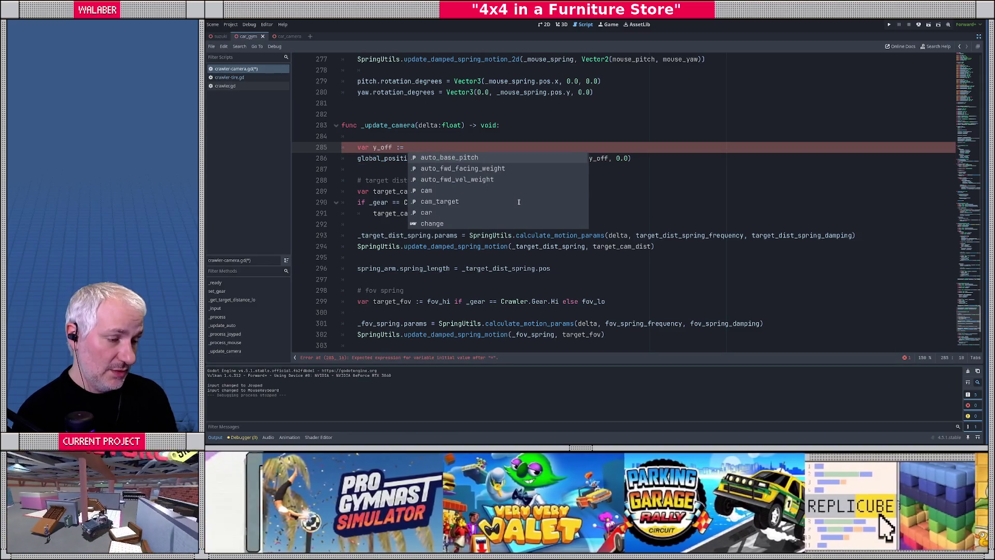
pyautogui.write('y_')
pyautogui.press('Return')
pyautogui.write('if _gear == Cra')
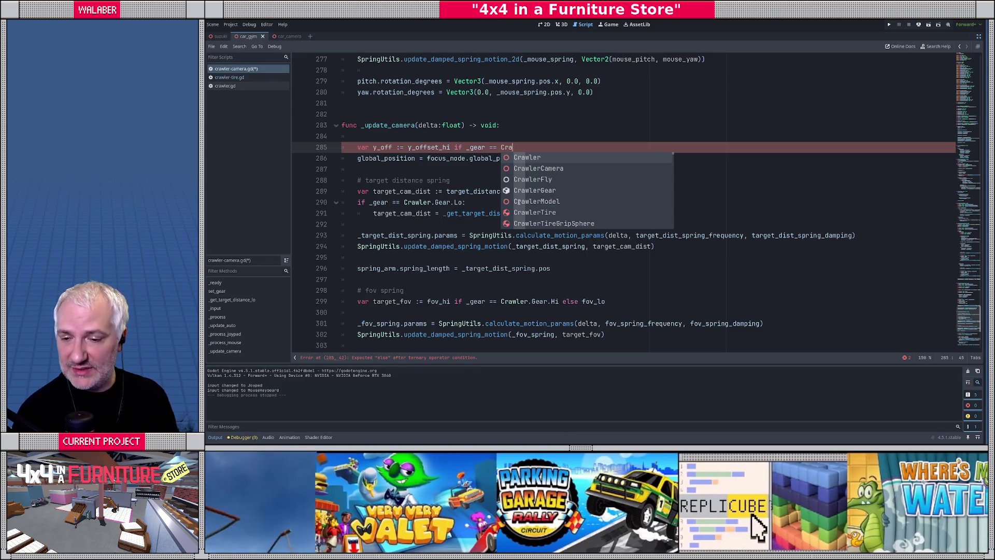
pyautogui.press('Return')
pyautogui.write('.')
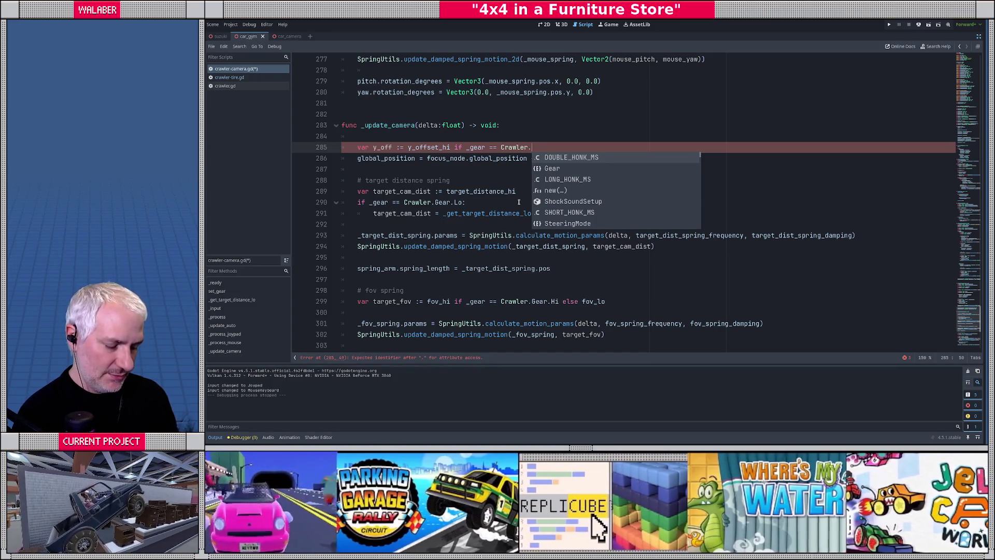
pyautogui.write('Gear.h')
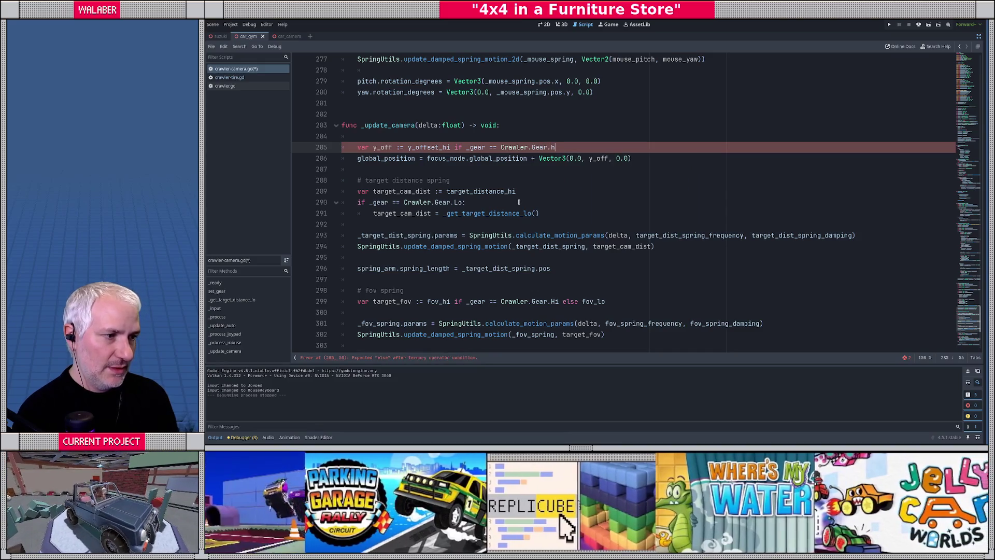
pyautogui.press('Down')
pyautogui.press('Down')
pyautogui.press('Down')
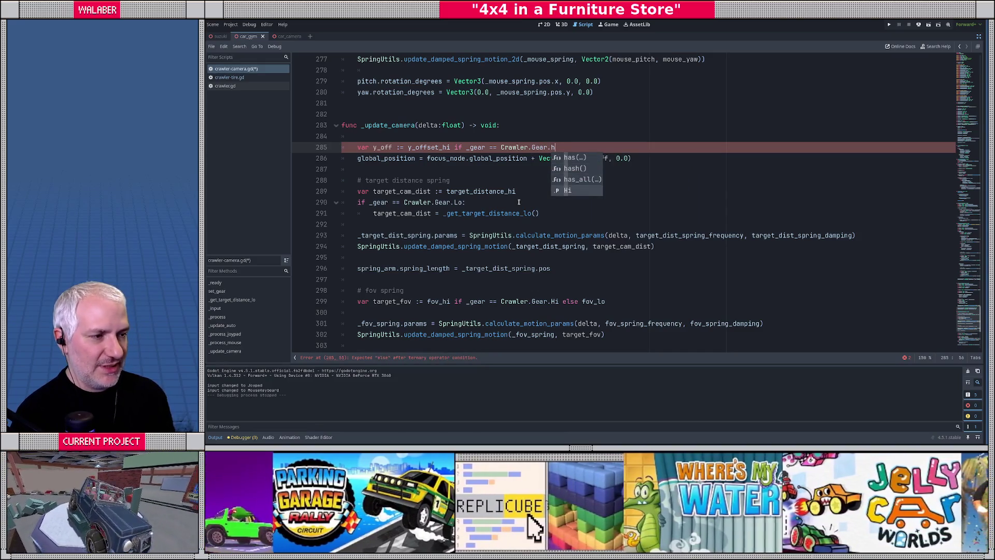
pyautogui.press('Return')
pyautogui.write('else y_off')
pyautogui.press('Down')
pyautogui.press('Down')
pyautogui.press('Return')
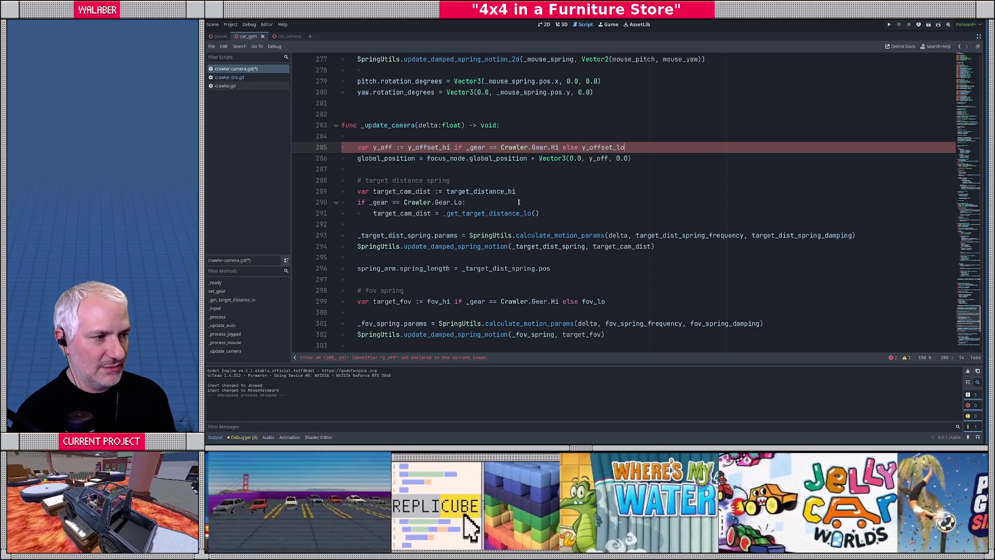
pyautogui.press('Down')
pyautogui.hotkey('ctrl', 's')
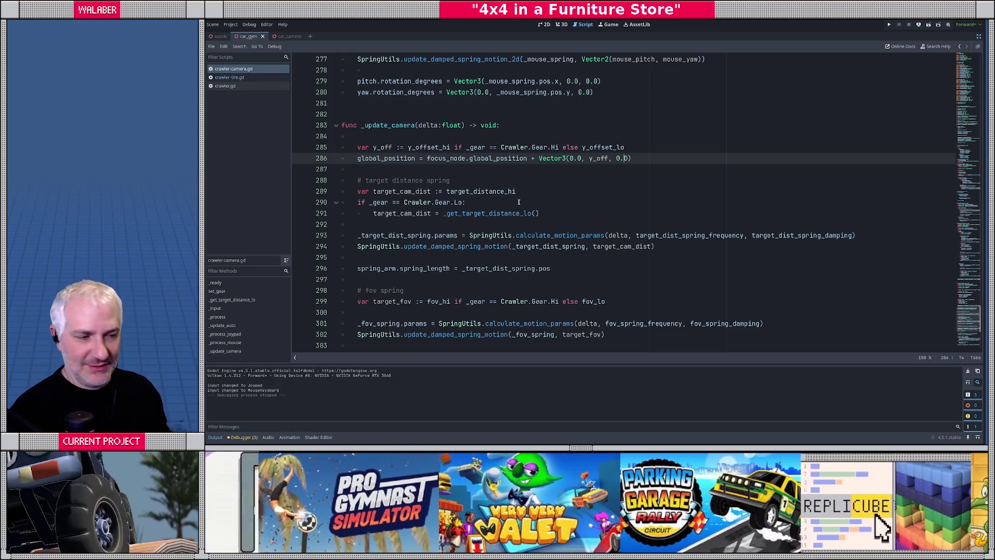
# - Find the sample call in the crawler camera script by searching for 'ample'
pyautogui.click(476, 172)
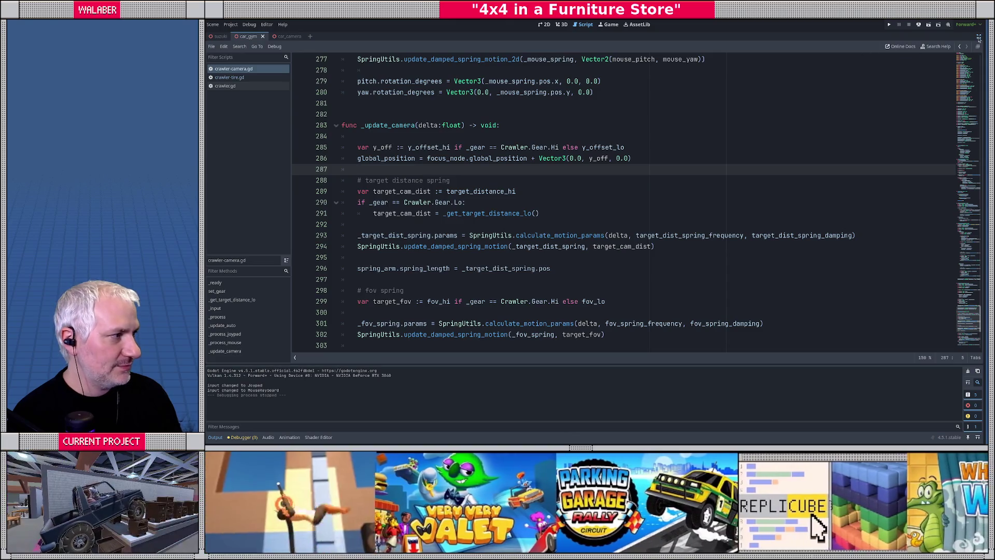
pyautogui.click(422, 180)
pyautogui.click(478, 136)
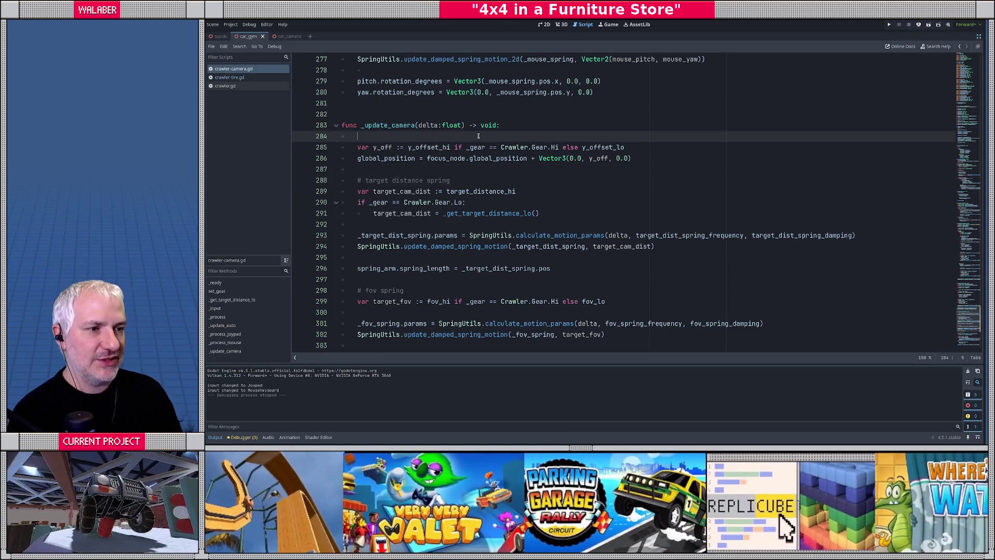
pyautogui.scroll(-4, 485, 149)
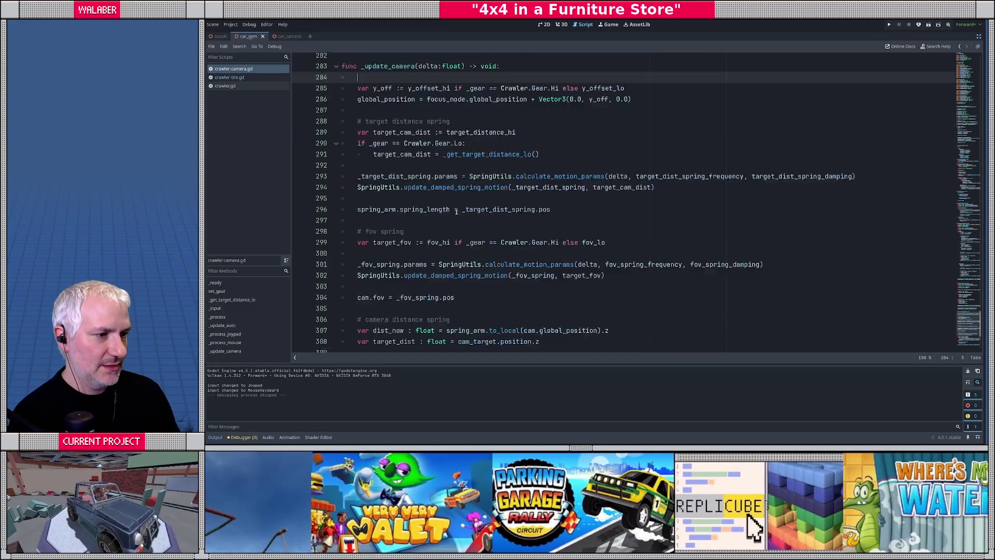
pyautogui.click(439, 191)
pyautogui.hotkey('ctrl', 'f')
pyautogui.write('ample')
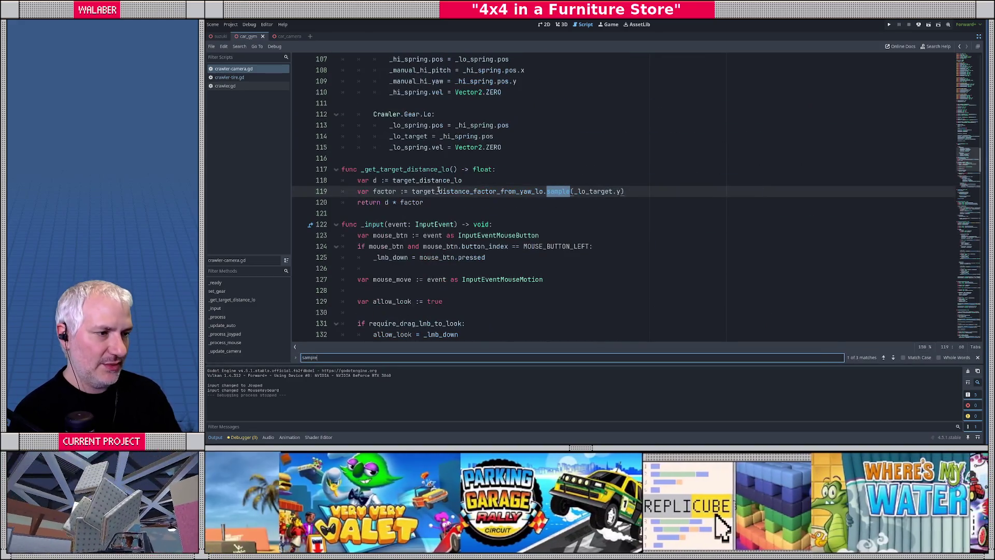
pyautogui.press('Escape')
# - Add print(_lo_target.y) on a new line after line 118 and run the game
pyautogui.click(533, 181)
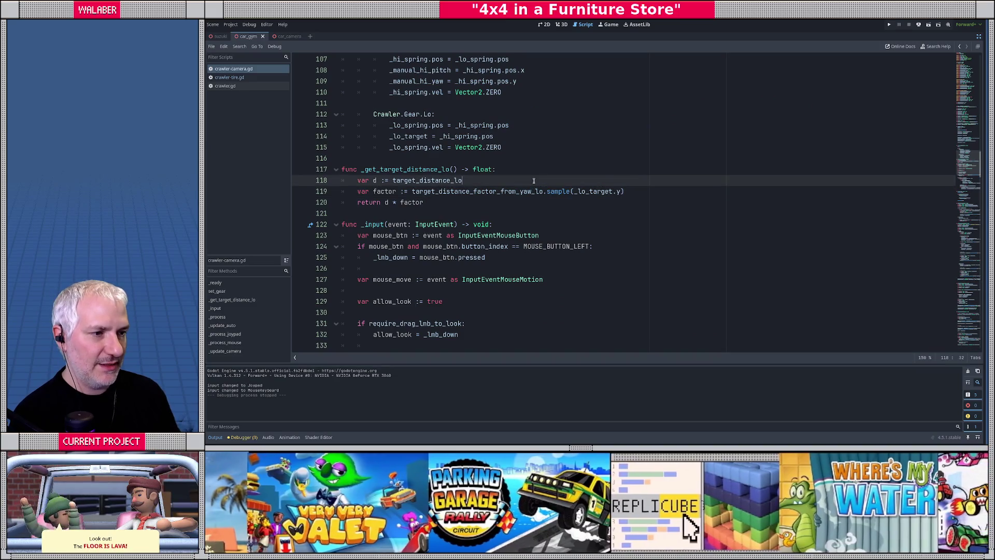
pyautogui.press('Return')
pyautogui.write('print(_')
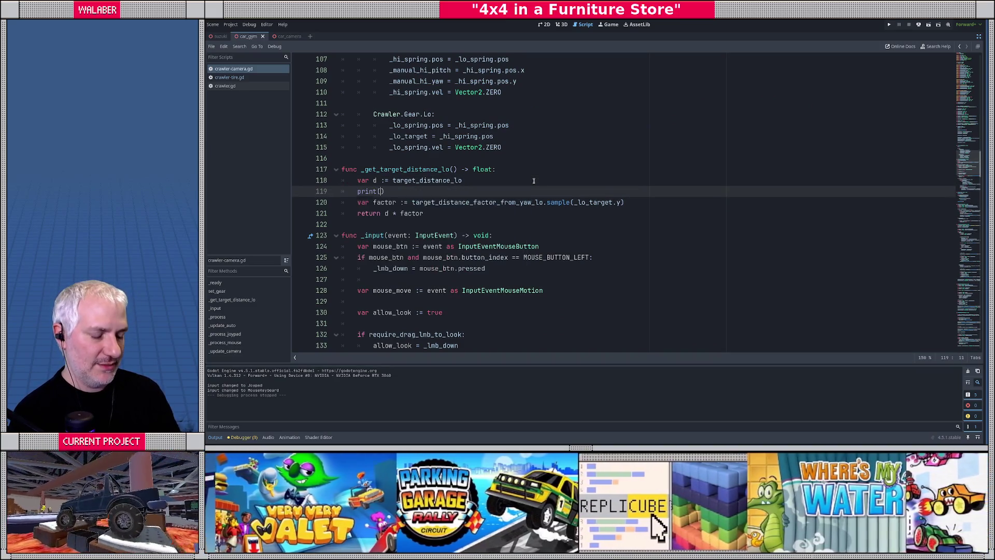
pyautogui.write('lo_t')
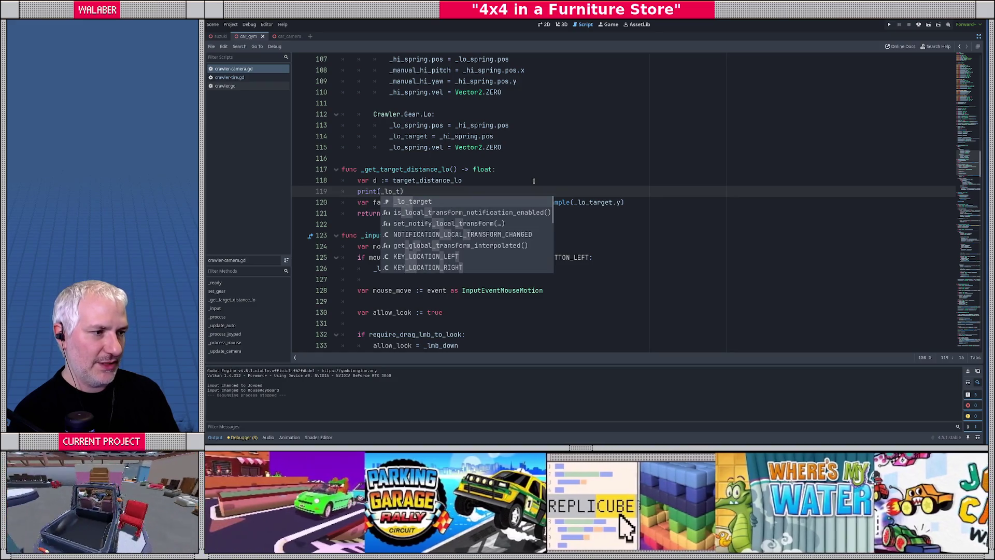
pyautogui.press('Return')
pyautogui.write('.y')
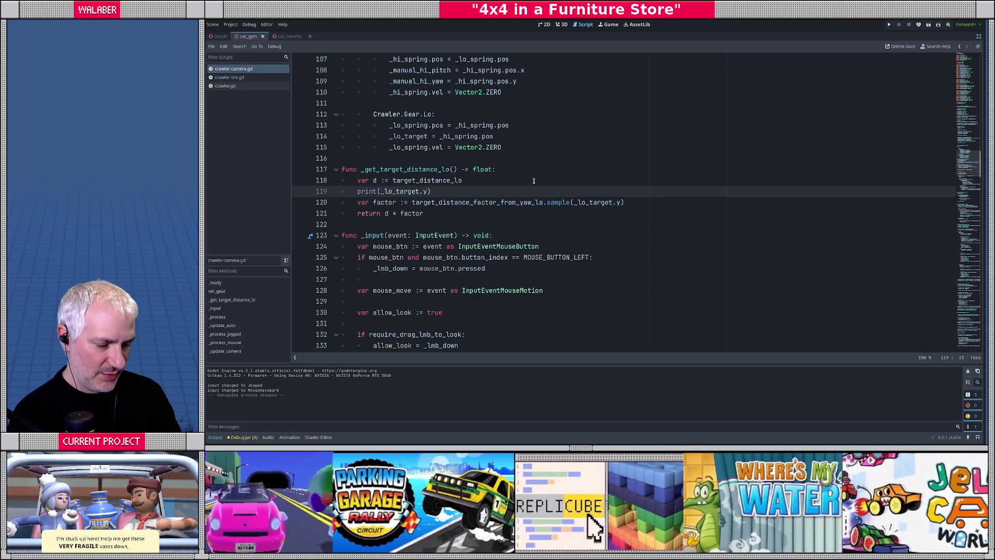
pyautogui.press('F5')
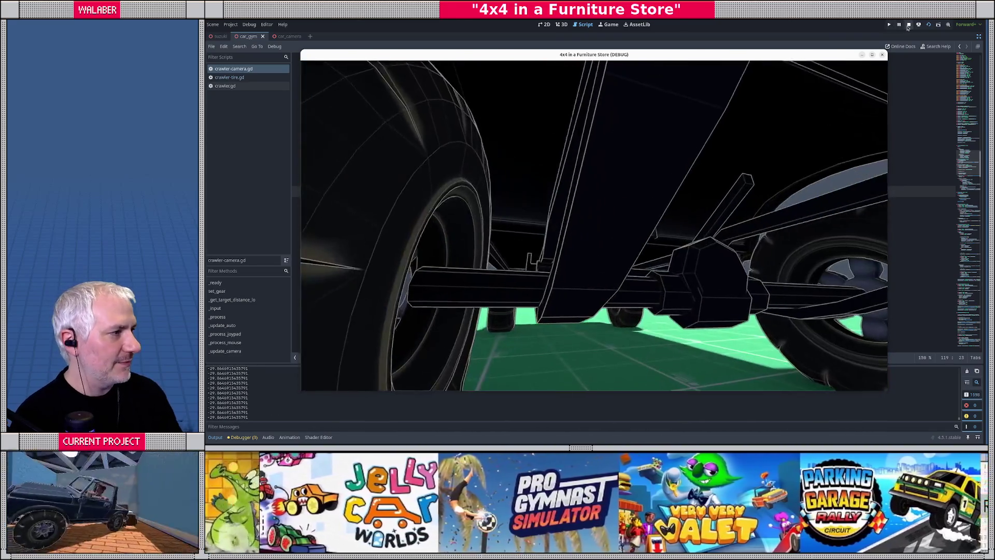
# - Stop the running game and place the cursor on the sample call at line 120
pyautogui.press('F8')
pyautogui.click(424, 203)
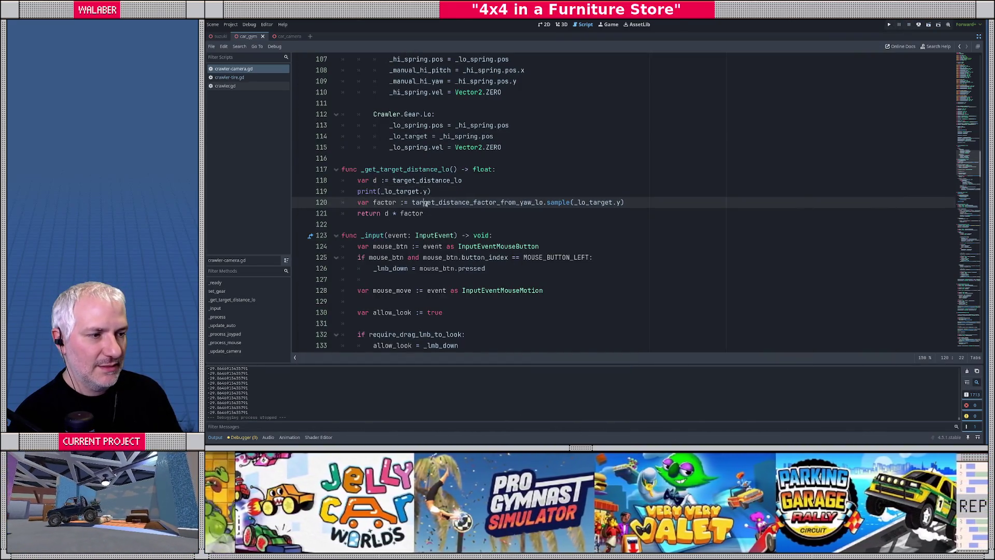
# - Change line 120 to sample(wrapf(_lo_target.y, -180.0, 180.0)) and save the script
pyautogui.write('rep')
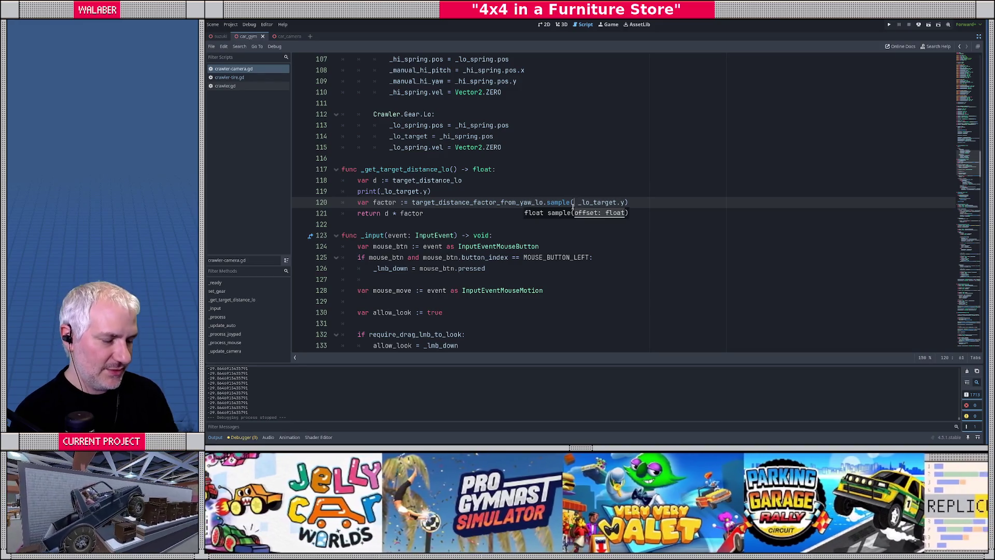
pyautogui.press('BackSpace')
pyautogui.press('BackSpace')
pyautogui.press('BackSpace')
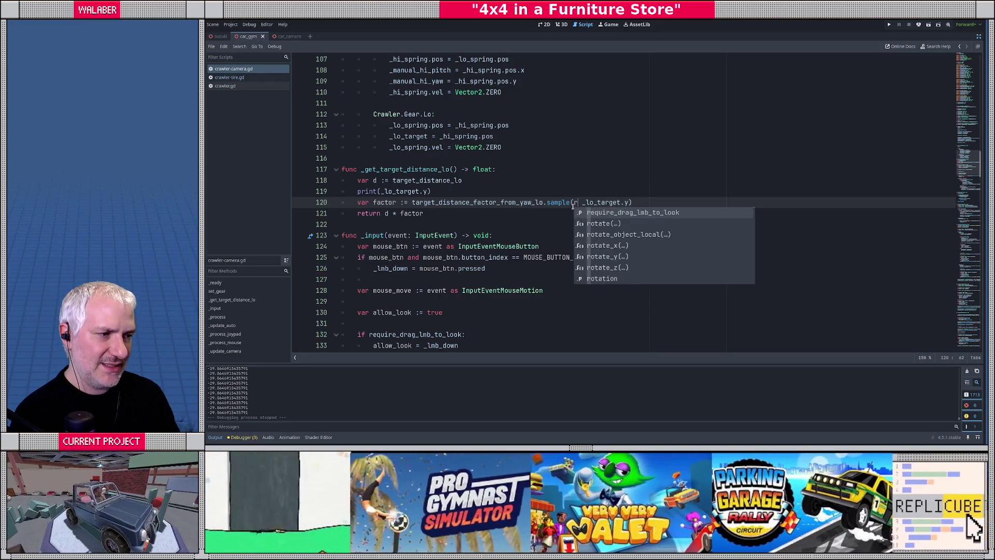
pyautogui.write('wrap')
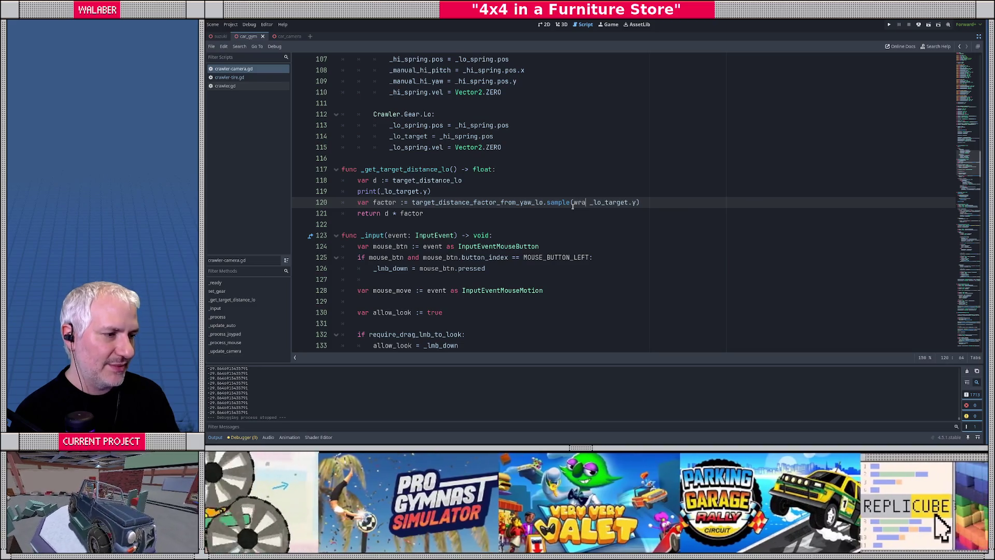
pyautogui.press('BackSpace')
pyautogui.press('BackSpace')
pyautogui.press('BackSpace')
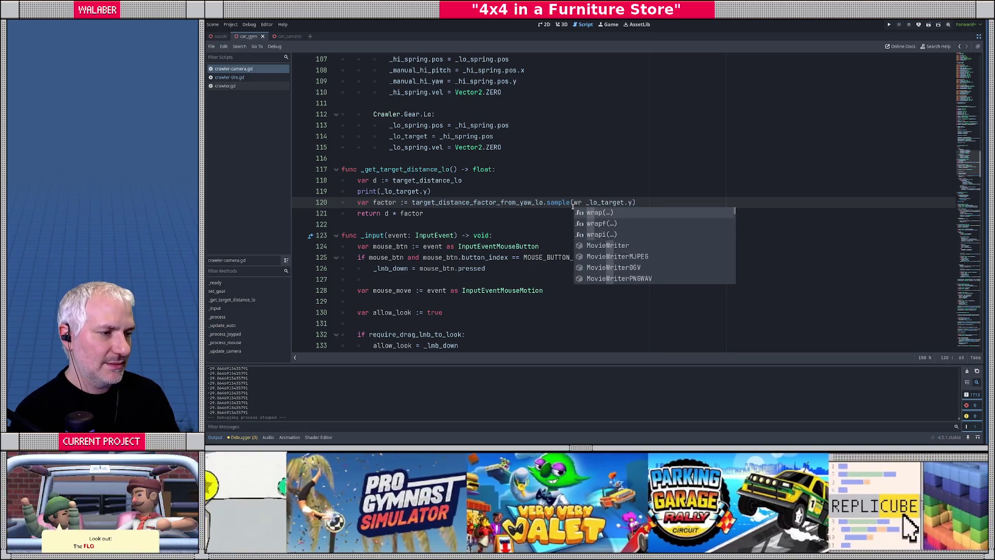
pyautogui.write('ra')
pyautogui.press('Down')
pyautogui.press('Return')
pyautogui.press('End')
pyautogui.press('Left')
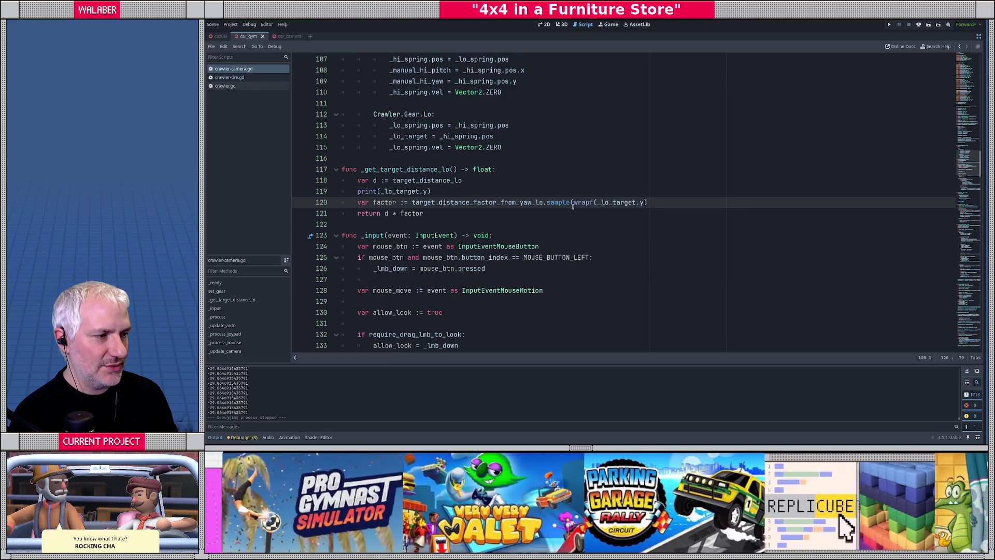
pyautogui.write(', ')
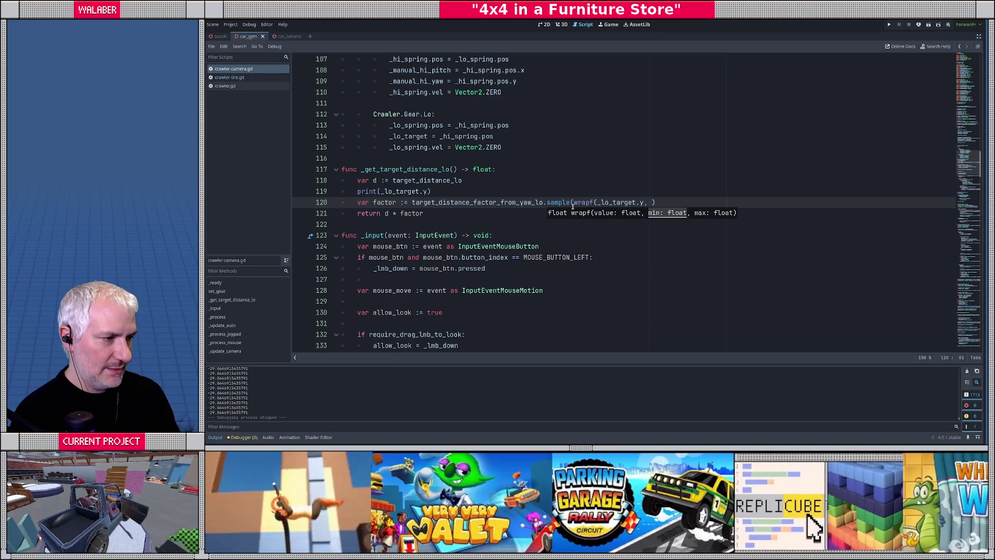
pyautogui.write('-1.')
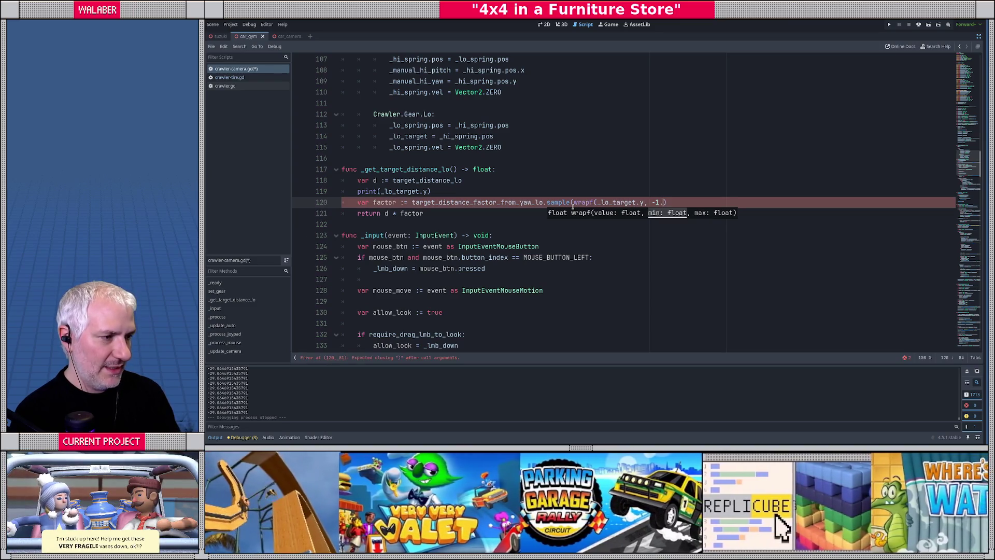
pyautogui.write('80.0, 180')
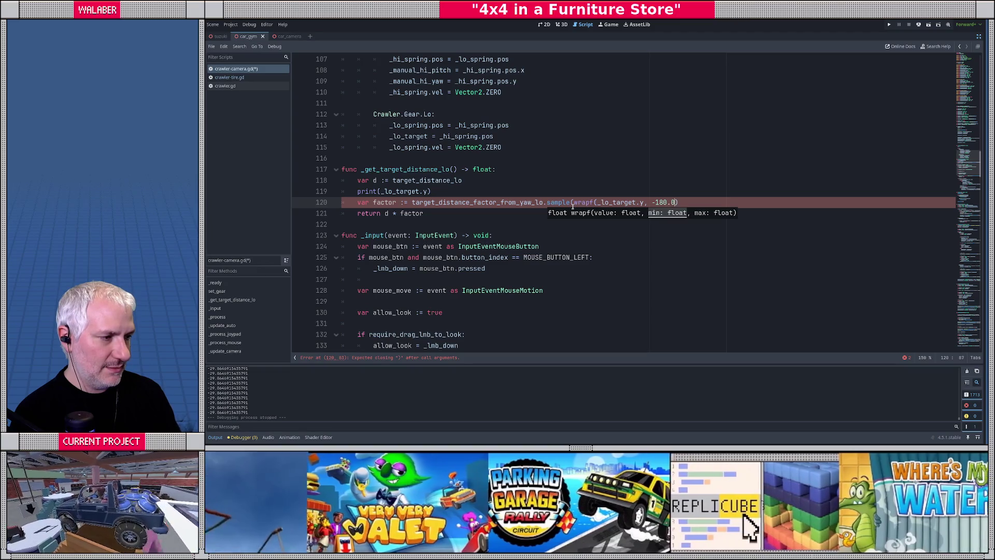
pyautogui.write('.0))')
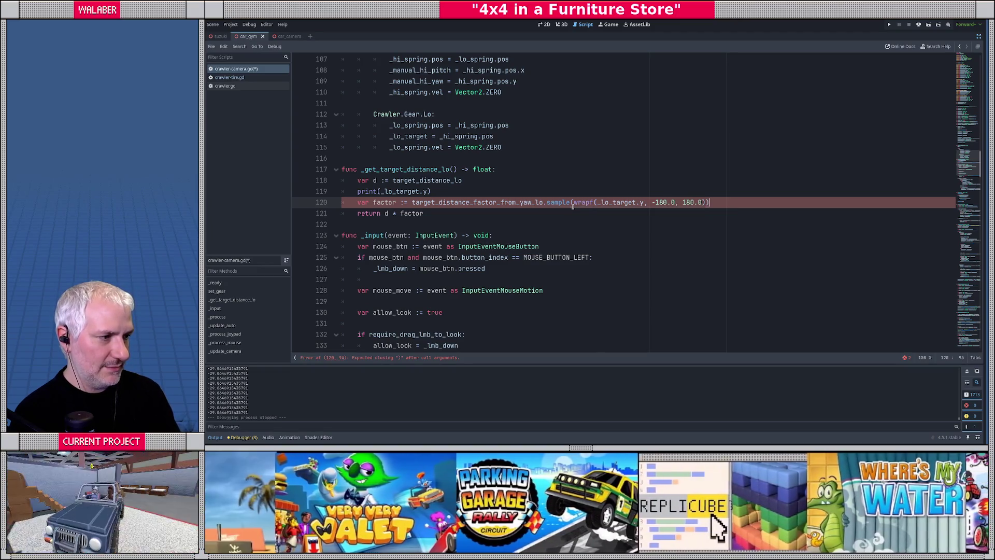
pyautogui.hotkey('ctrl', 's')
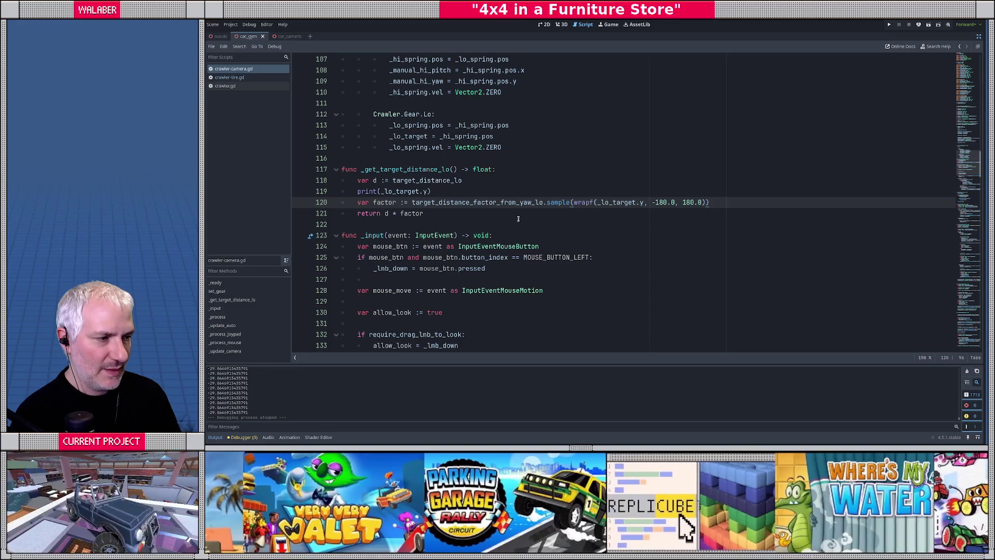
# - Copy the wrapf expression into the print on line 119, replacing _lo_target.y
pyautogui.moveTo(574, 202); pyautogui.dragTo(705, 202)
pyautogui.hotkey('ctrl', 'c')
pyautogui.moveTo(384, 192); pyautogui.dragTo(429, 191)
pyautogui.hotkey('ctrl', 'v')
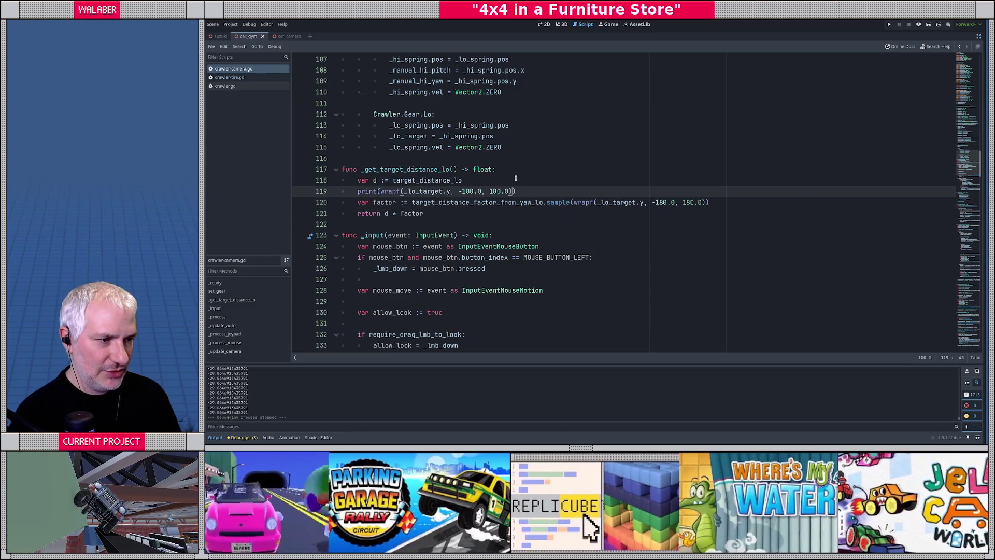
pyautogui.click(516, 179)
# - Run the game again to watch the wrapped values print, then stop it
pyautogui.press('F5')
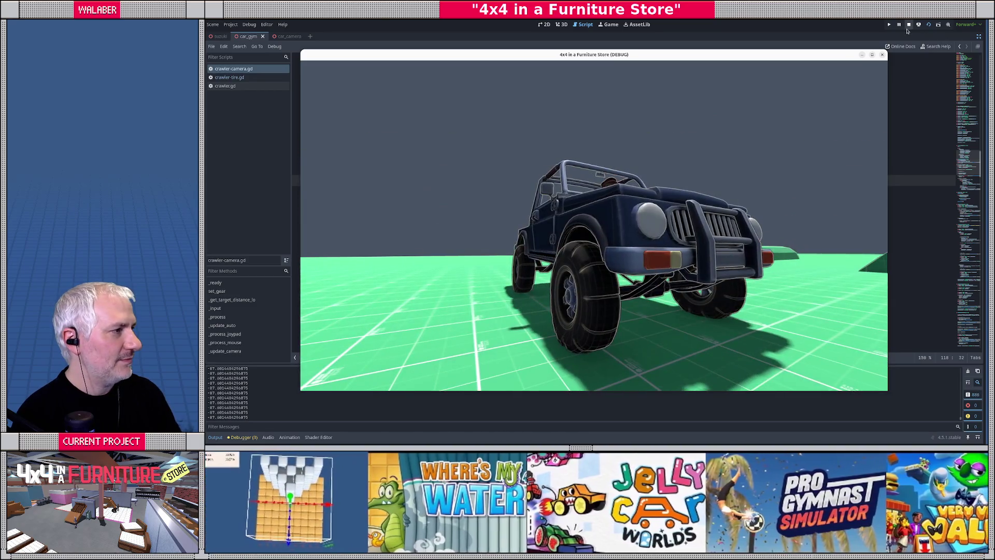
pyautogui.click(909, 26)
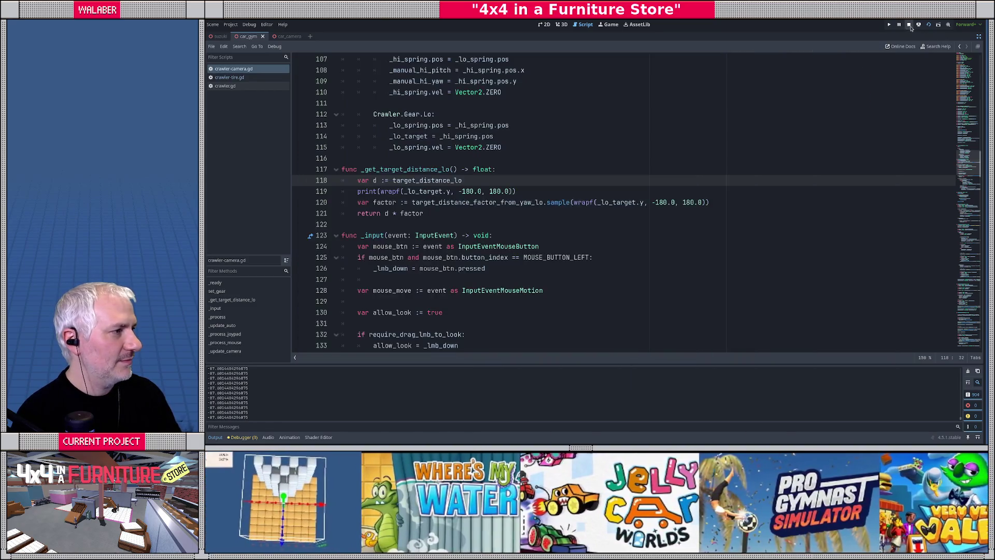
# - Restore the editor panels, expand the Yaw Lo curve, and add a point dragged to about -90
pyautogui.click(978, 38)
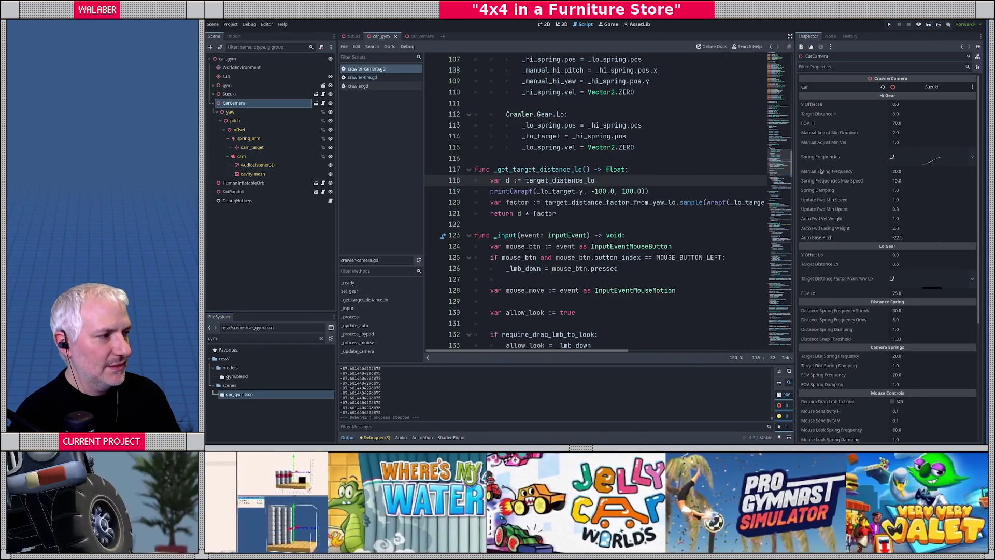
pyautogui.click(912, 279)
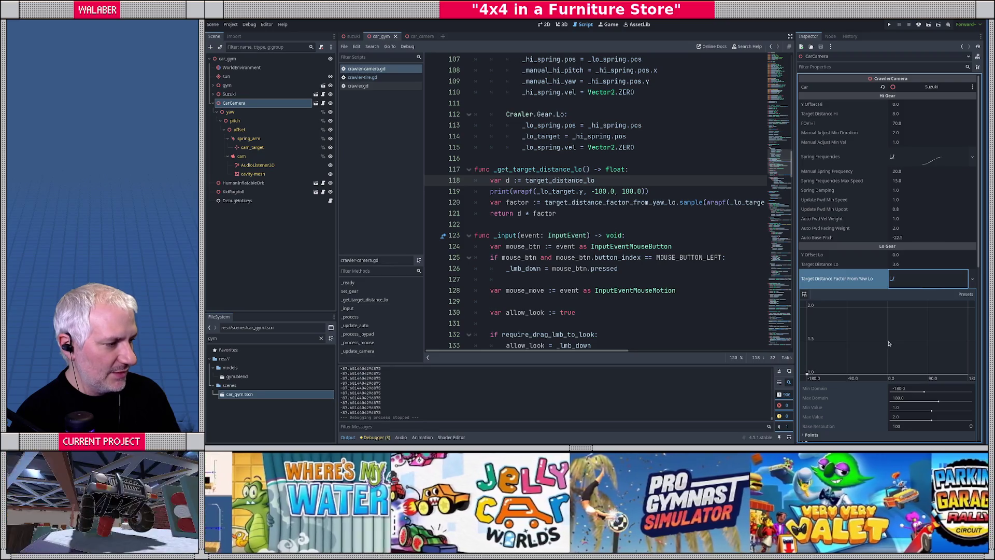
pyautogui.moveTo(888, 344)
pyautogui.mouseDown()
pyautogui.moveTo(960, 375)
pyautogui.moveTo(941, 363)
pyautogui.moveTo(888, 379)
pyautogui.mouseUp()
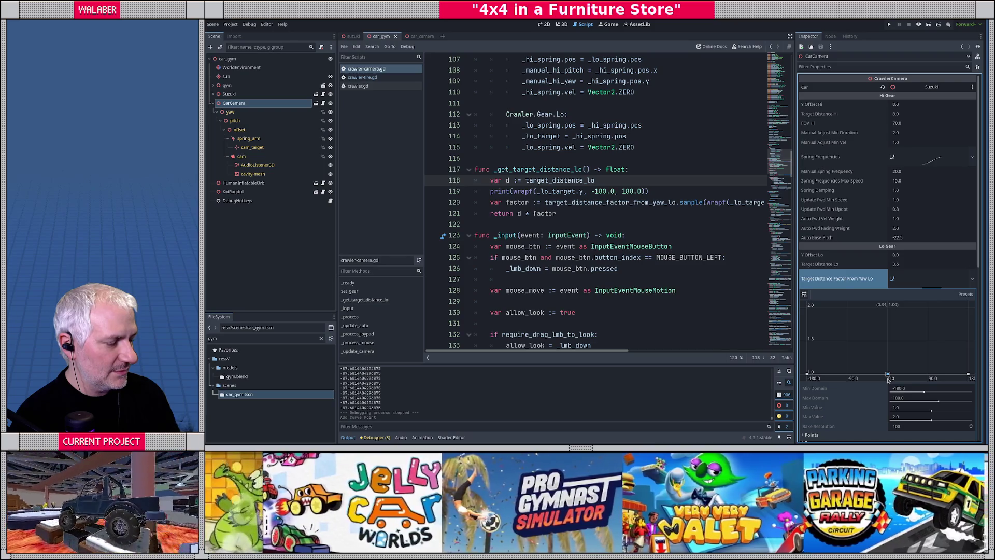
pyautogui.moveTo(888, 380)
pyautogui.mouseDown()
pyautogui.moveTo(848, 376)
pyautogui.moveTo(931, 379)
pyautogui.mouseUp()
pyautogui.scroll(-5, 812, 301)
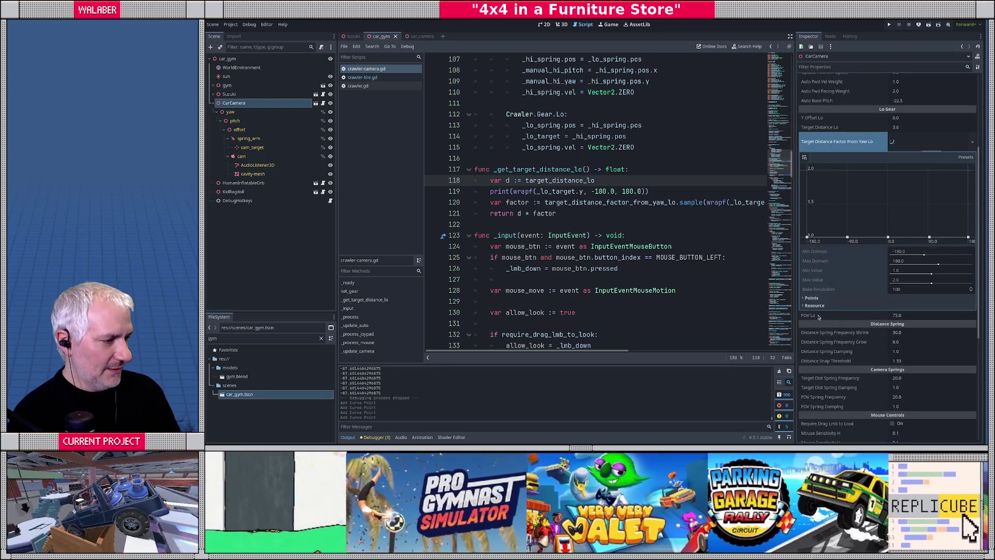
pyautogui.click(811, 298)
pyautogui.click(926, 355)
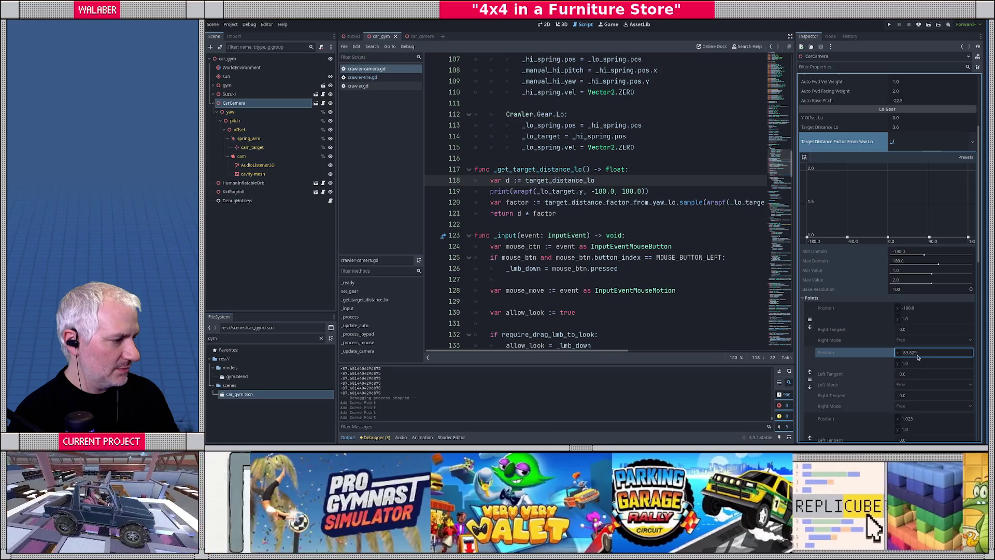
pyautogui.press('Return')
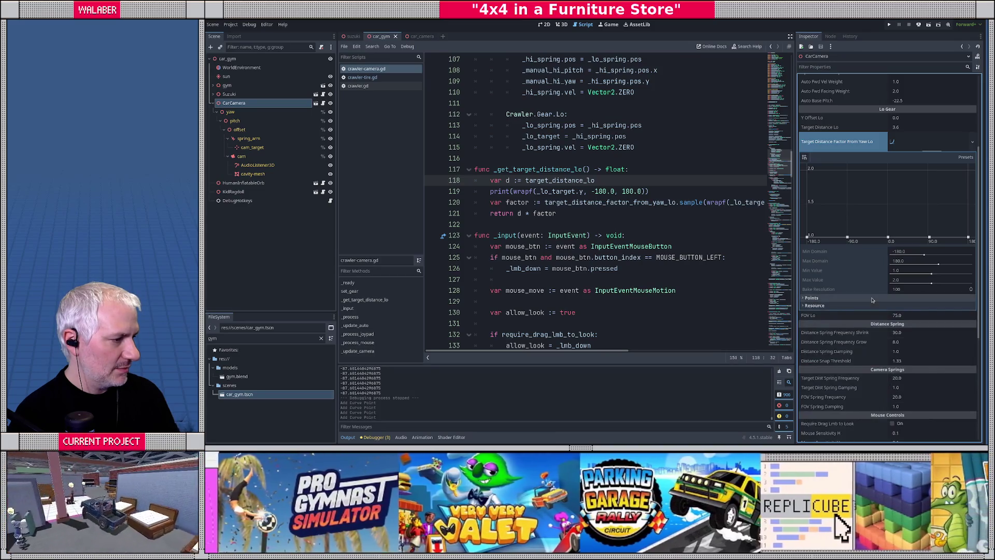
pyautogui.click(918, 354)
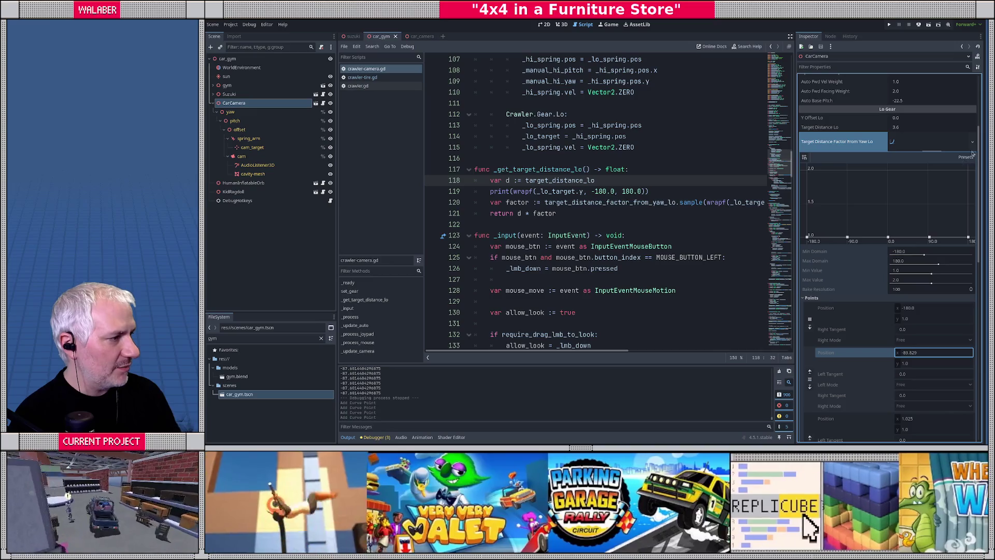
pyautogui.click(826, 297)
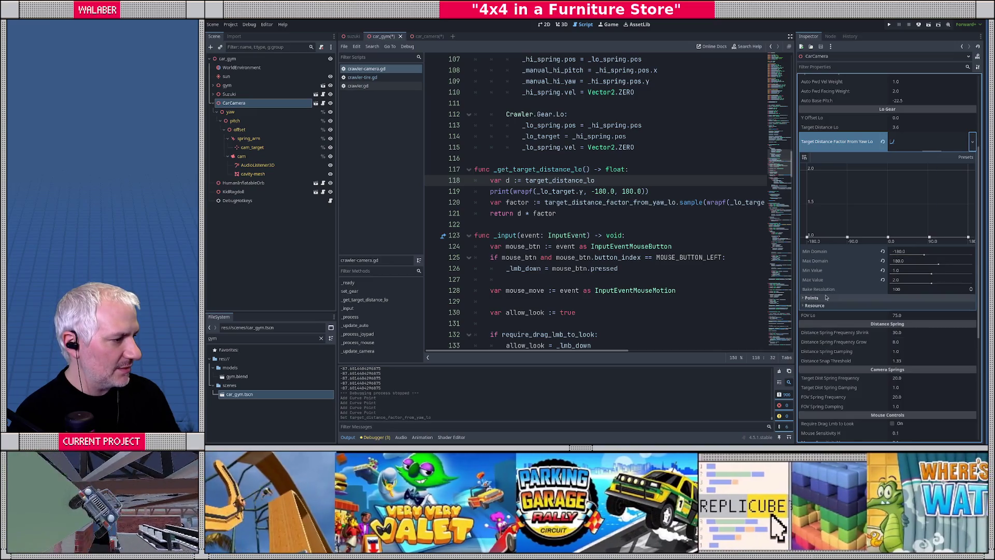
pyautogui.click(827, 298)
# - Set the curve points' x positions to -90, 0 and 90
pyautogui.doubleClick(915, 354)
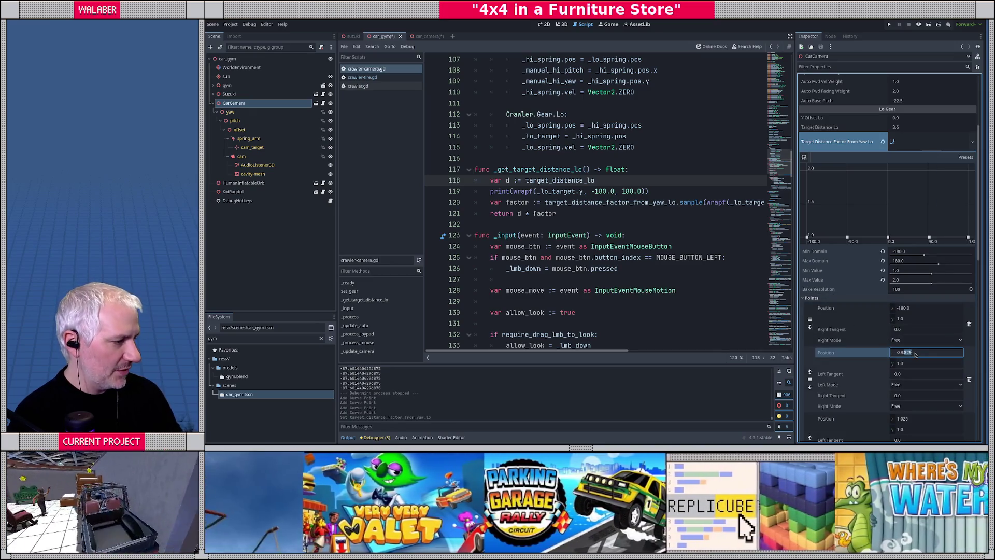
pyautogui.write('-90')
pyautogui.press('Return')
pyautogui.scroll(-2, 915, 355)
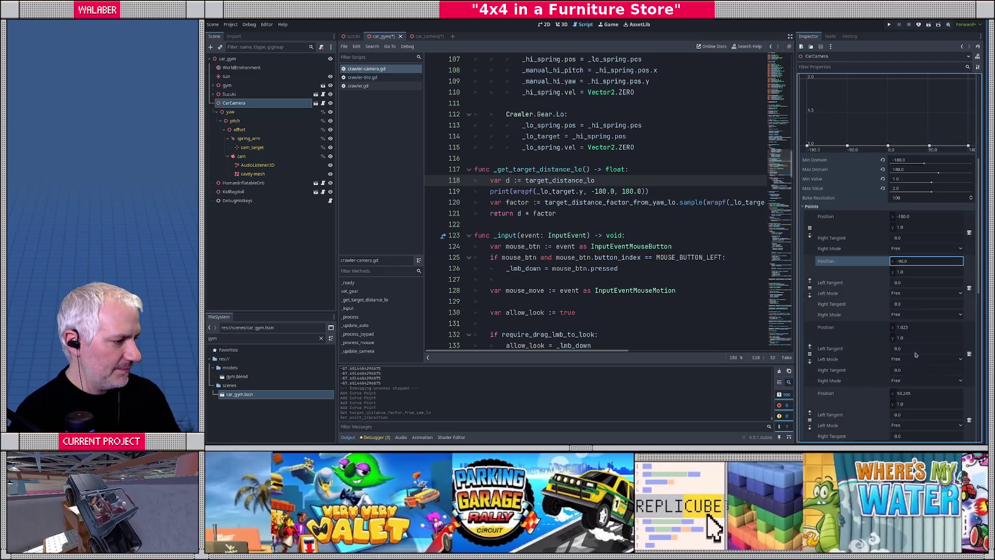
pyautogui.doubleClick(916, 327)
pyautogui.write('0')
pyautogui.press('Return')
pyautogui.scroll(-1, 922, 400)
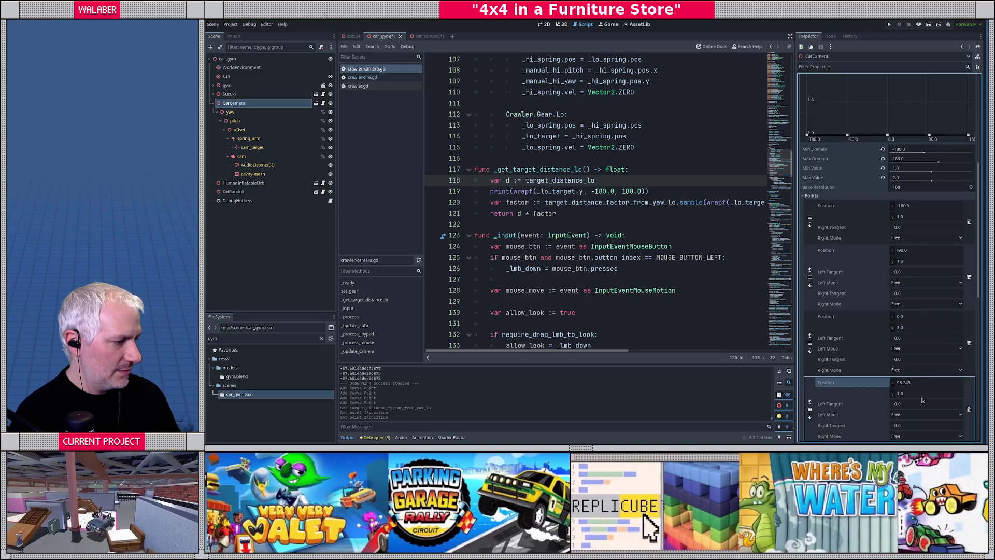
pyautogui.doubleClick(933, 384)
pyautogui.write('90')
pyautogui.press('Return')
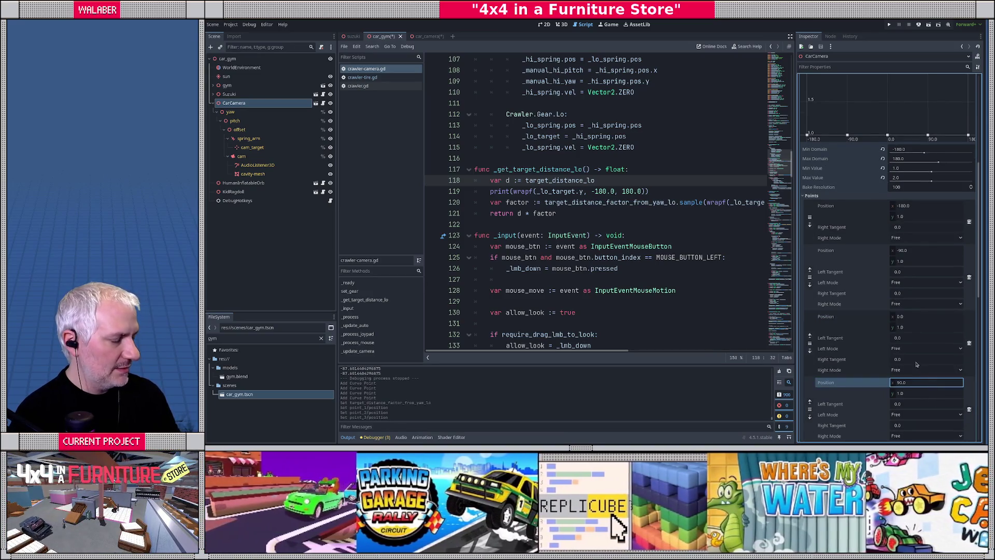
pyautogui.scroll(-5, 914, 361)
pyautogui.scroll(8, 869, 246)
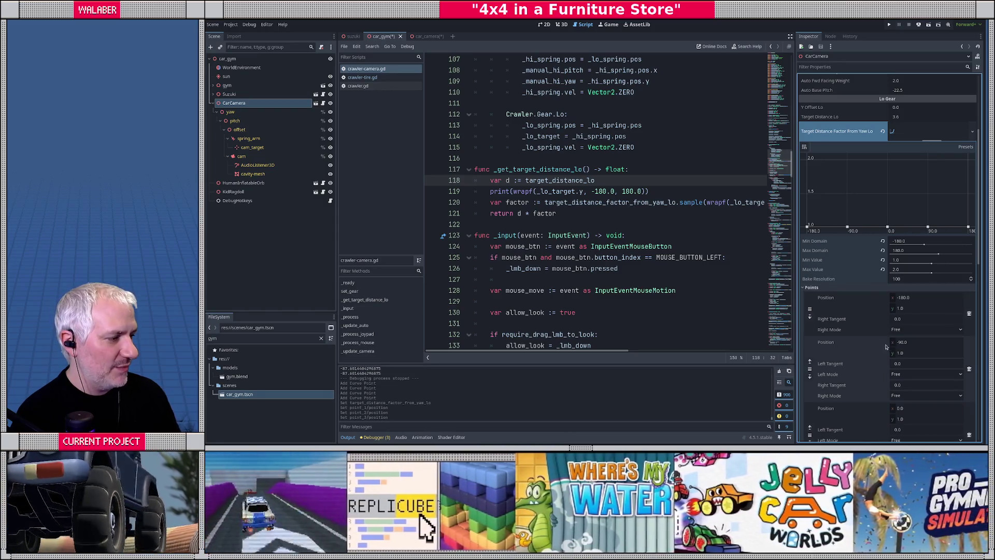
# - Raise the -90 and 90 points to 2.0, collapse the curve and run the scene
pyautogui.click(908, 354)
pyautogui.write('2')
pyautogui.press('Return')
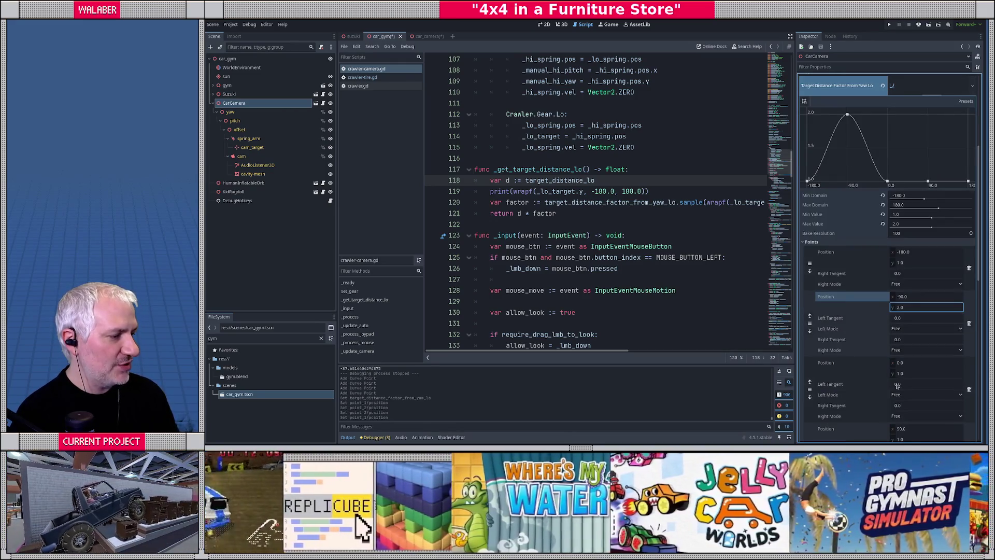
pyautogui.scroll(-2, 892, 385)
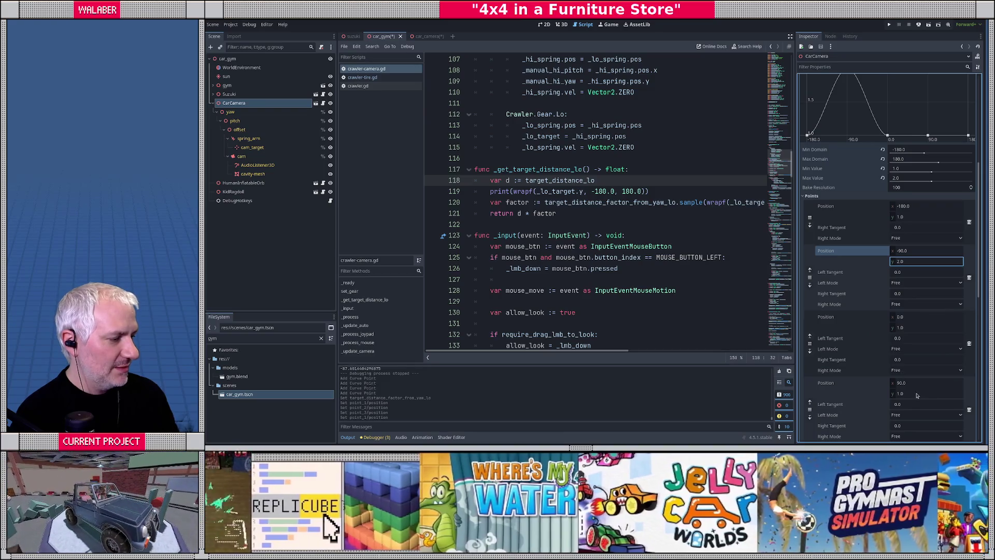
pyautogui.click(917, 394)
pyautogui.write('2')
pyautogui.press('Return')
pyautogui.scroll(4, 838, 274)
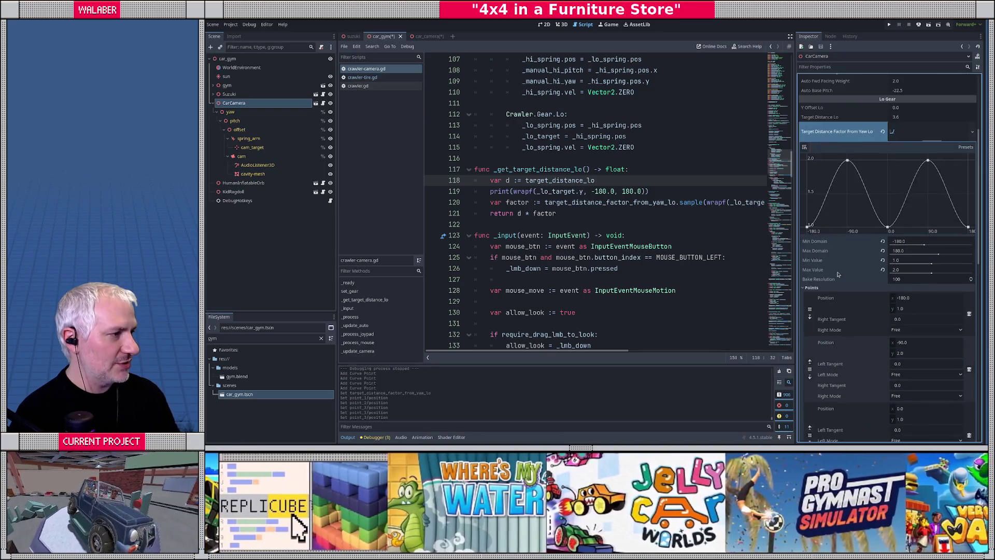
pyautogui.click(933, 131)
pyautogui.click(603, 169)
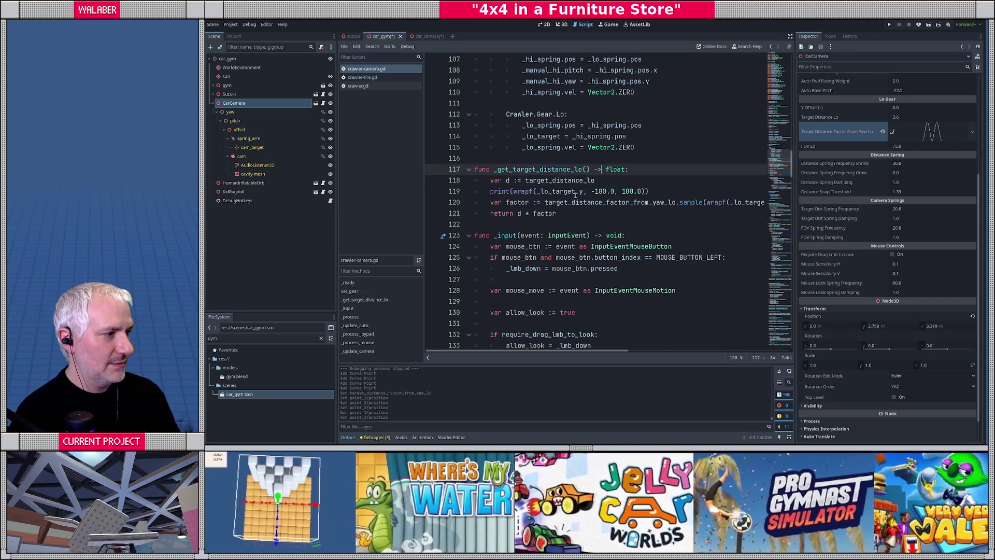
pyautogui.press('F6')
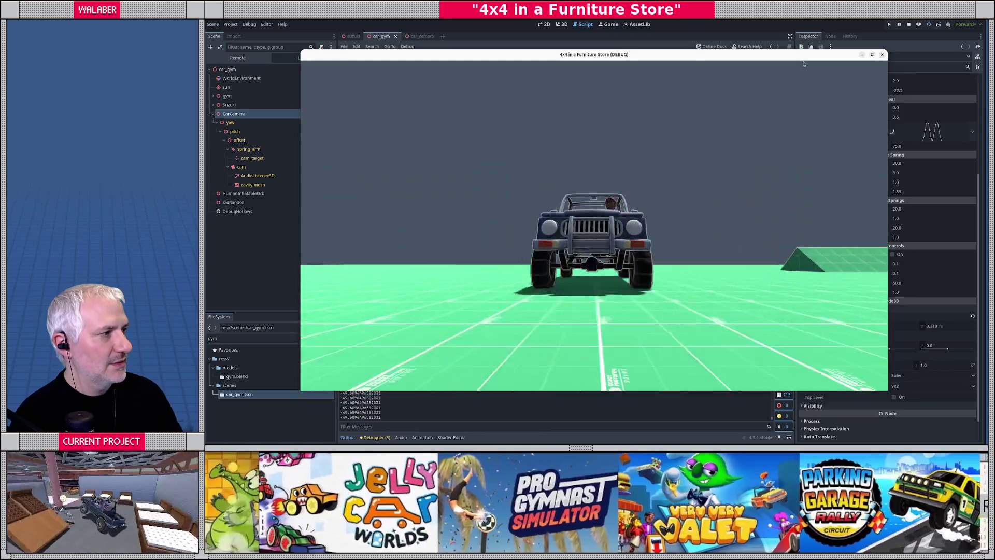
# - Stop the game and lower the -90 and 90 curve peaks to 1.5
pyautogui.press('F8')
pyautogui.click(930, 133)
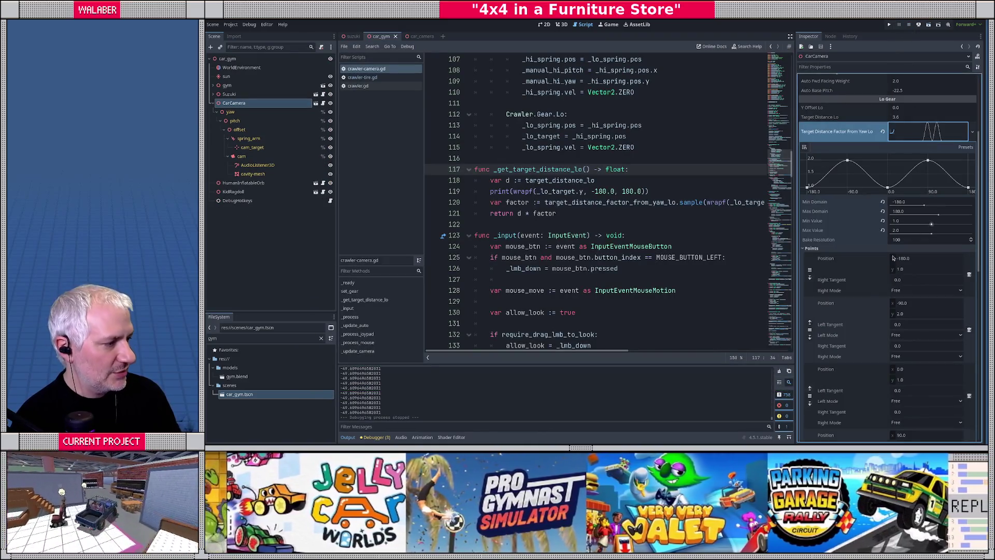
pyautogui.click(915, 314)
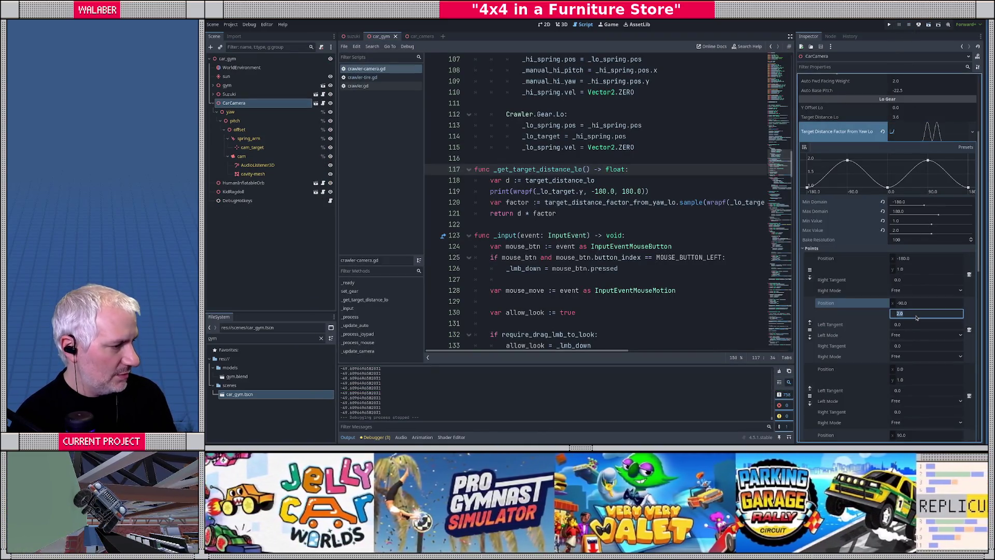
pyautogui.write('5')
pyautogui.press('Return')
pyautogui.scroll(-2, 924, 386)
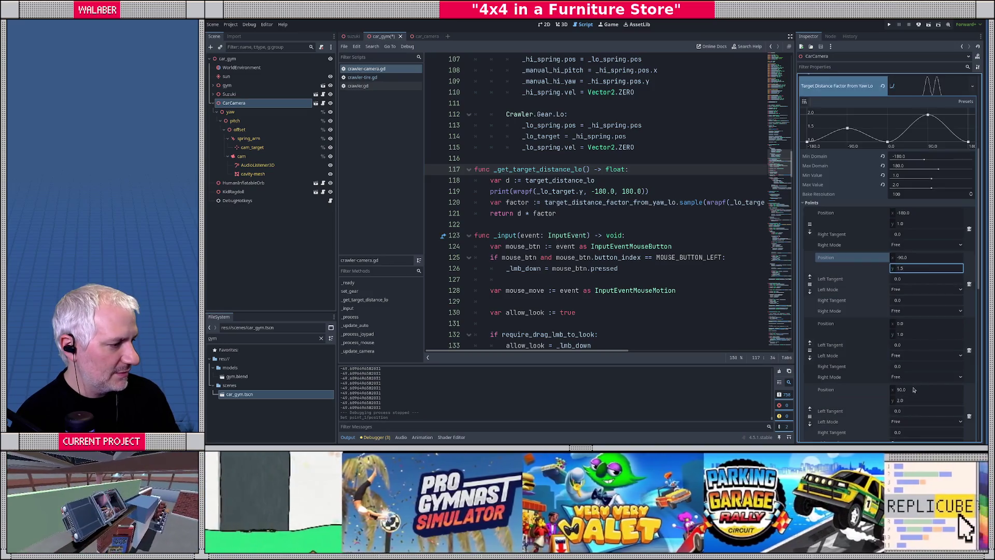
pyautogui.click(914, 402)
pyautogui.press('Return')
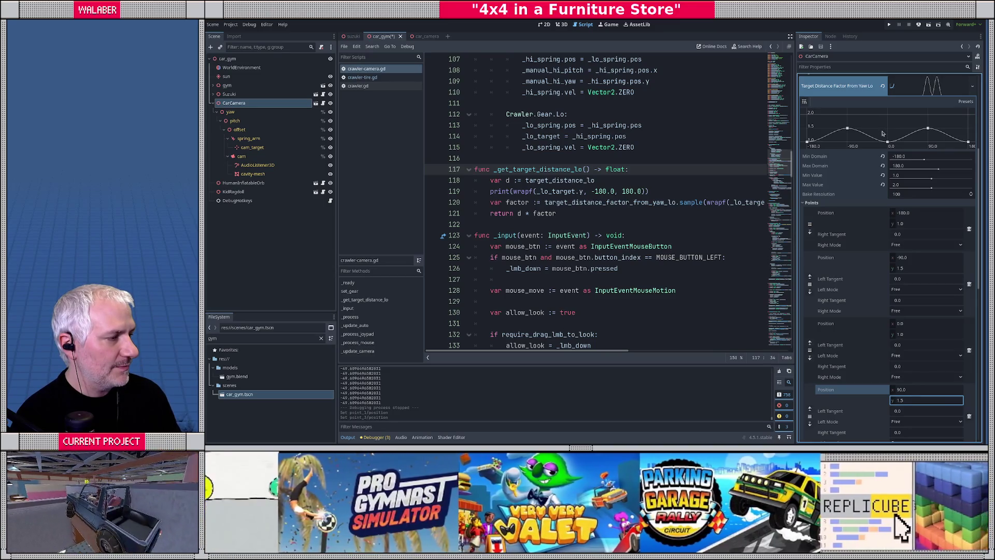
# - Collapse the curve, save the scene and launch it with F6
pyautogui.scroll(3, 881, 135)
pyautogui.click(928, 179)
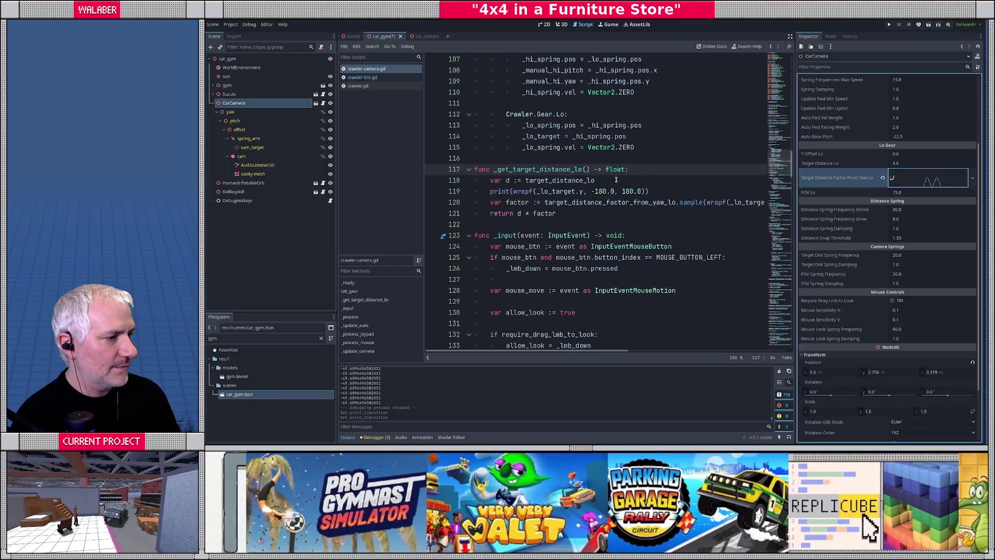
pyautogui.click(573, 177)
pyautogui.hotkey('ctrl', 's')
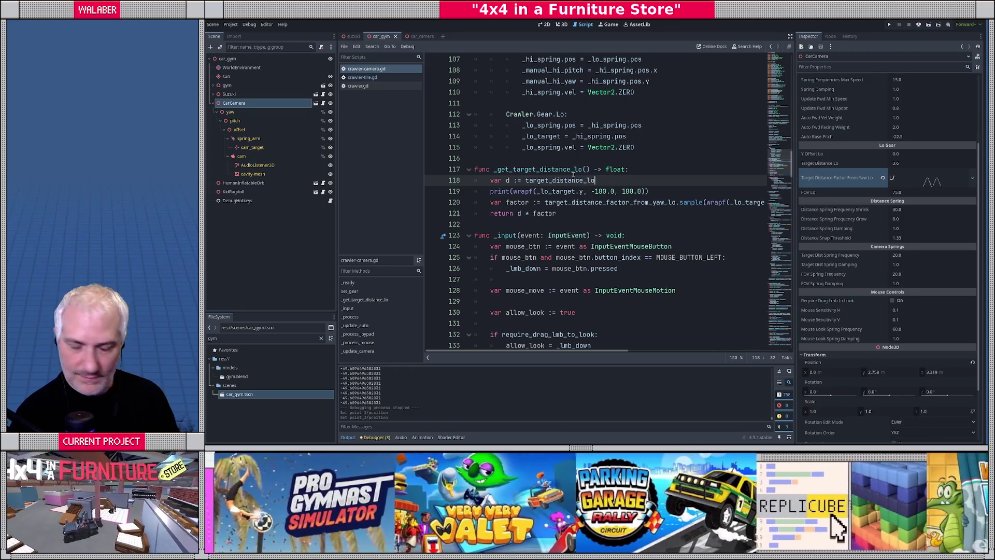
pyautogui.press('F6')
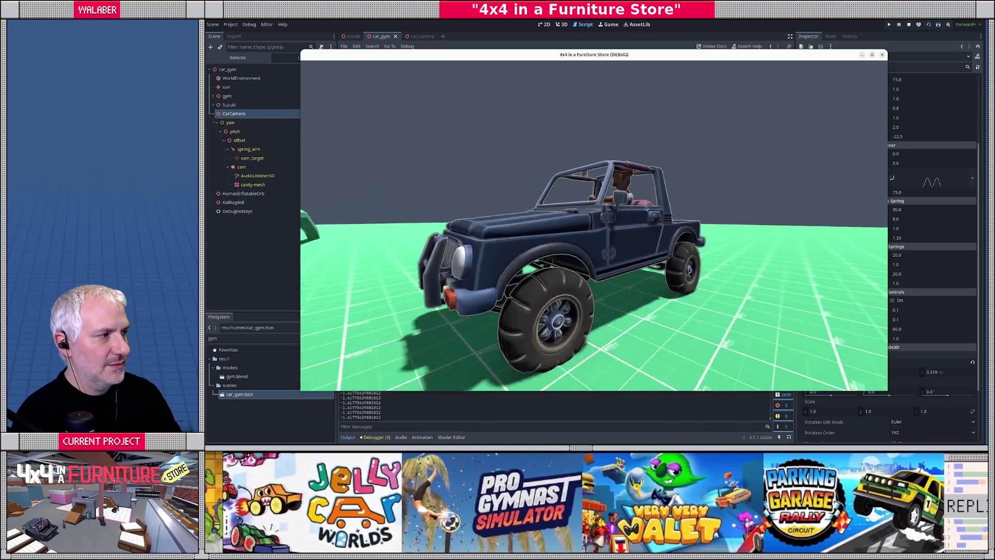
pyautogui.press('Escape')
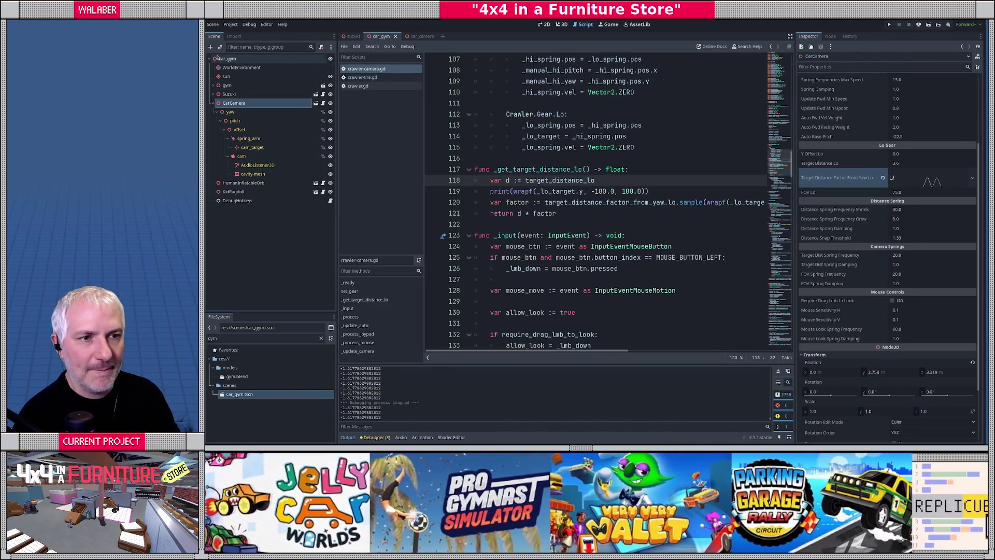
# - Set CarCamera's Target Distance Lo to 3.8 in the car_camera scene
pyautogui.click(415, 36)
pyautogui.click(264, 58)
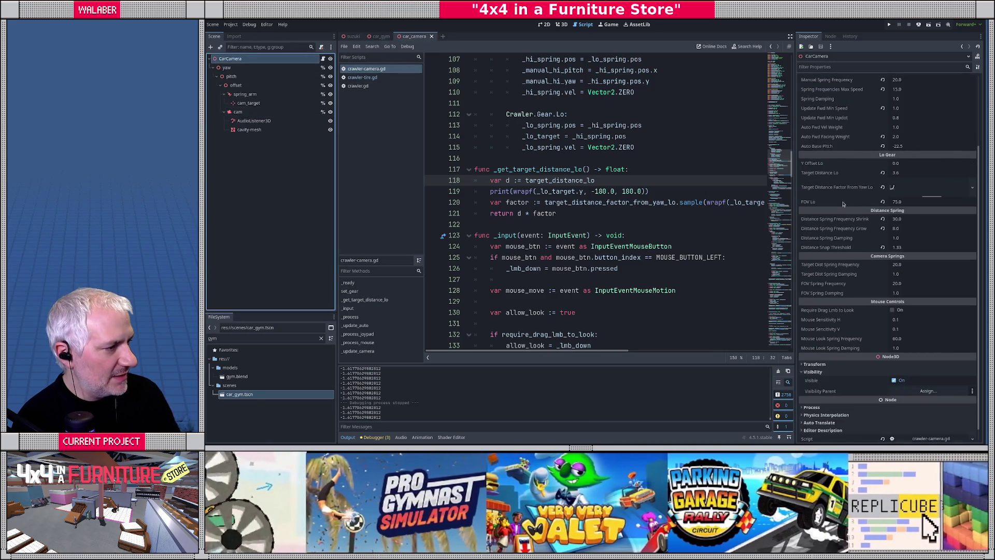
pyautogui.click(907, 174)
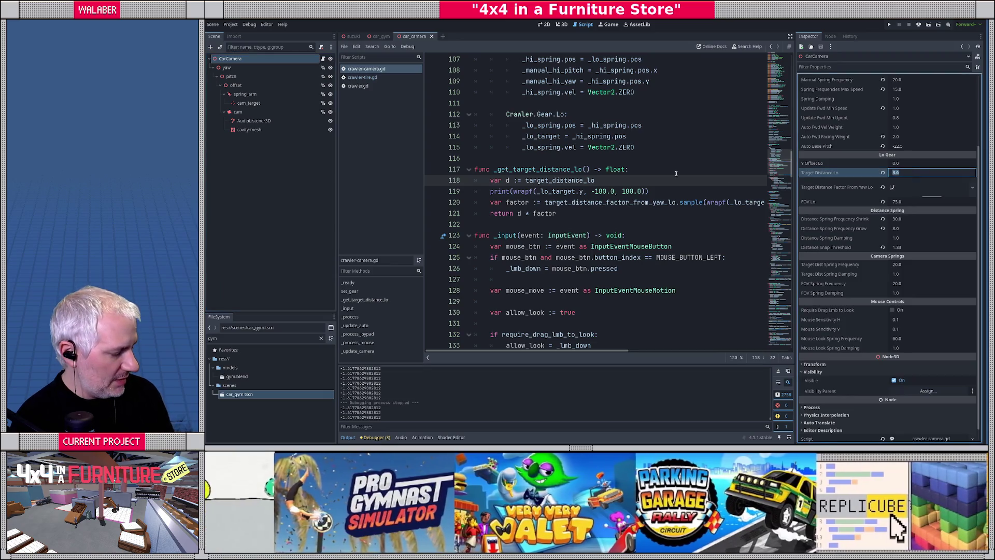
pyautogui.write('.8')
pyautogui.press('Return')
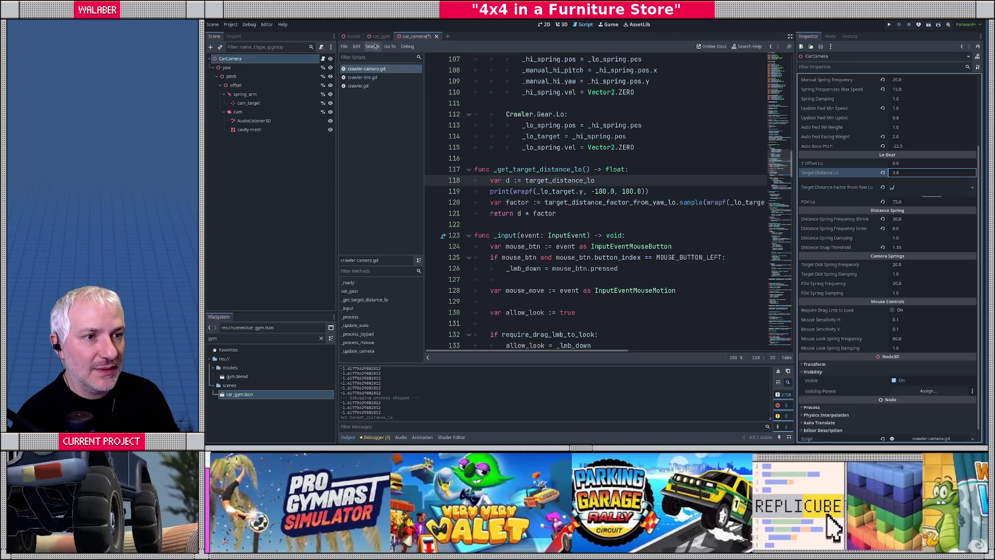
# - Replace car_gym's yaw curve with a new flat curve, then adjust the car_camera curve property
pyautogui.click(379, 37)
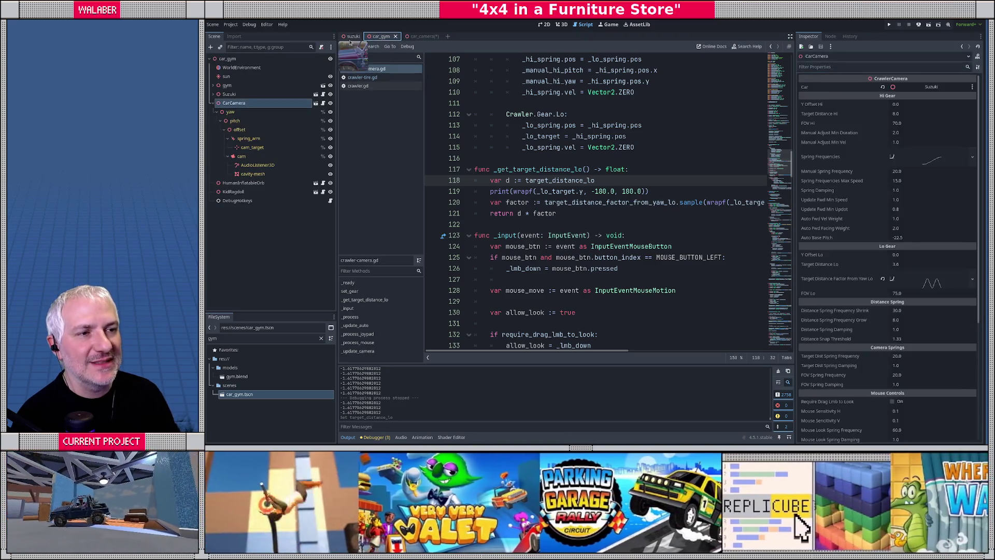
pyautogui.click(973, 279)
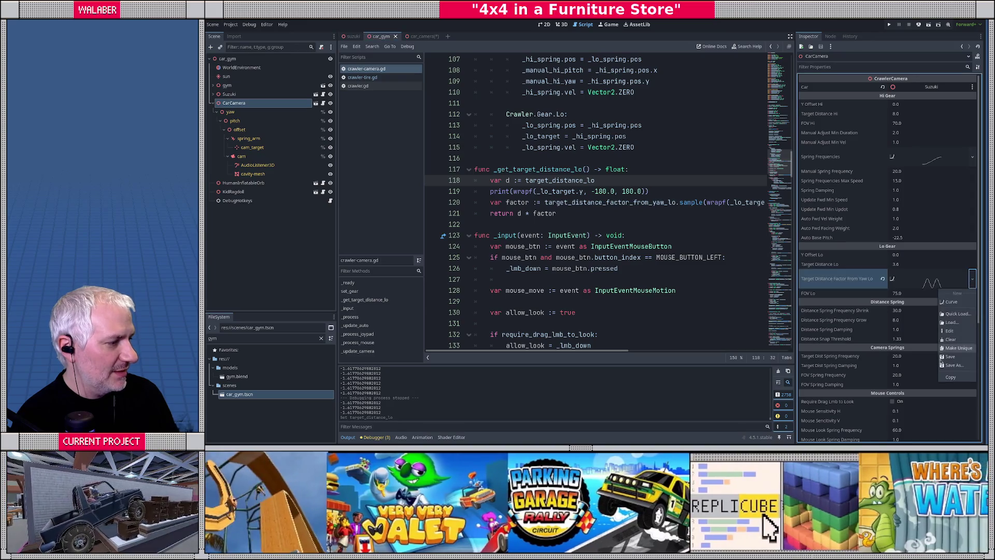
pyautogui.click(952, 301)
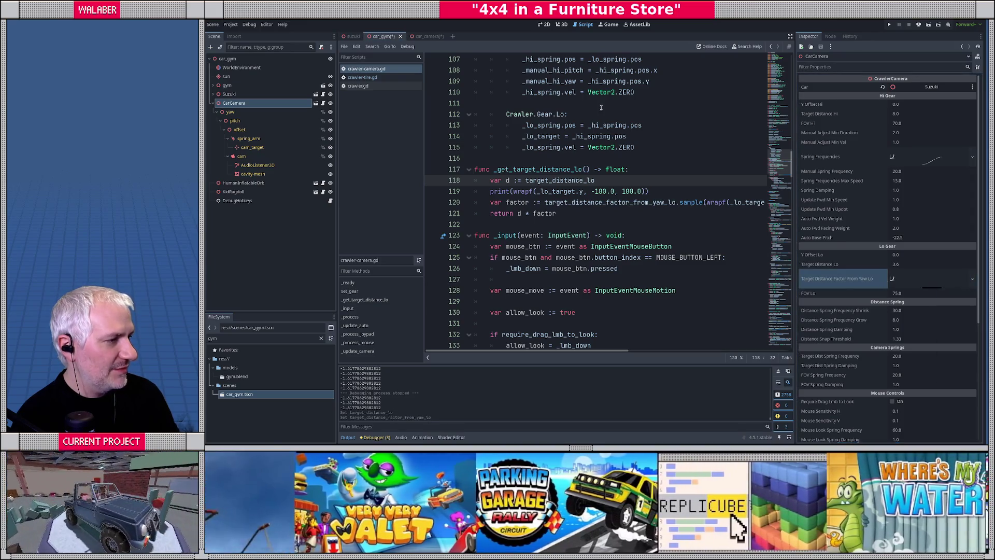
pyautogui.click(422, 36)
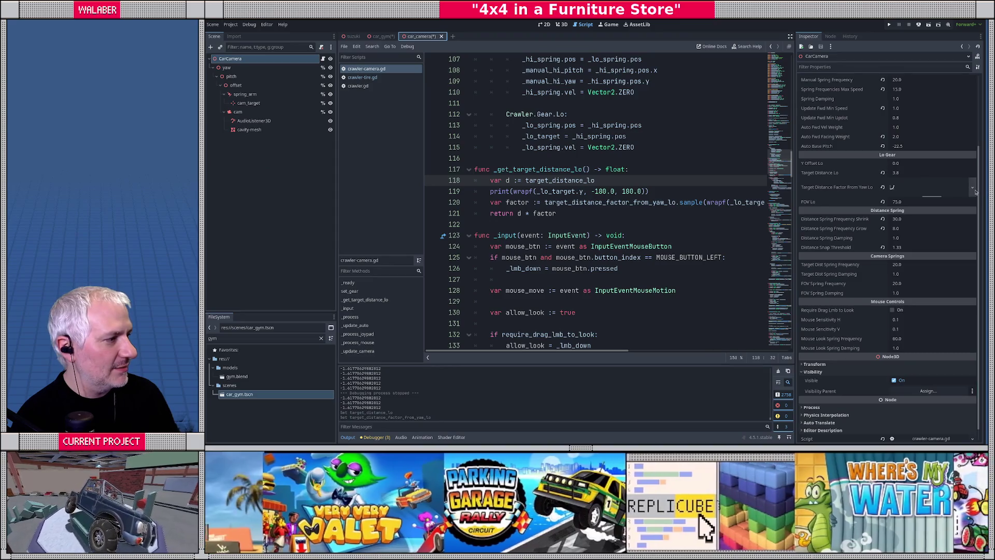
pyautogui.click(972, 187)
pyautogui.click(949, 298)
# - Set the Yaw Lo curve's -90 and 90 points to 1.4 and save car_camera
pyautogui.click(932, 195)
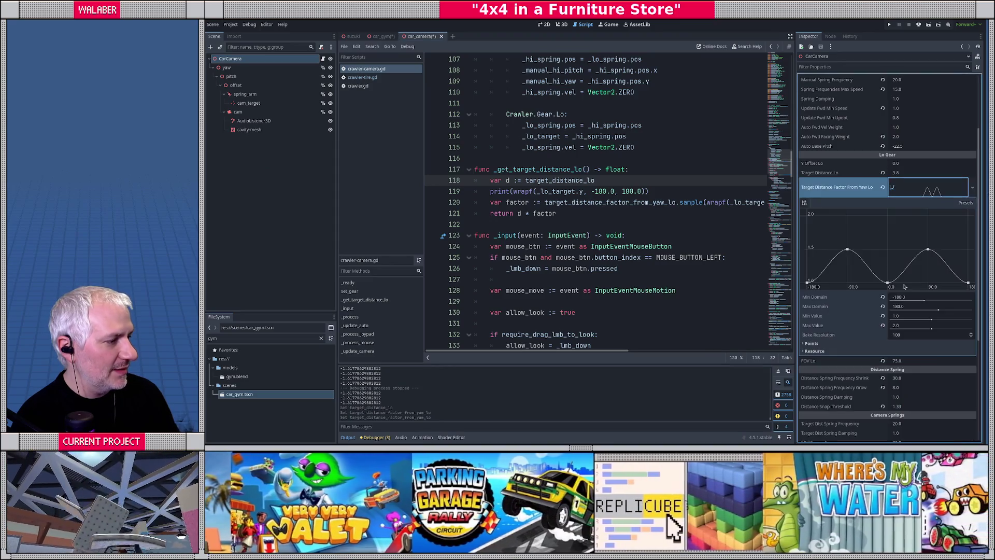
pyautogui.click(820, 344)
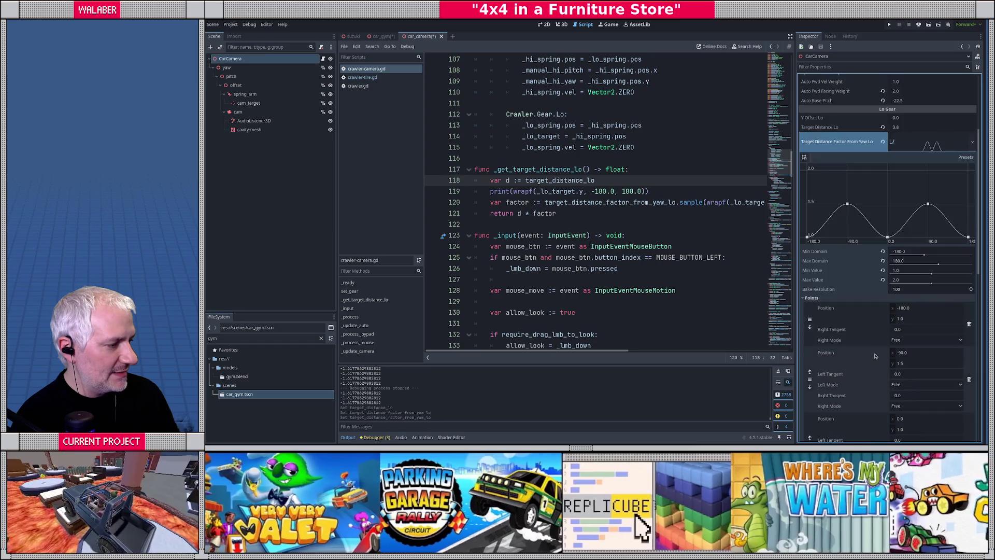
pyautogui.click(918, 366)
pyautogui.write('1.')
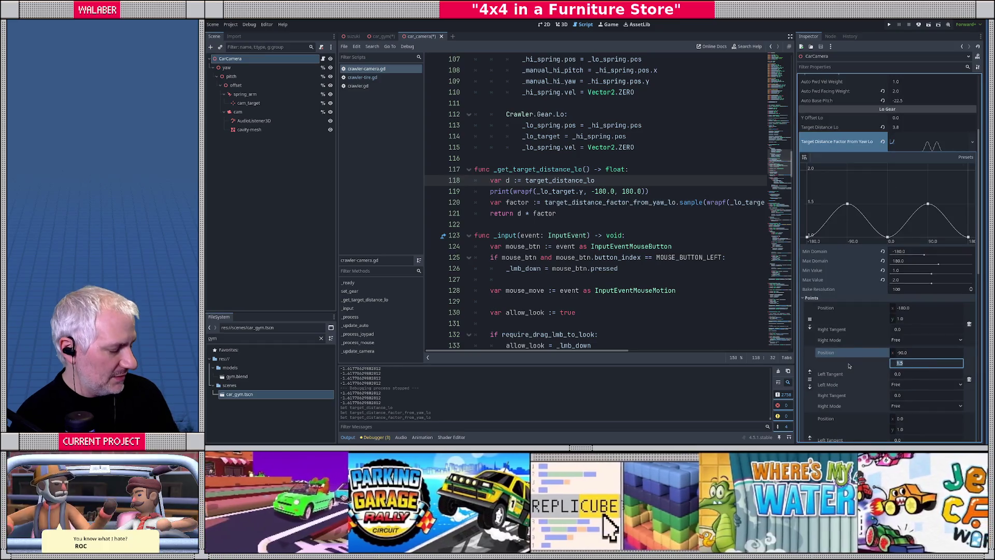
pyautogui.write('4')
pyautogui.scroll(-2, 855, 373)
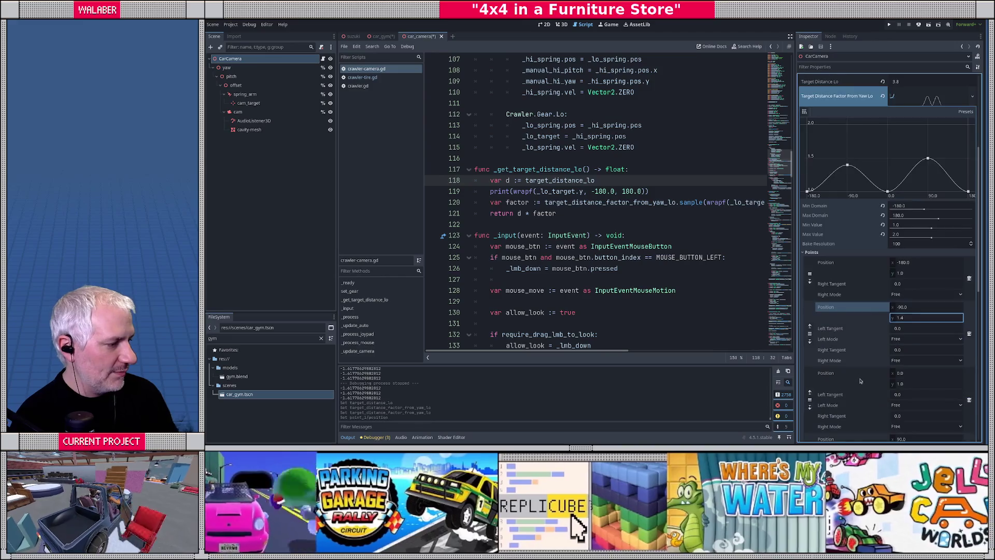
pyautogui.scroll(-4, 897, 397)
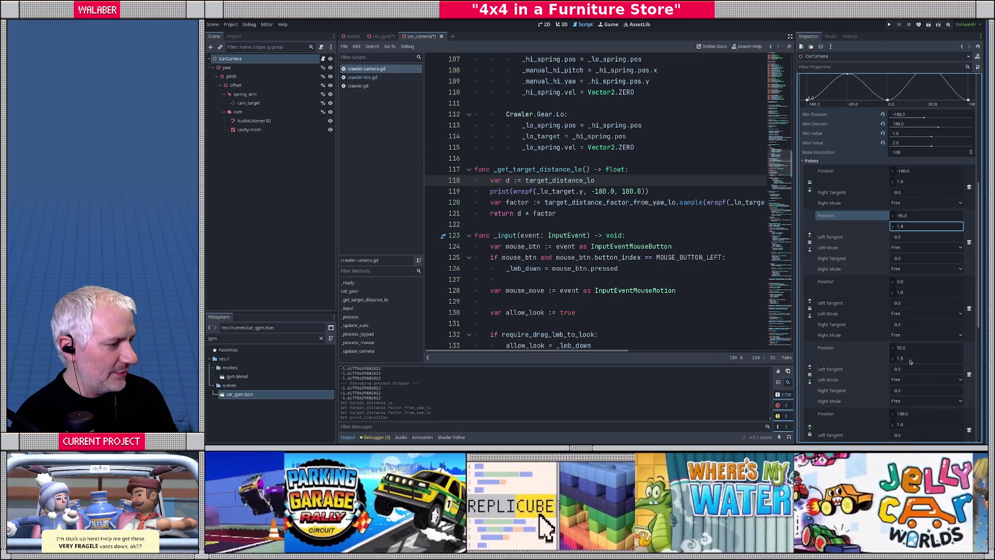
pyautogui.click(910, 358)
pyautogui.write('1.4')
pyautogui.scroll(2, 919, 197)
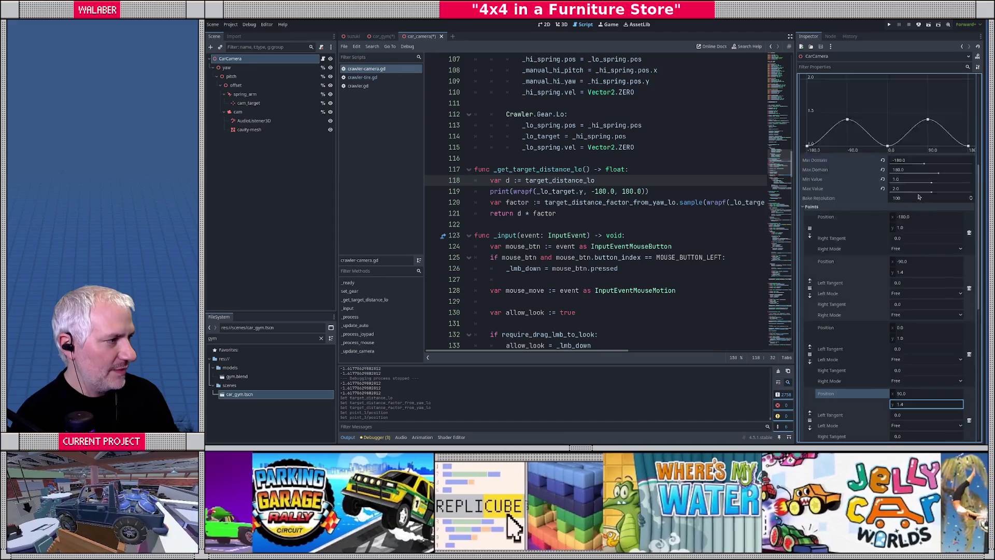
pyautogui.scroll(2, 888, 165)
pyautogui.hotkey('ctrl', 's')
pyautogui.click(657, 148)
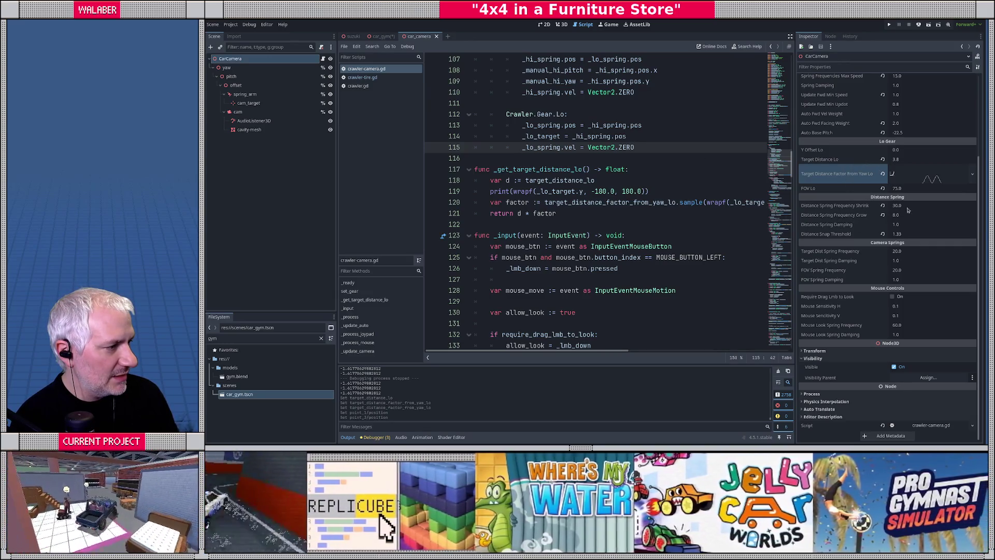
# - Set Target Dist Spring Frequency and FOV Spring Frequency to 30.0 and save car_camera
pyautogui.click(911, 206)
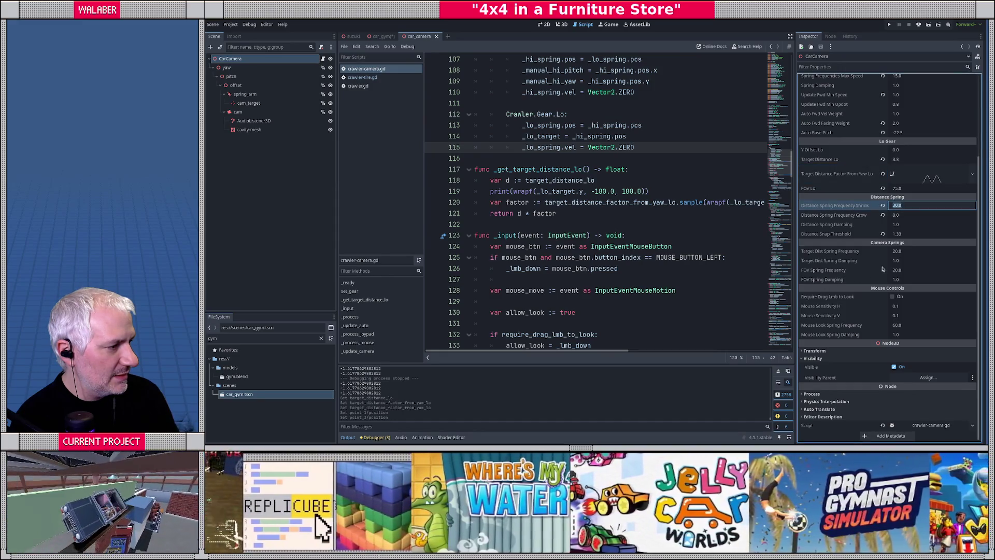
pyautogui.click(905, 252)
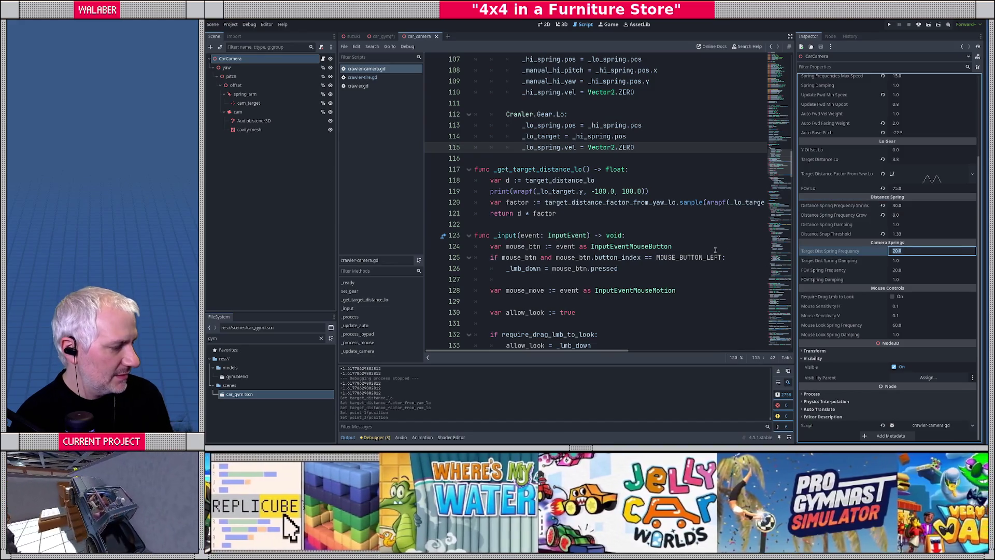
pyautogui.write('30')
pyautogui.press('Tab')
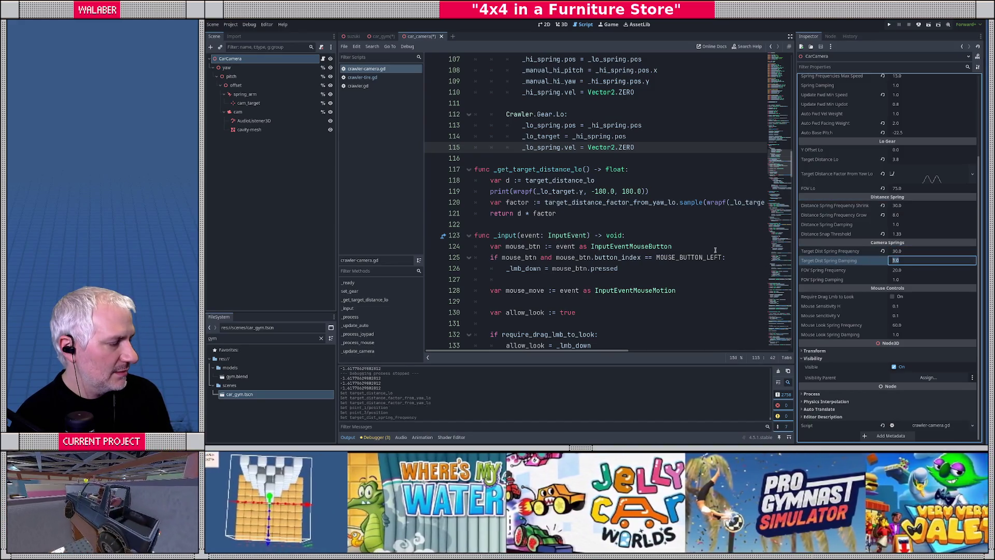
pyautogui.press('Tab')
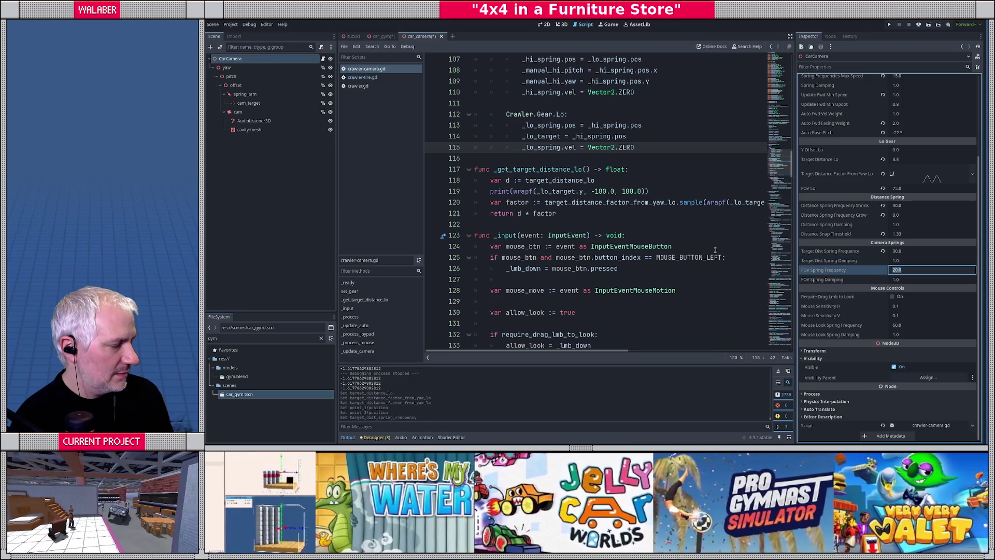
pyautogui.write('3')
pyautogui.press('Return')
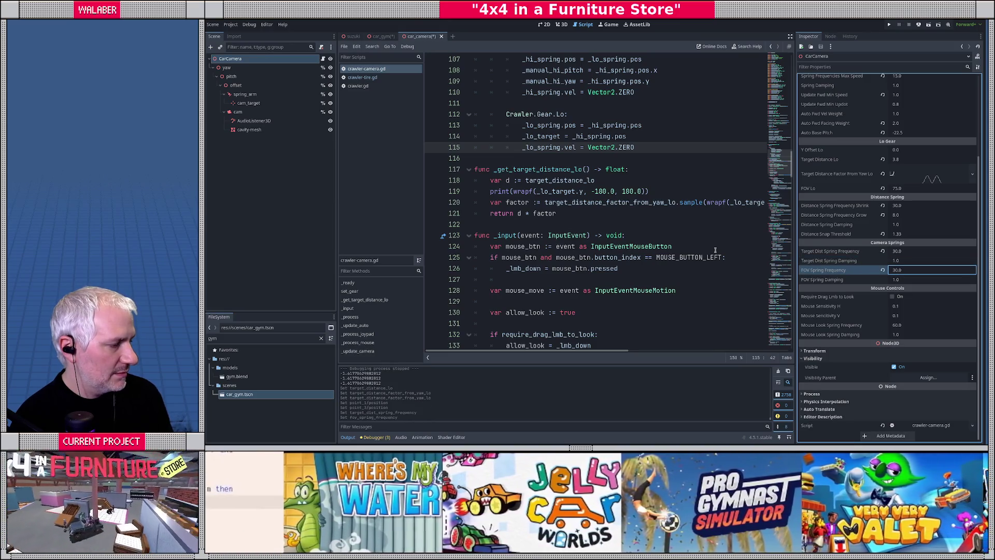
pyautogui.hotkey('ctrl', 's')
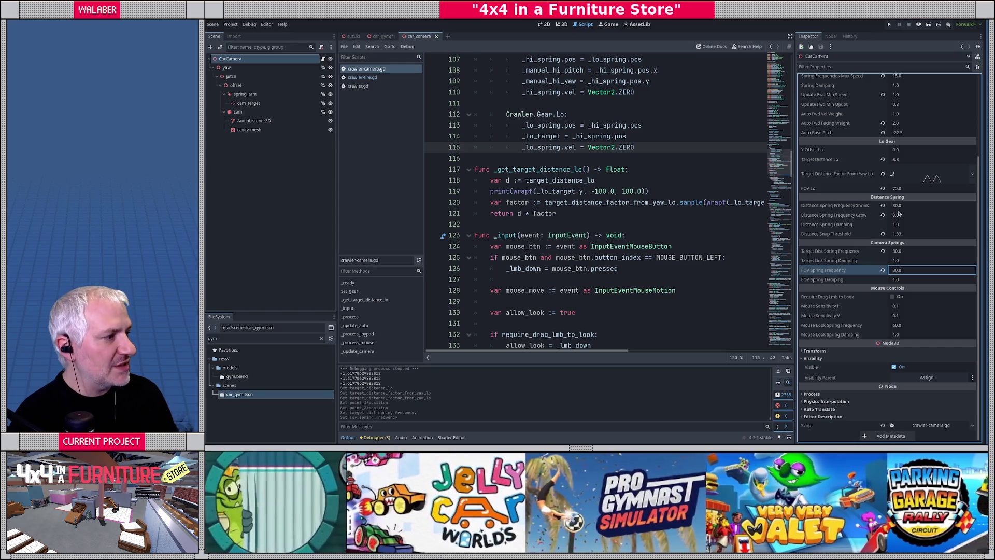
# - Return to the car_gym scene and run it to test the camera
pyautogui.click(535, 201)
pyautogui.click(381, 37)
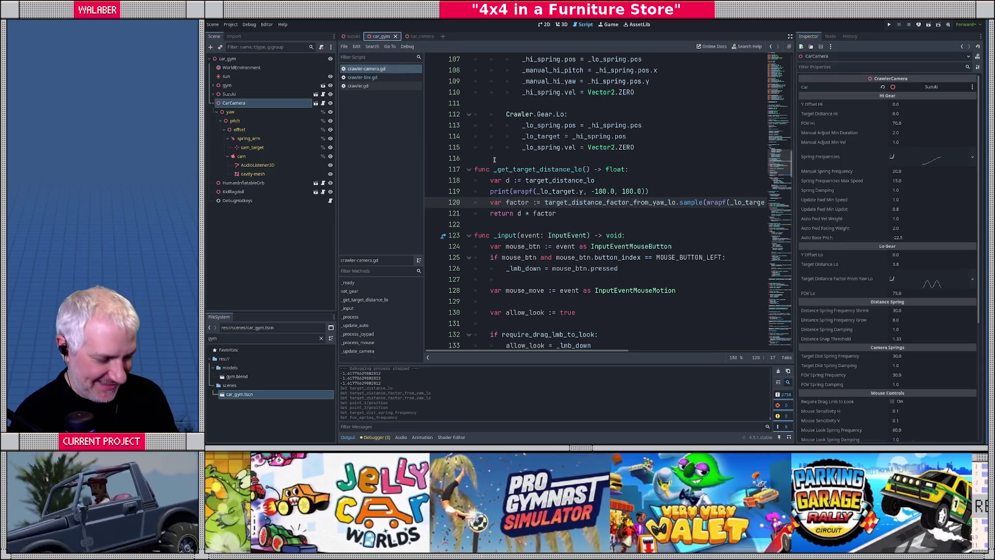
pyautogui.press('F6')
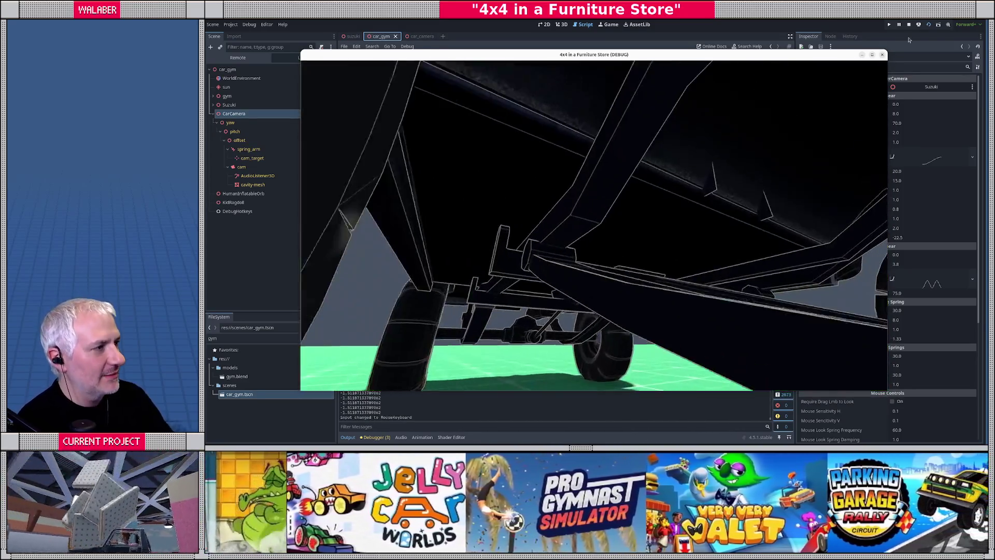
# - Stop the running game to end the jeep test drive
pyautogui.click(908, 25)
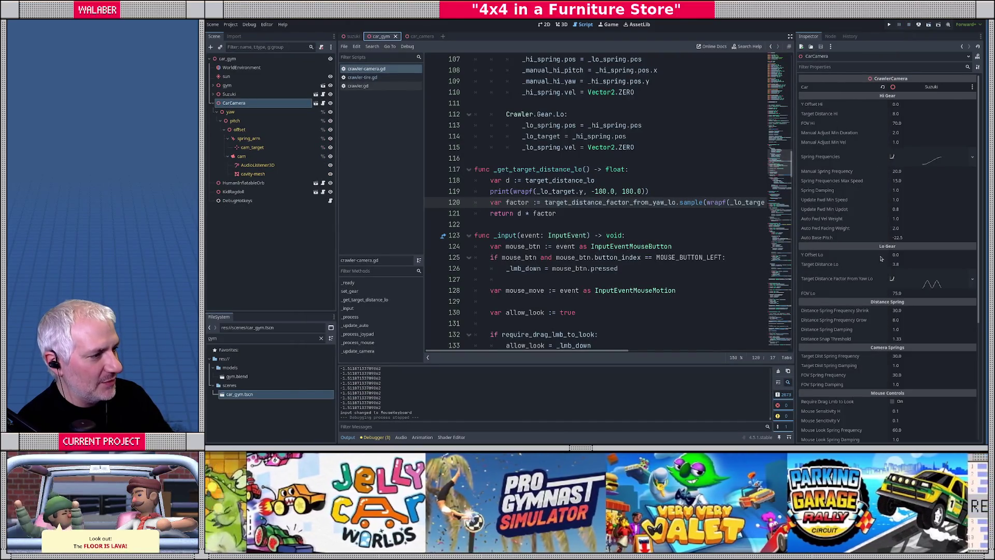
# - Try Y Offset Lo -0.5 on CarCamera in car_gym and inspect the yaw distance curve points
pyautogui.click(911, 255)
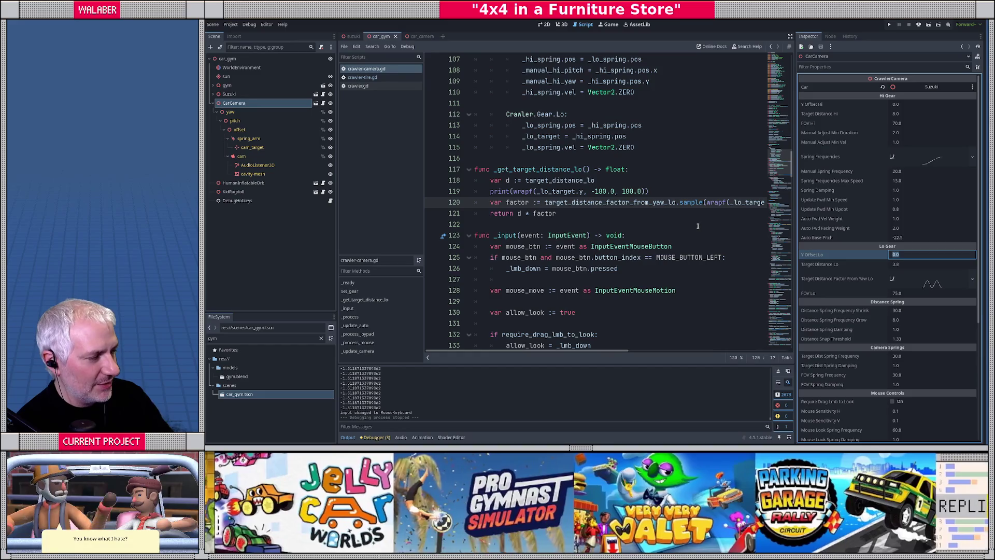
pyautogui.write('-0.5')
pyautogui.press('Return')
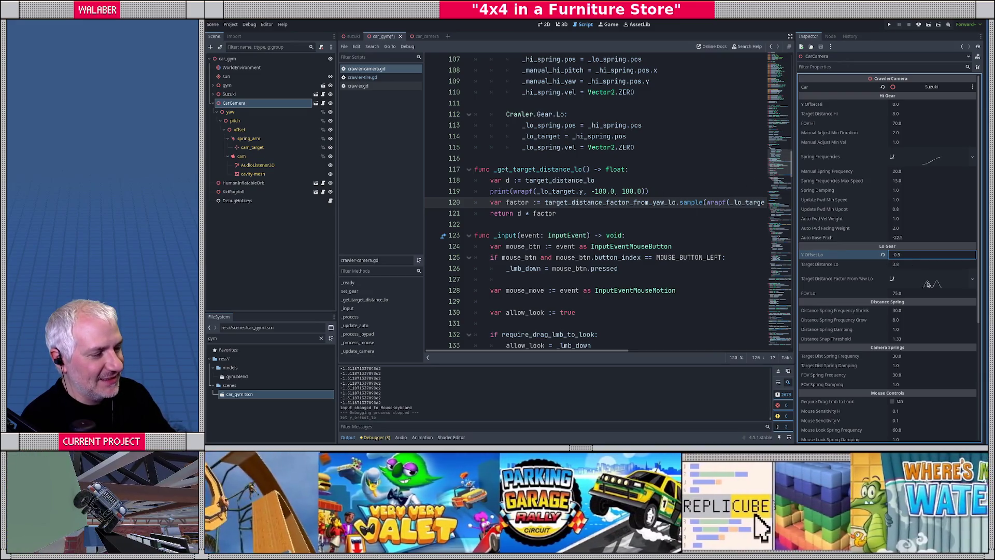
pyautogui.click(928, 283)
pyautogui.scroll(-5, 875, 354)
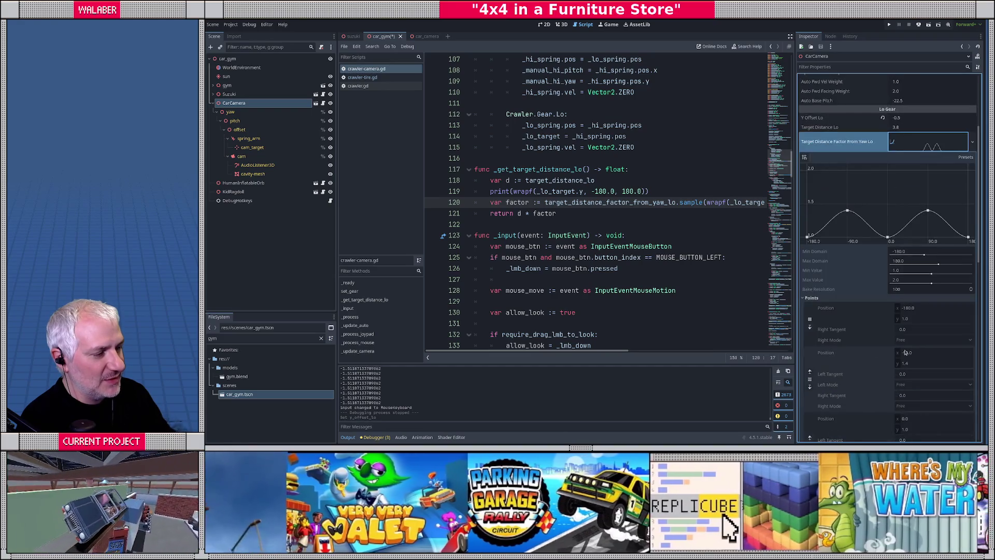
pyautogui.click(922, 364)
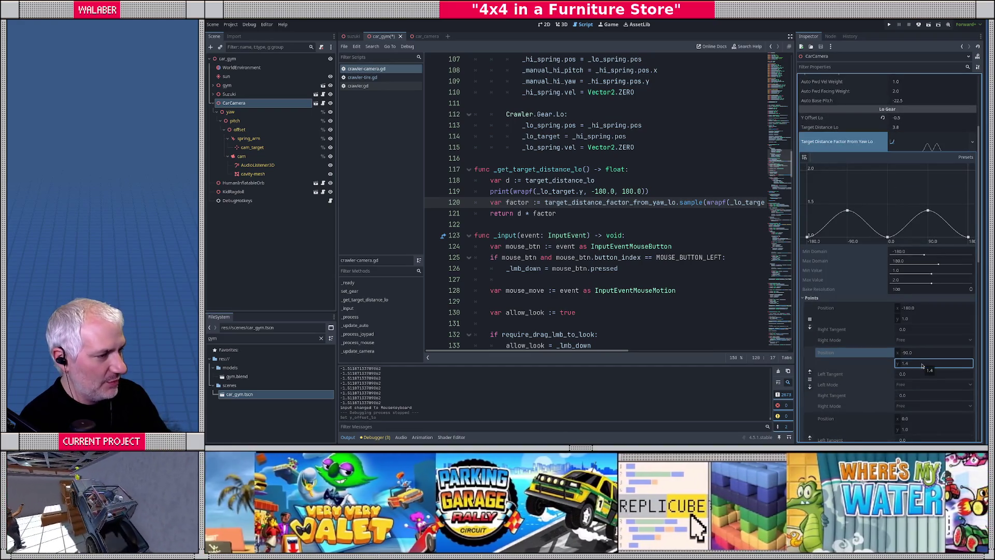
pyautogui.scroll(2, 884, 166)
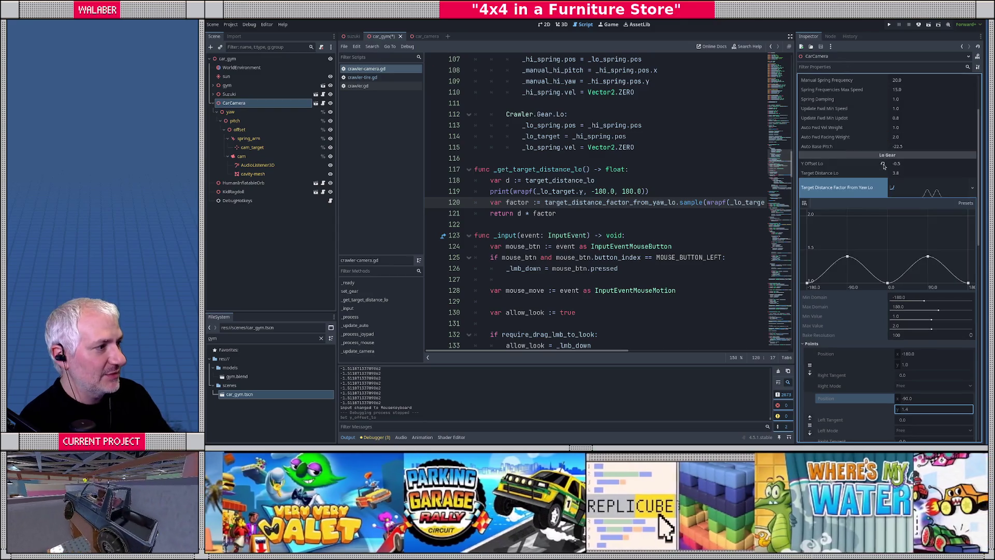
# - Revert Y Offset Lo to 0.0, collapse the curve, and go to the car_camera scene
pyautogui.click(883, 163)
pyautogui.scroll(4, 870, 181)
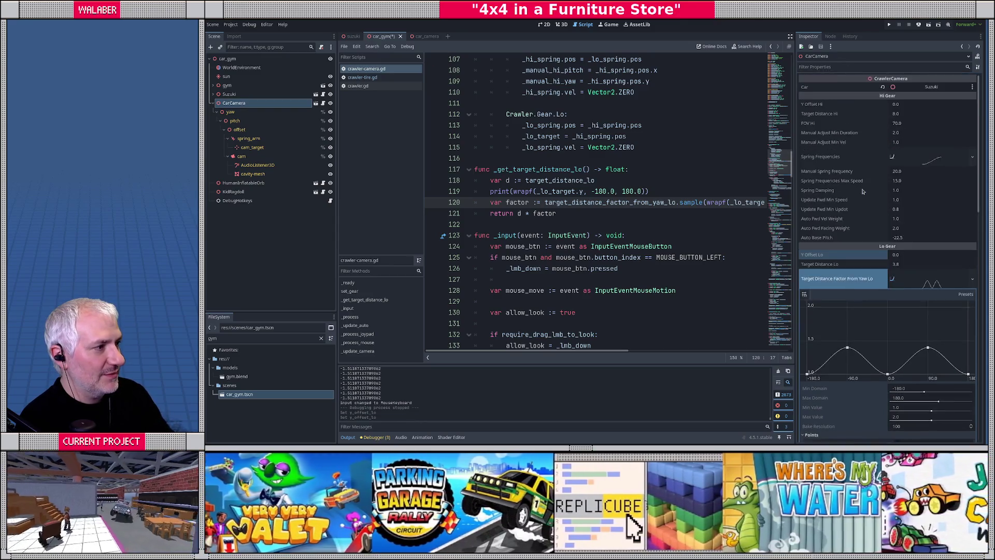
pyautogui.click(937, 283)
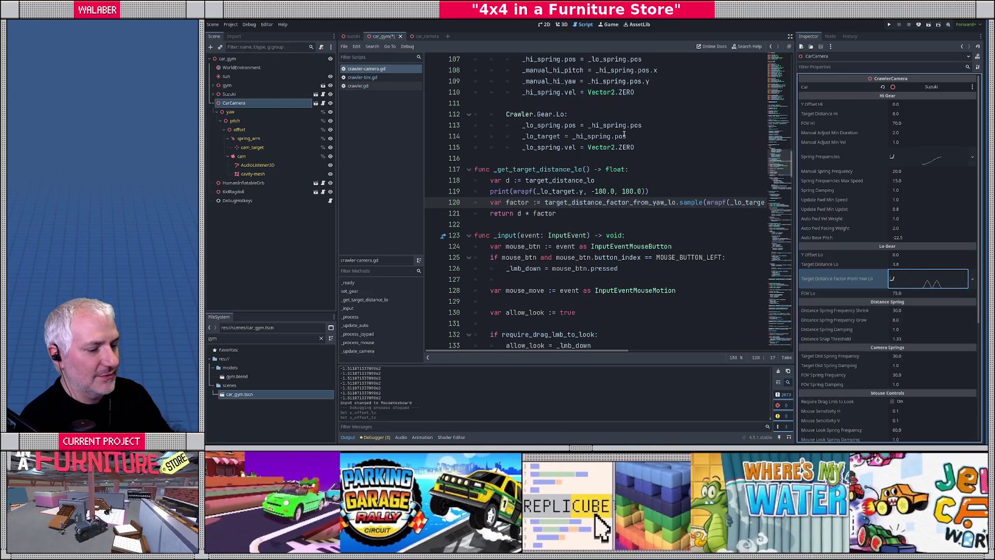
pyautogui.click(426, 37)
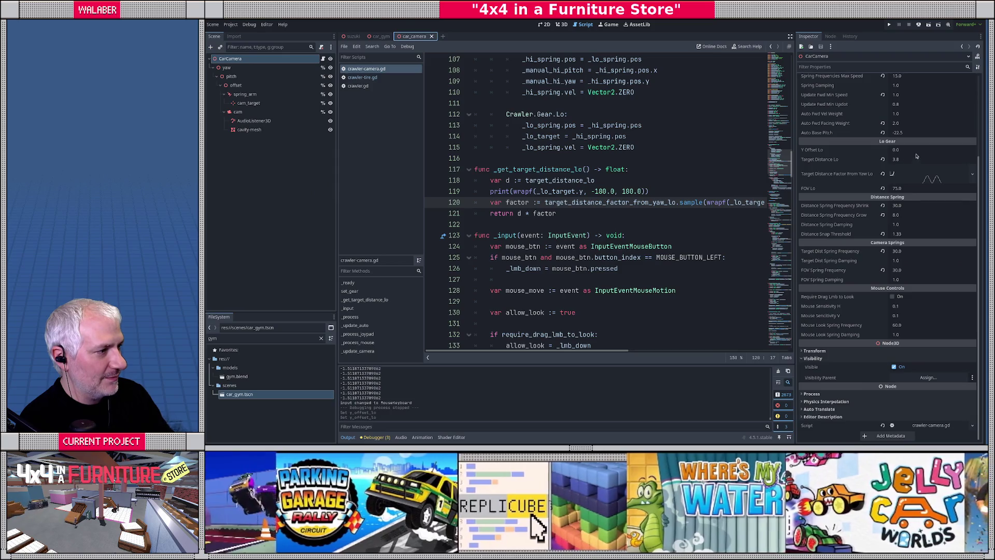
# - Set Y Offset Lo to -0.5 and the yaw distance curve's second and fourth points to 1.333
pyautogui.click(916, 150)
pyautogui.write('-0')
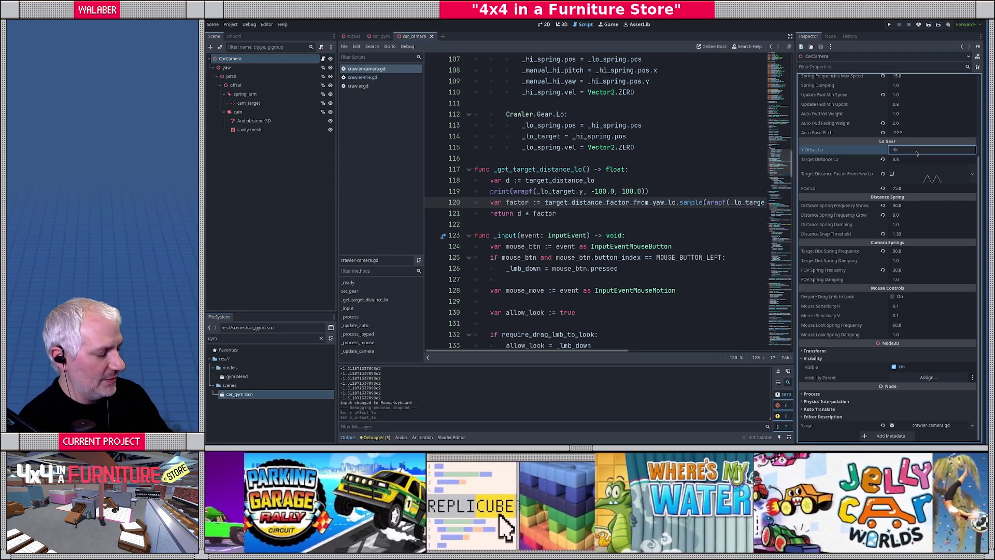
pyautogui.write('.5')
pyautogui.press('Return')
pyautogui.click(912, 176)
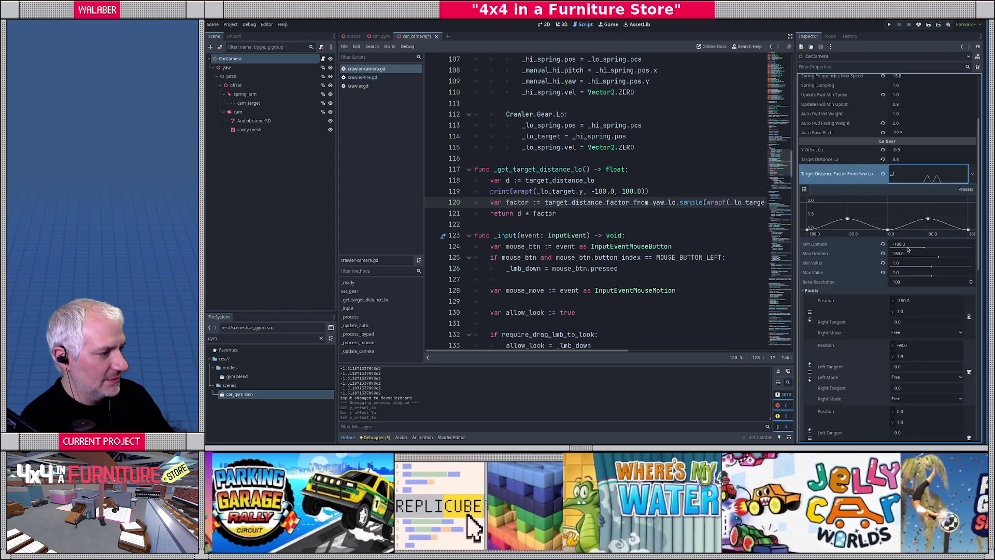
pyautogui.click(910, 356)
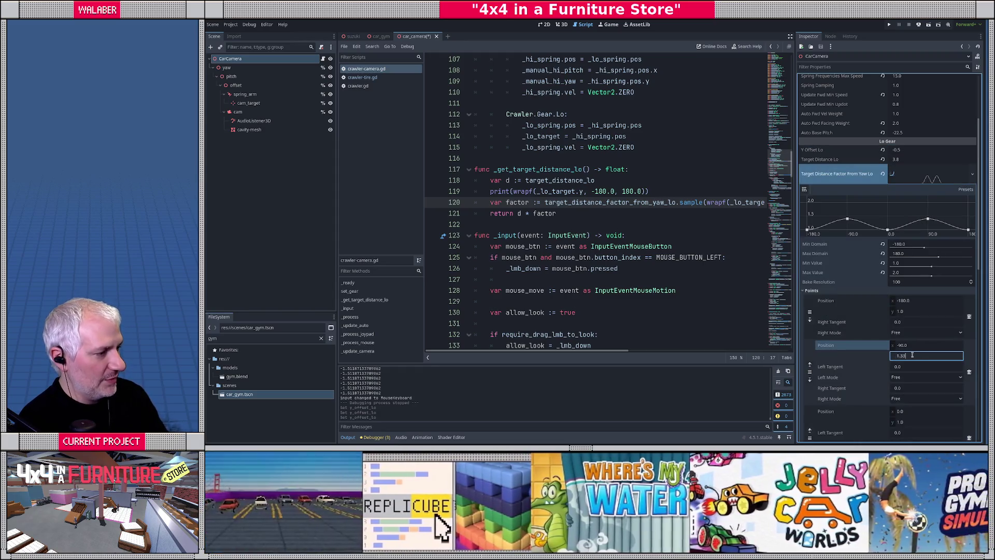
pyautogui.press('Return')
pyautogui.scroll(-1, 912, 357)
pyautogui.scroll(-1, 911, 379)
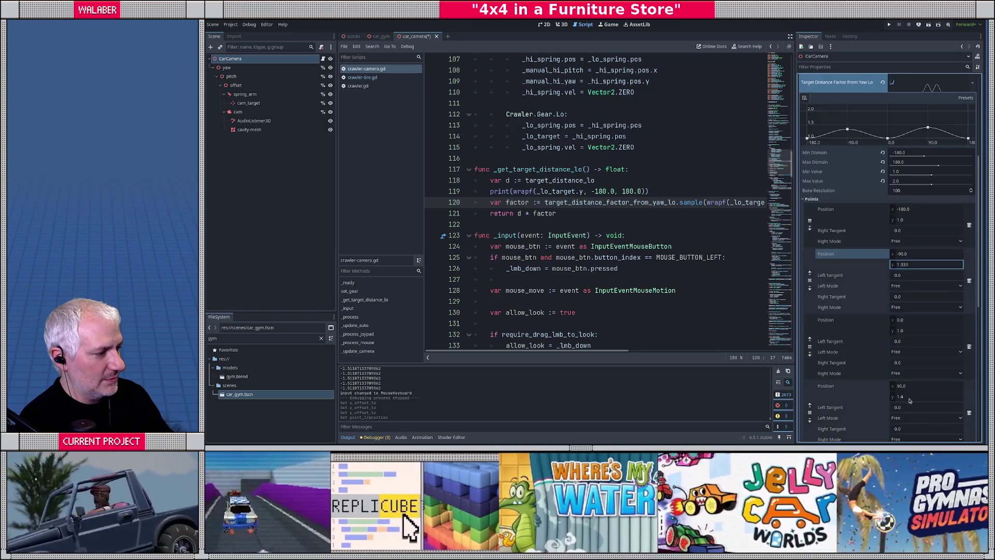
pyautogui.click(910, 397)
pyautogui.write('1.333')
pyautogui.press('Return')
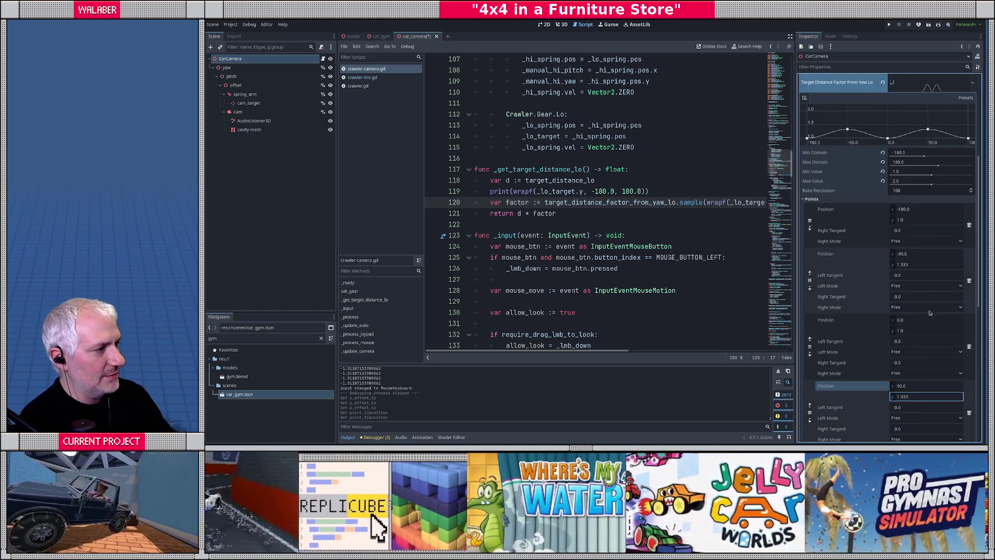
pyautogui.scroll(2, 942, 227)
pyautogui.click(928, 175)
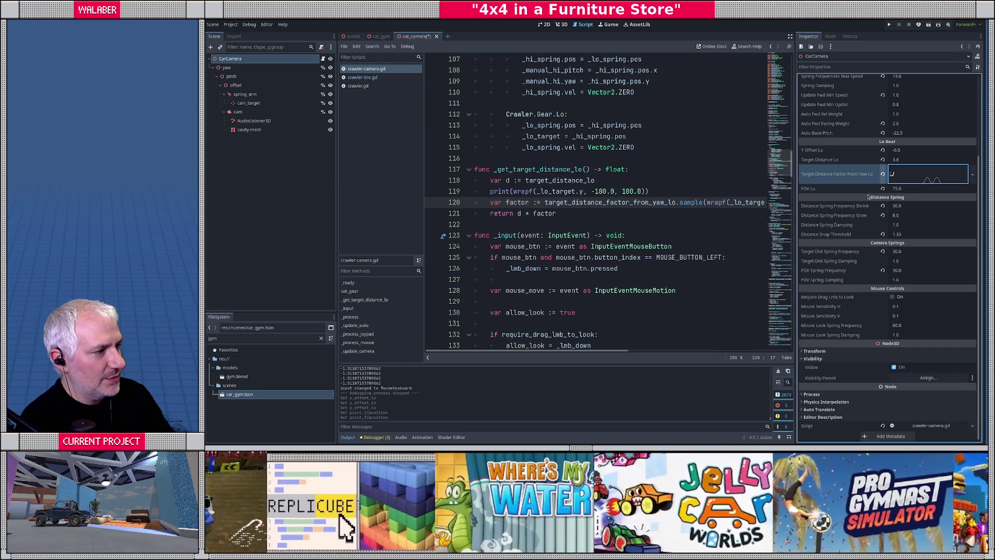
# - Set Target Dist and FOV Spring Frequency to 45, save the scene, and return to car_gym
pyautogui.click(913, 252)
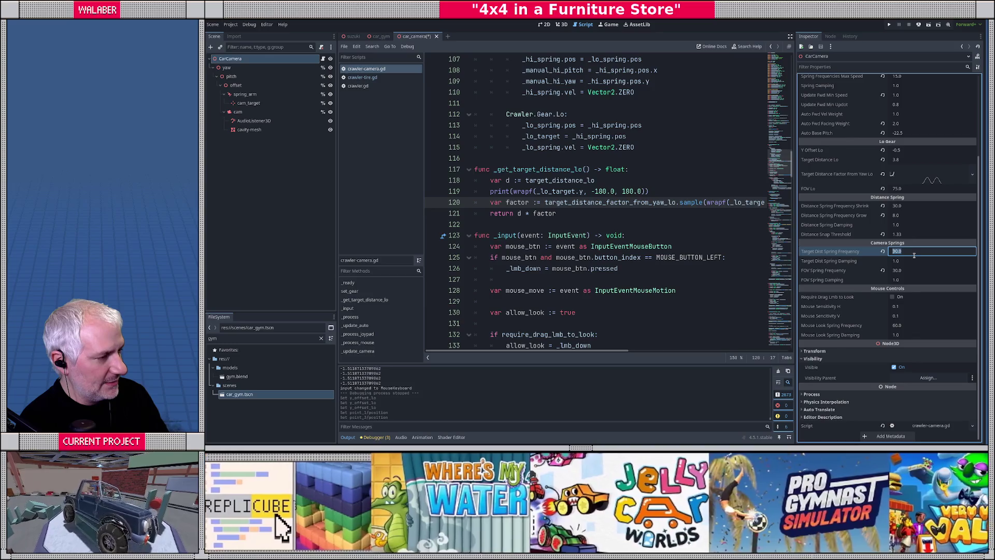
pyautogui.write('45')
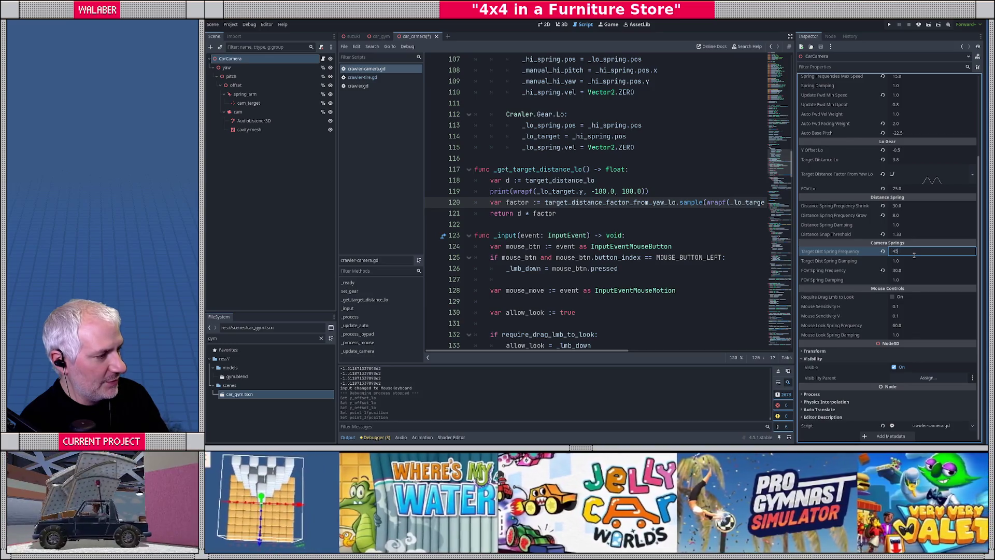
pyautogui.press('Tab')
pyautogui.press('Tab')
pyautogui.write('45')
pyautogui.press('Return')
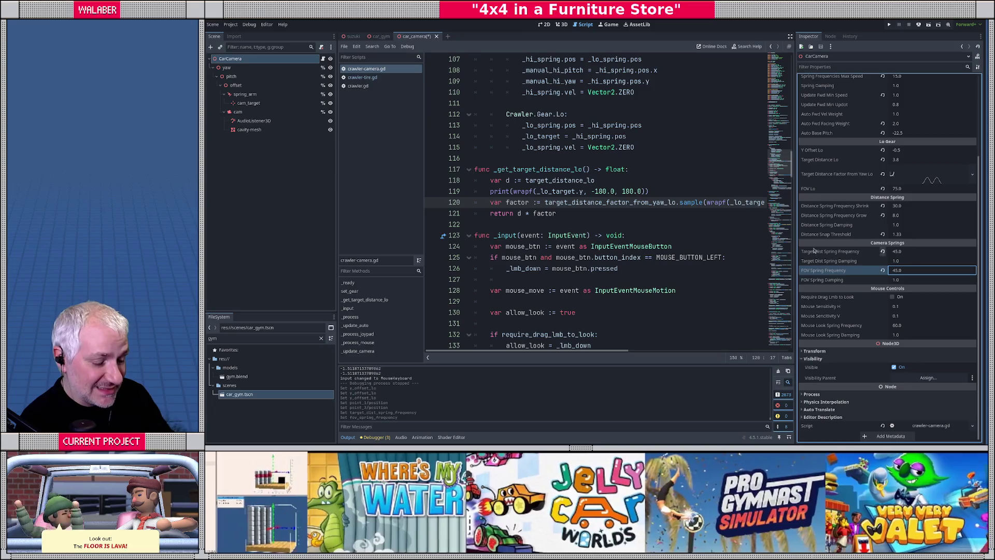
pyautogui.hotkey('ctrl', 's')
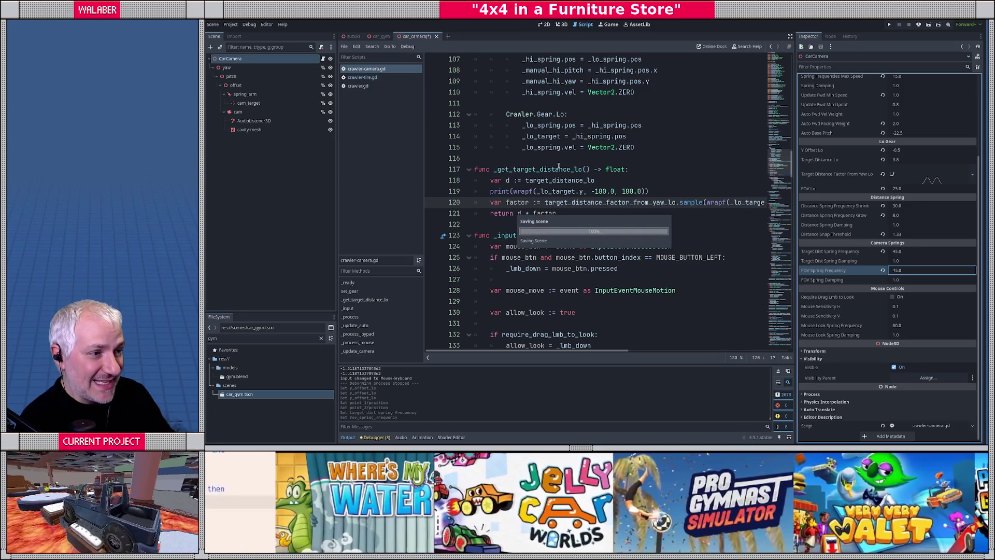
pyautogui.click(557, 158)
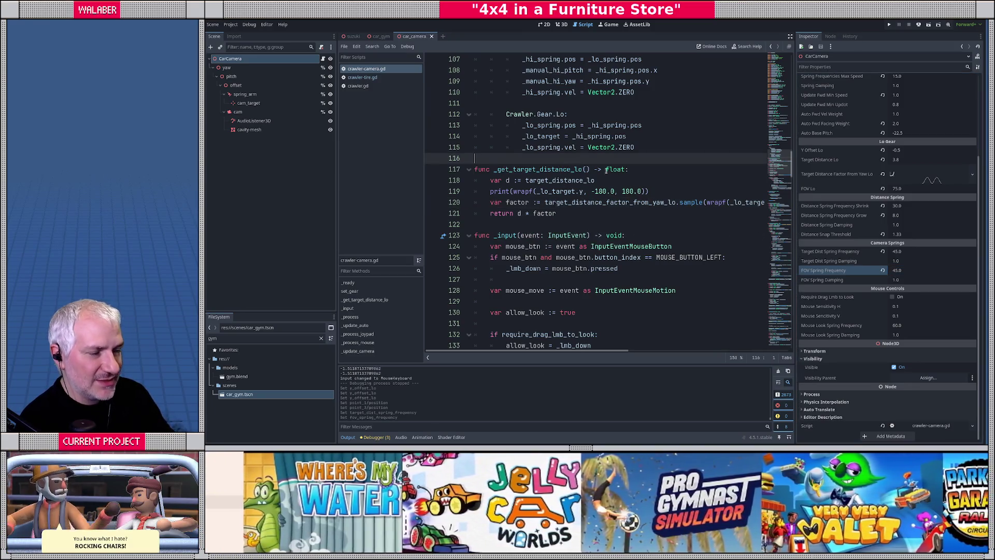
pyautogui.click(381, 37)
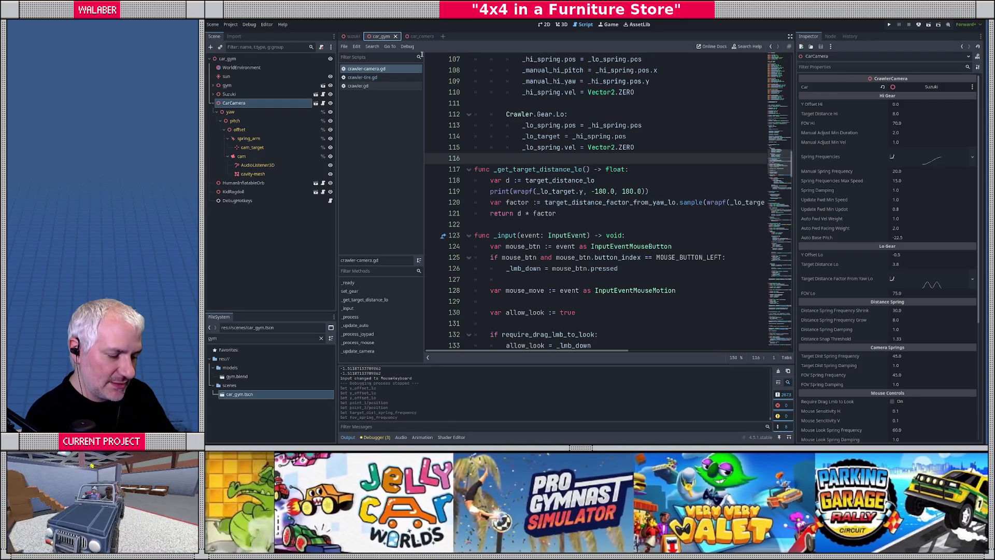
pyautogui.press('F6')
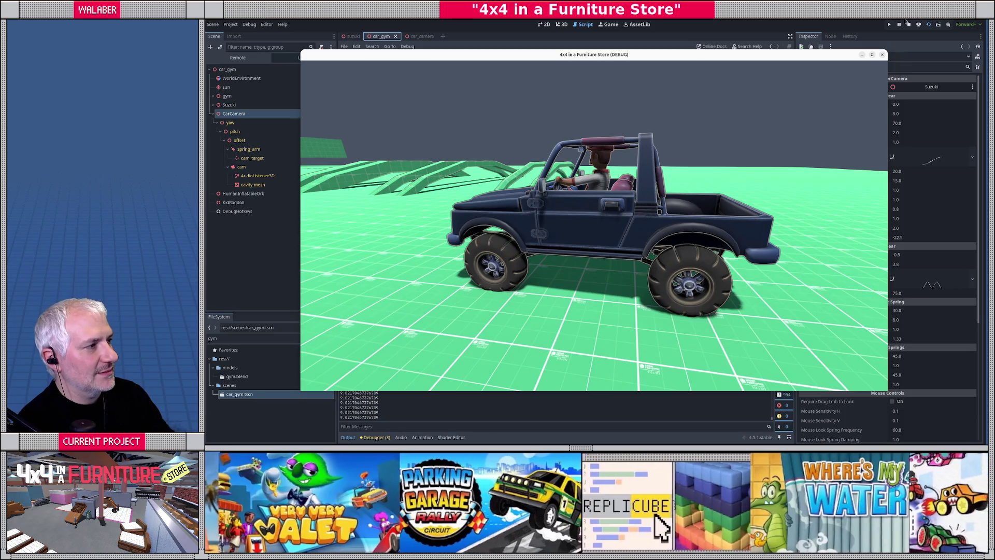
pyautogui.click(907, 23)
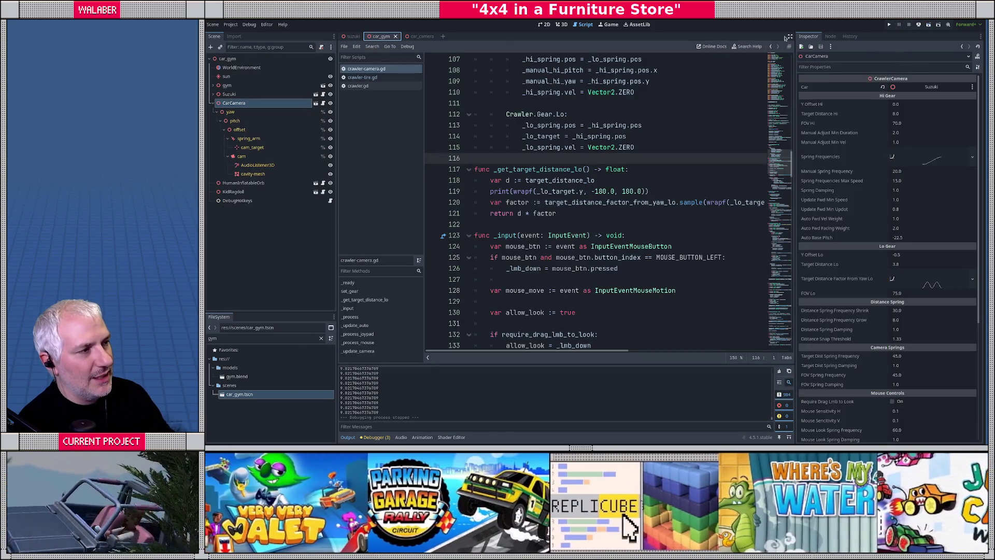
pyautogui.click(790, 36)
# - Put the script editor in distraction-free mode and scroll to the exported variables
pyautogui.click(488, 181)
pyautogui.scroll(6, 488, 182)
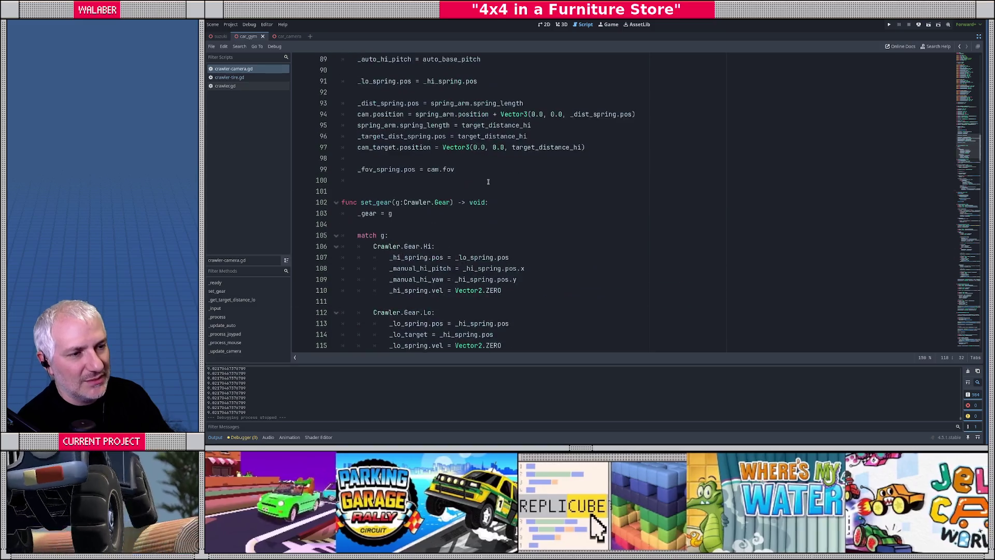
pyautogui.scroll(4, 488, 181)
pyautogui.scroll(20, 937, 178)
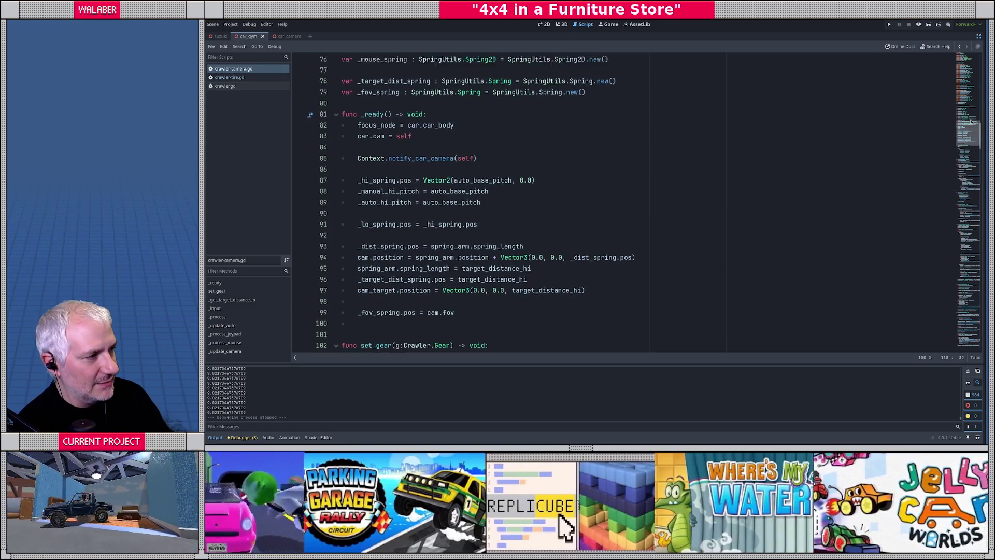
pyautogui.scroll(-7, 458, 177)
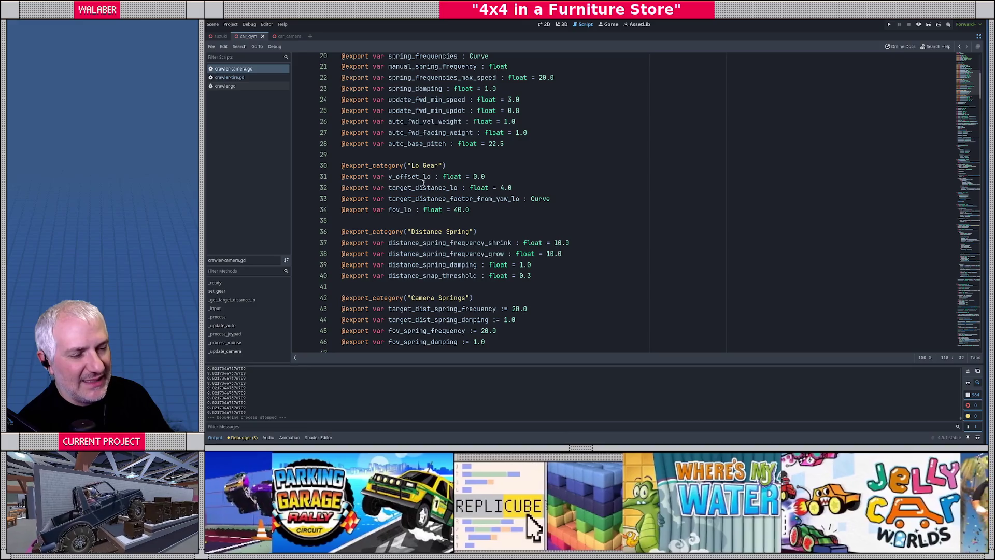
pyautogui.scroll(-3, 409, 202)
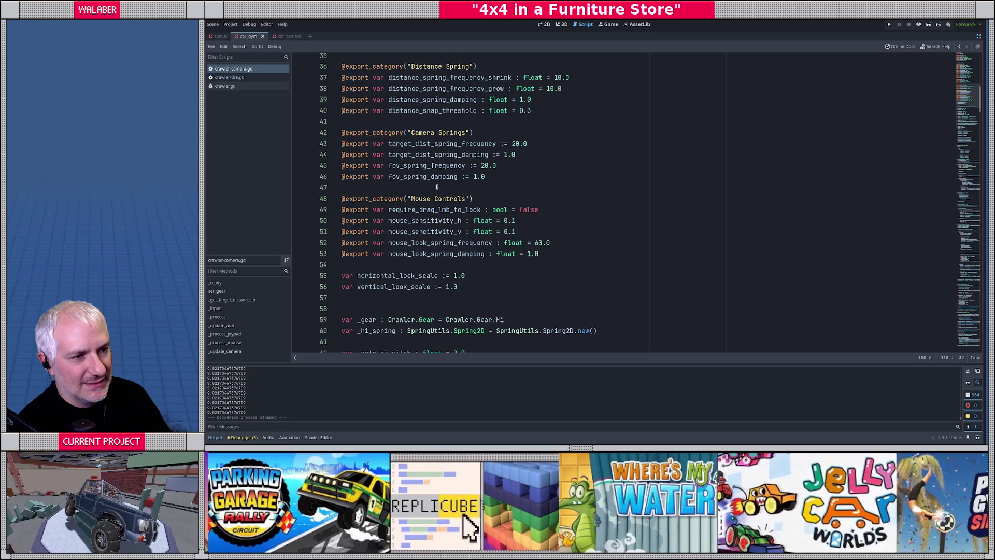
pyautogui.scroll(2, 437, 186)
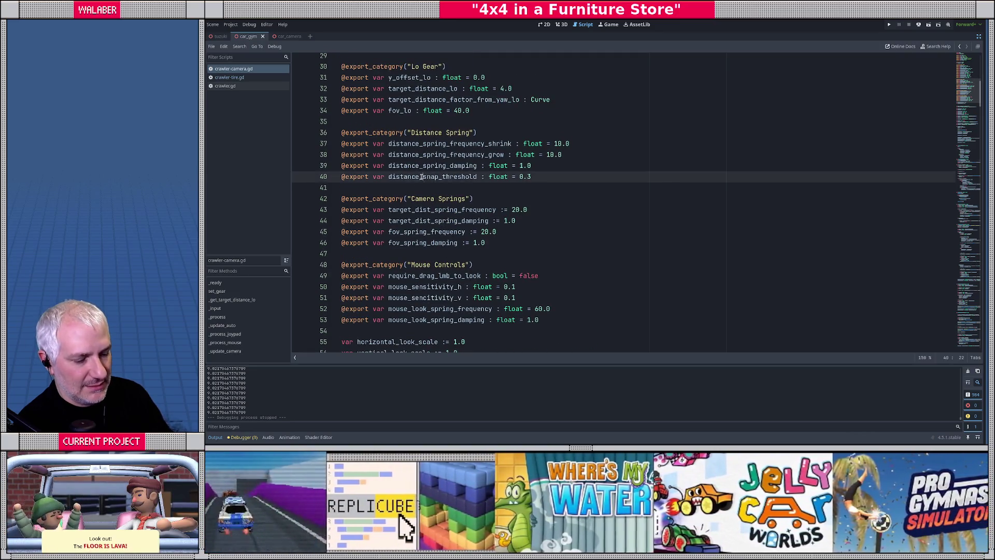
# - Search for distance_snap_threshold to jump to its use in the distance spring code
pyautogui.doubleClick(422, 176)
pyautogui.hotkey('ctrl', 'f')
pyautogui.press('Return')
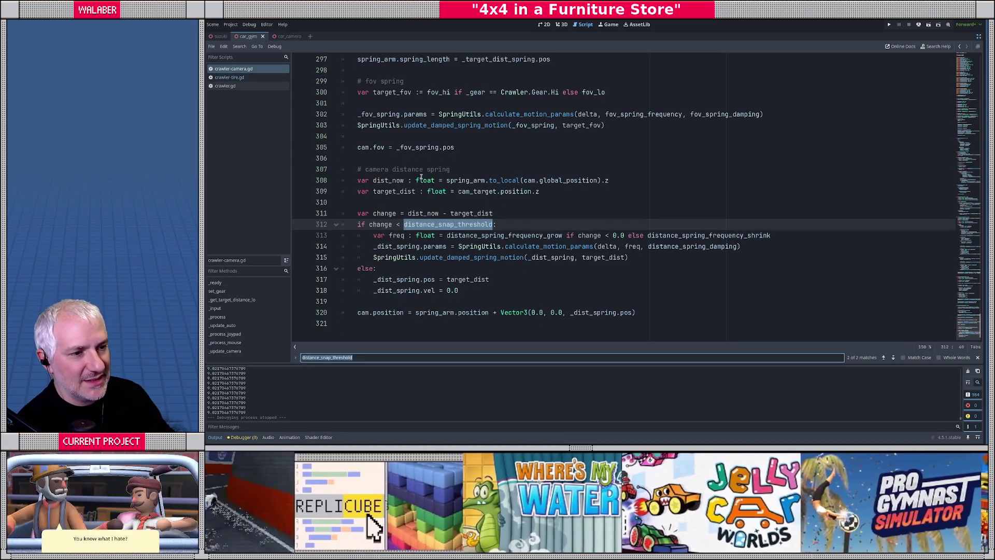
pyautogui.click(430, 204)
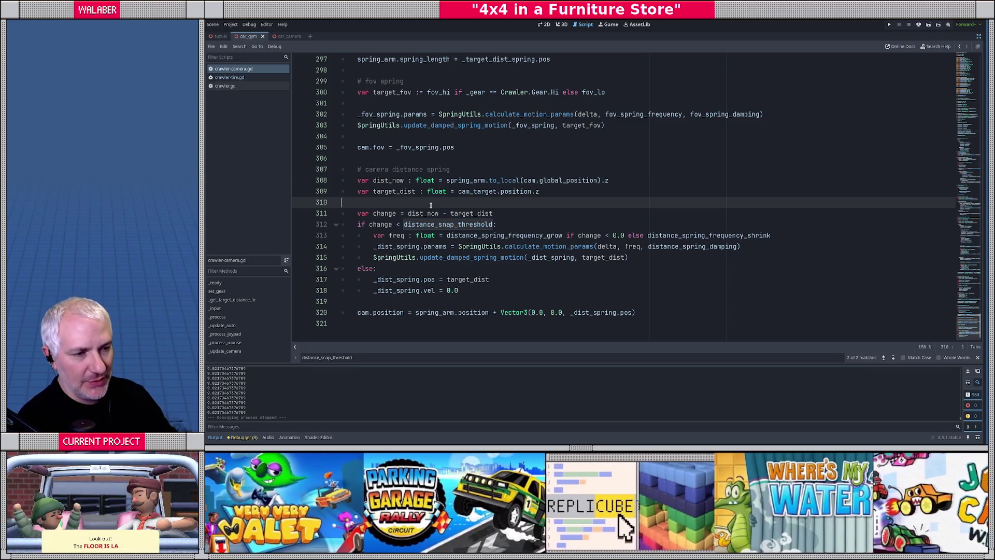
pyautogui.click(416, 163)
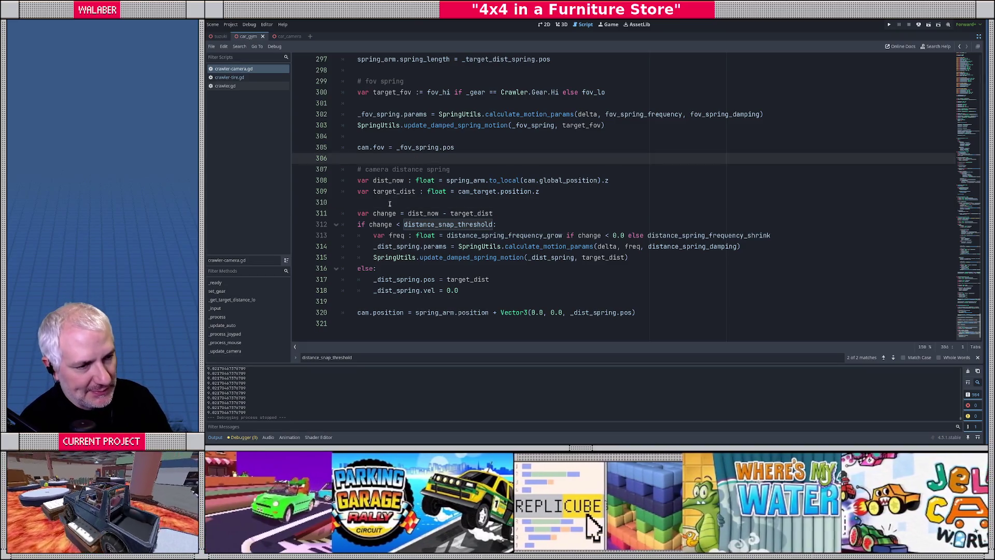
pyautogui.click(389, 203)
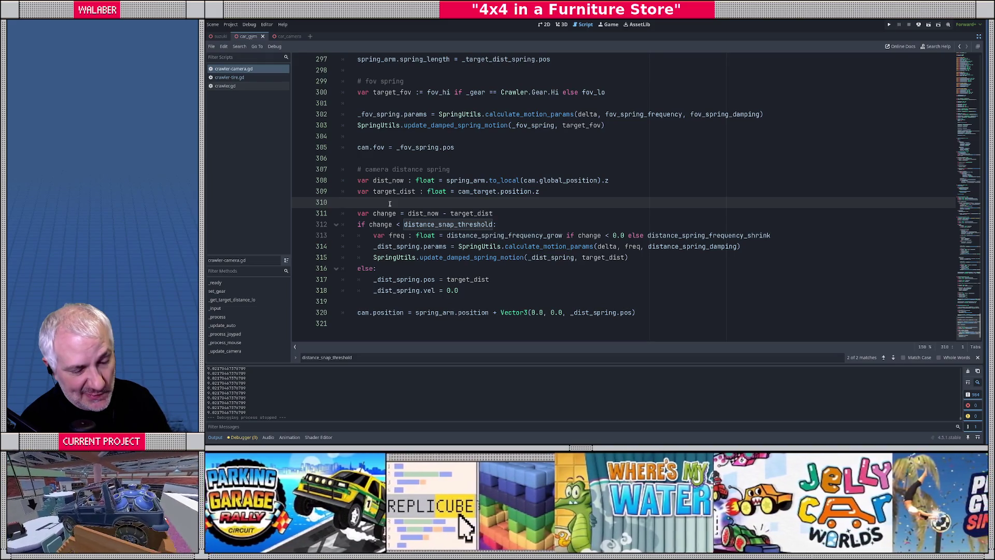
pyautogui.moveTo(357, 167)
pyautogui.mouseDown()
pyautogui.moveTo(404, 257)
pyautogui.moveTo(459, 293)
pyautogui.mouseUp()
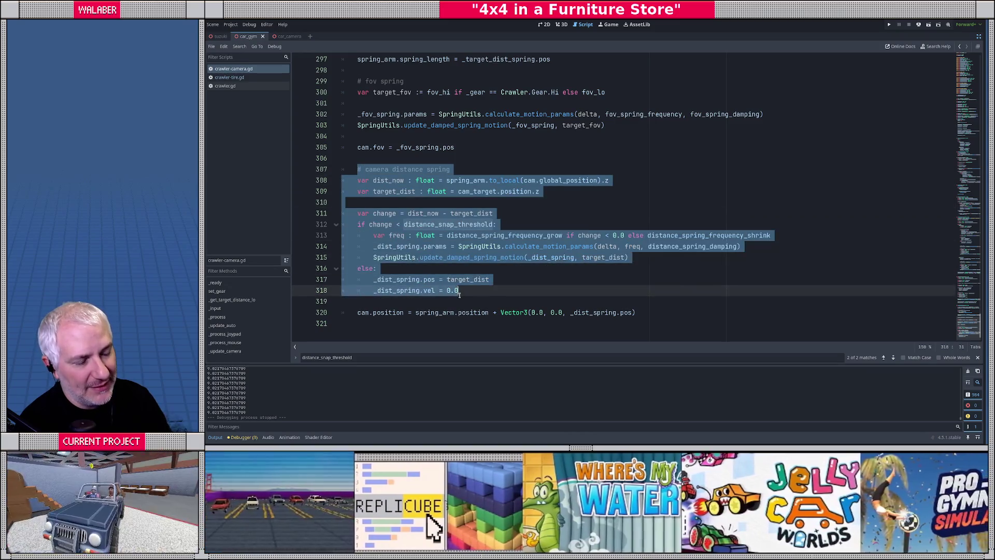
pyautogui.click(481, 287)
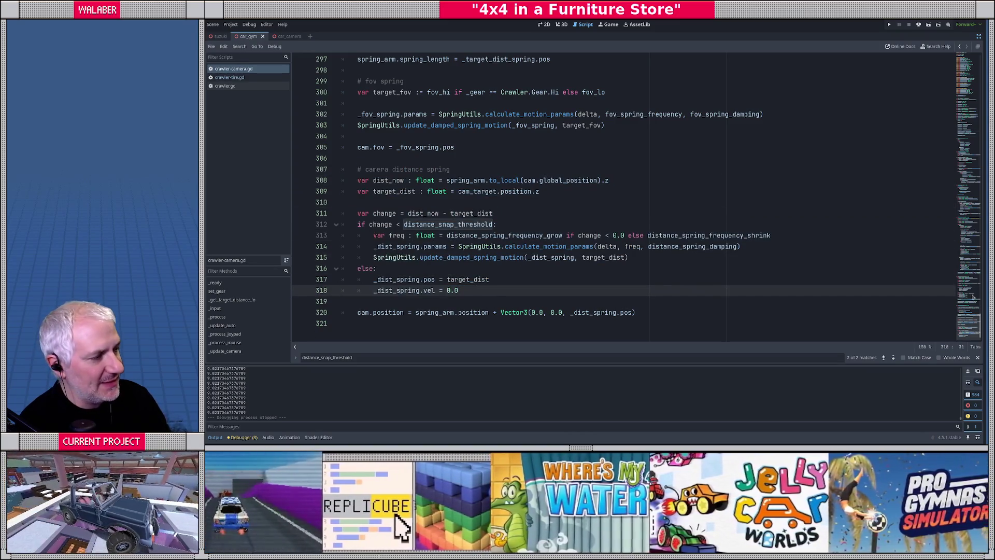
pyautogui.moveTo(971, 326); pyautogui.dragTo(969, 85)
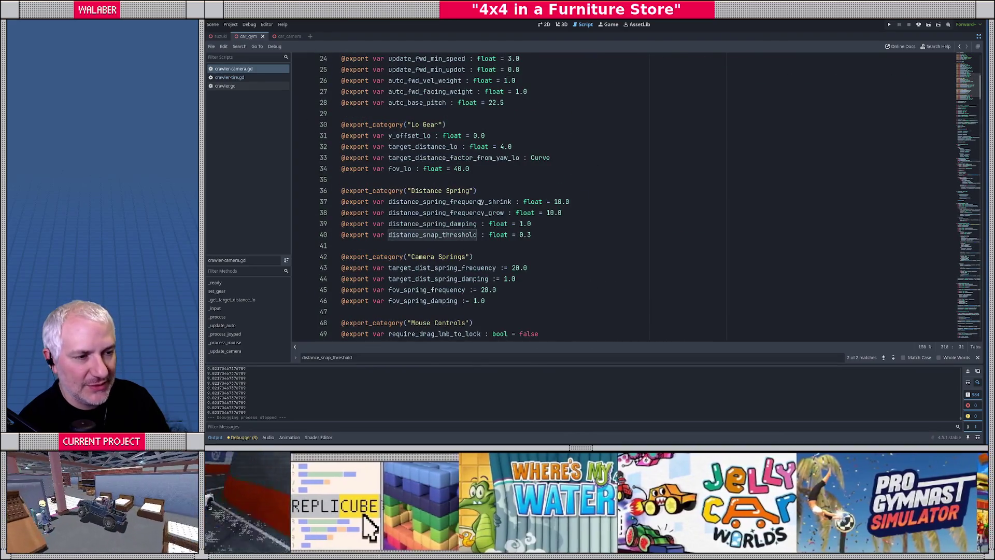
pyautogui.scroll(-2, 480, 202)
pyautogui.click(399, 184)
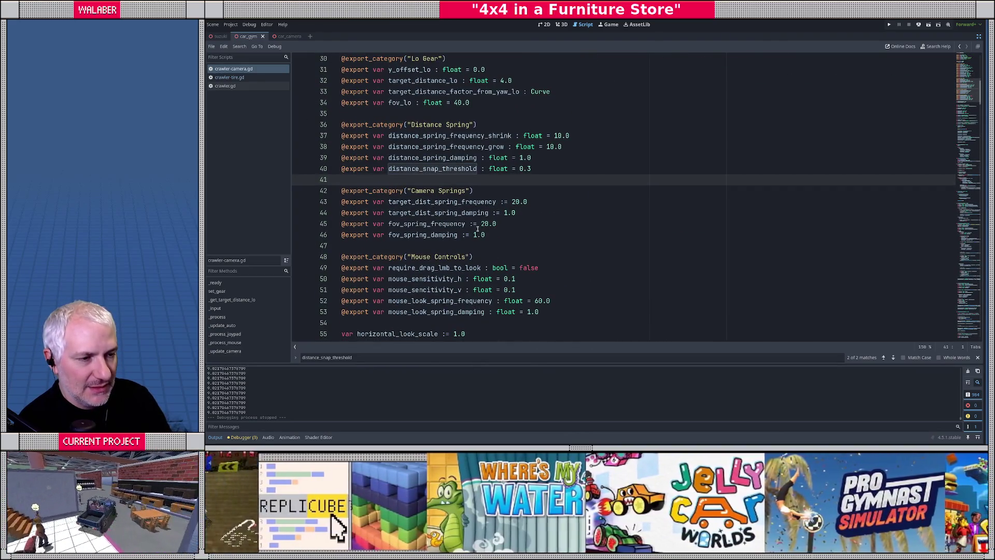
pyautogui.click(513, 242)
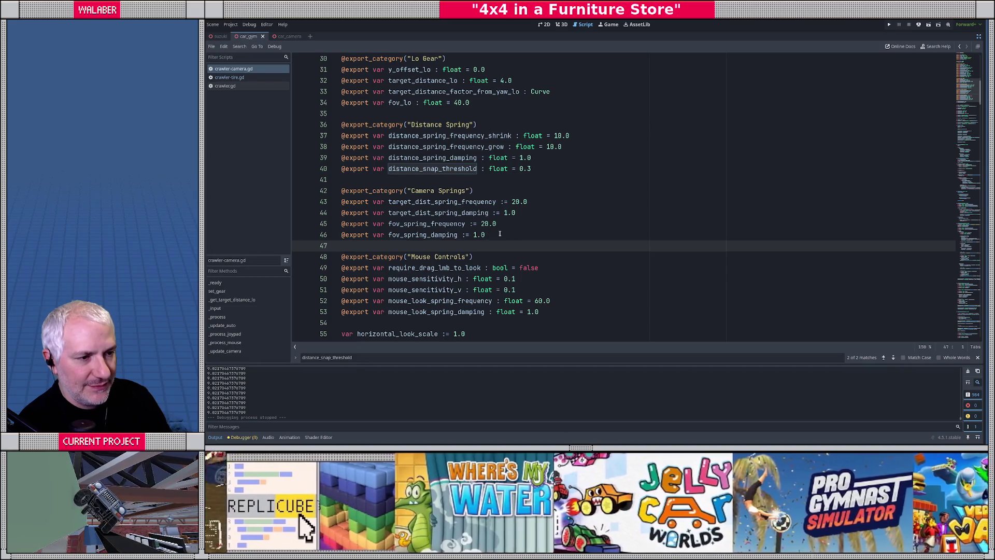
pyautogui.click(523, 238)
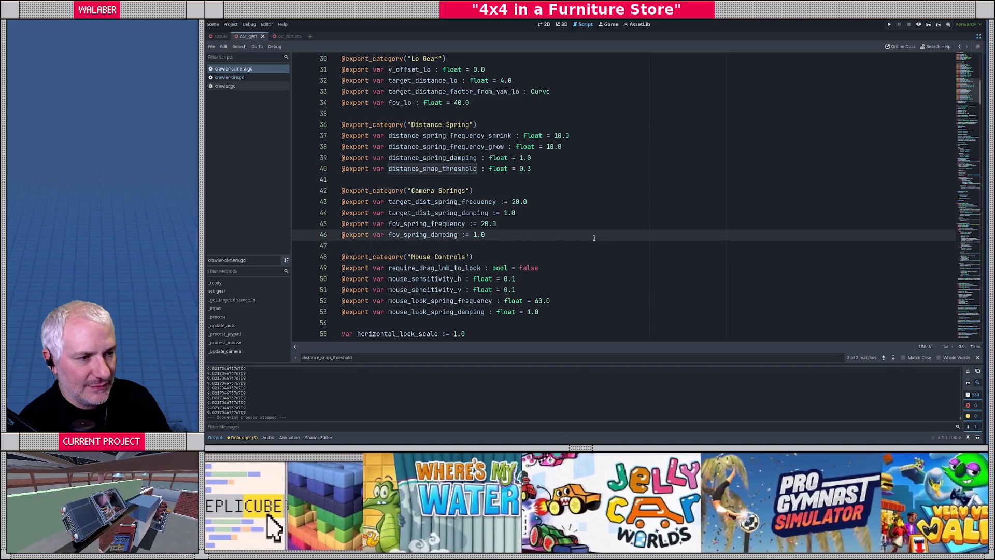
pyautogui.scroll(-1, 593, 238)
pyautogui.press('Return')
pyautogui.write('@expor')
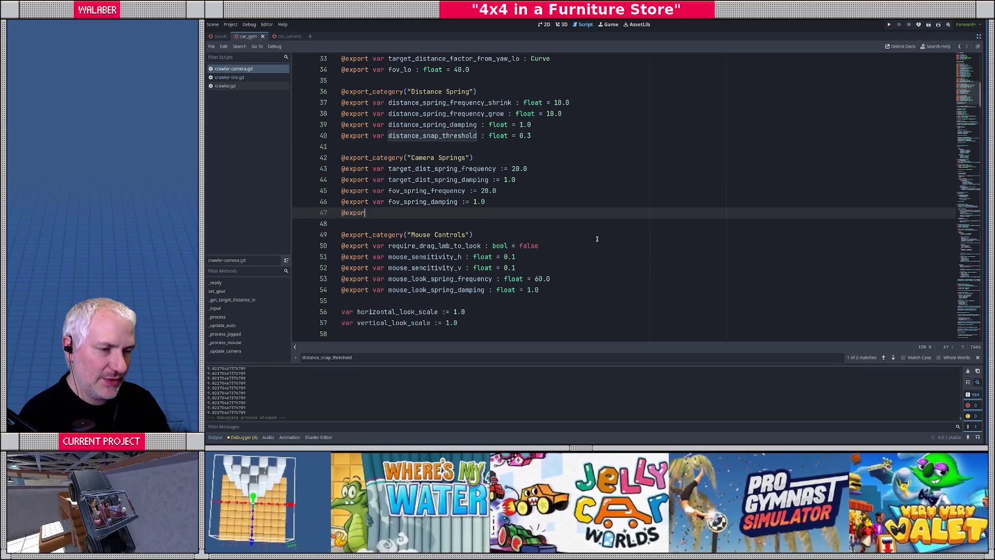
pyautogui.write('t var target')
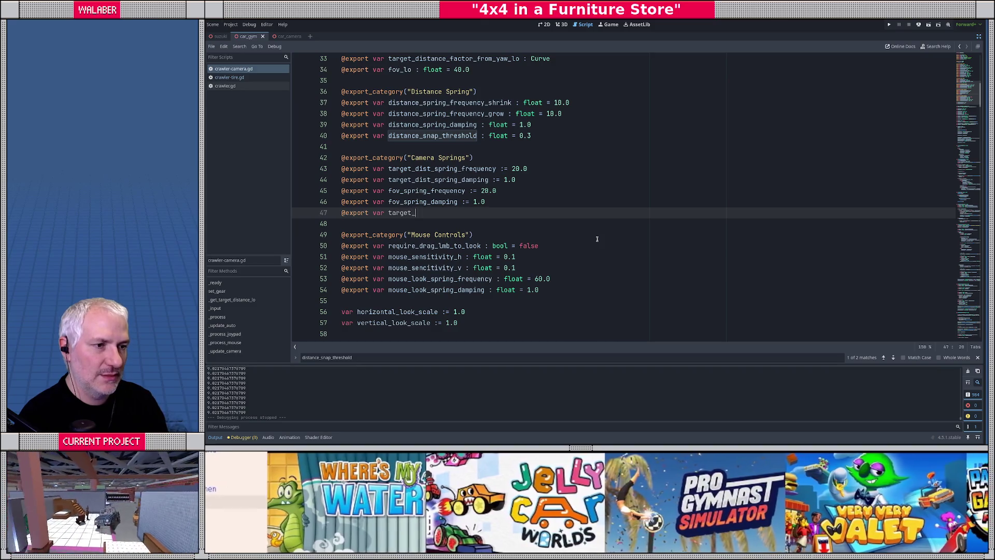
pyautogui.write('_y_spring_frequency := 40.0')
pyautogui.press('Return')
pyautogui.write('export var target_y_spring_dampin')
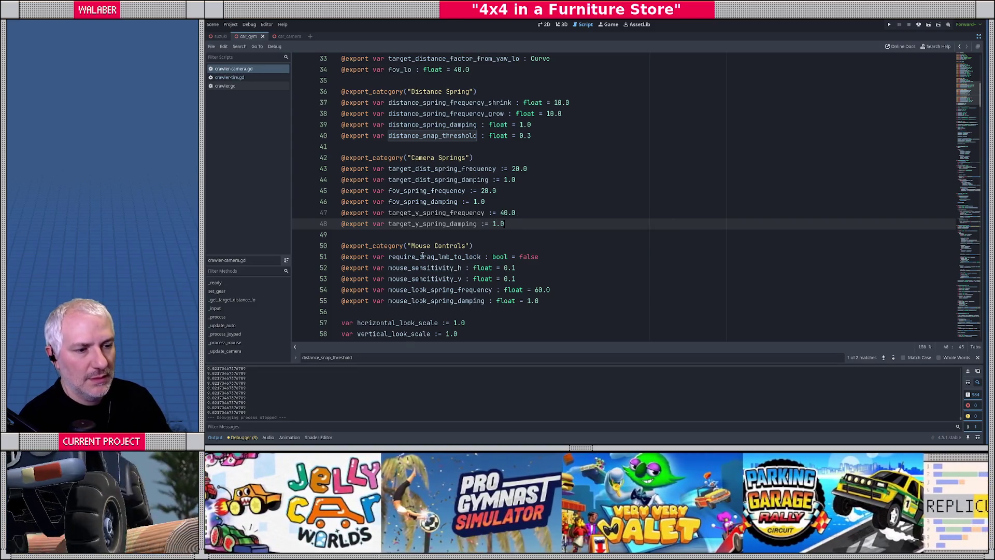
pyautogui.scroll(-9, 381, 245)
pyautogui.scroll(-1, 381, 245)
# - Delete the old _dist_spring variable declaration and its leftover blank line
pyautogui.click(391, 269)
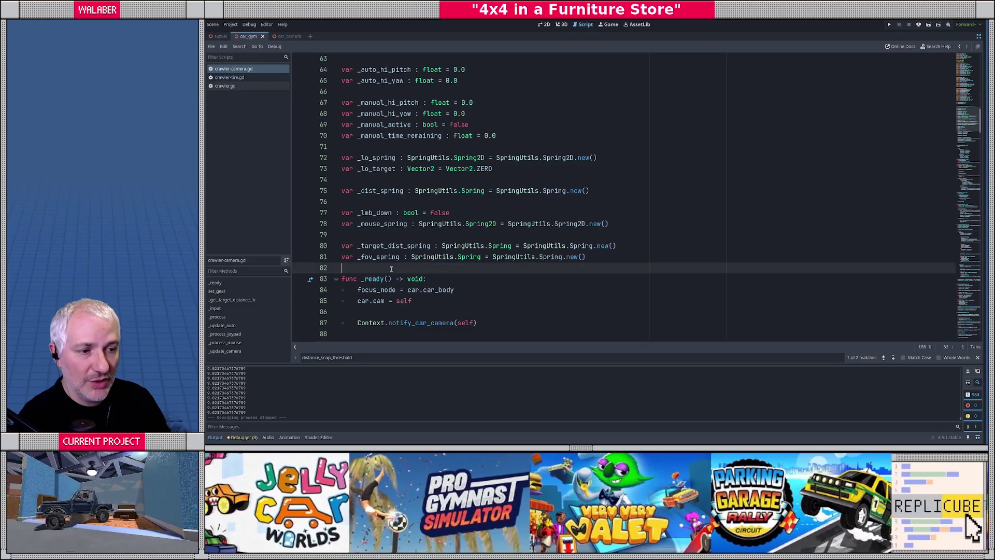
pyautogui.click(377, 244)
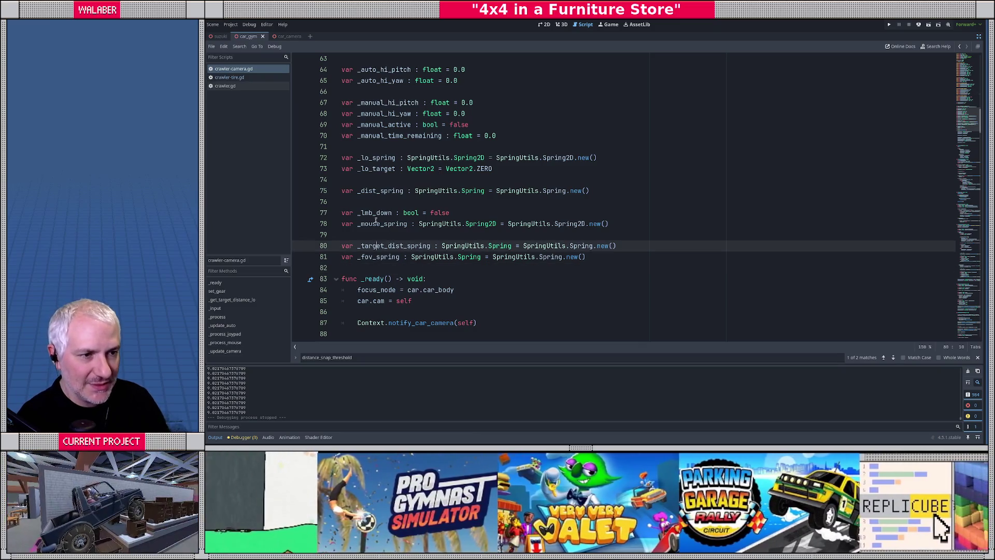
pyautogui.click(372, 179)
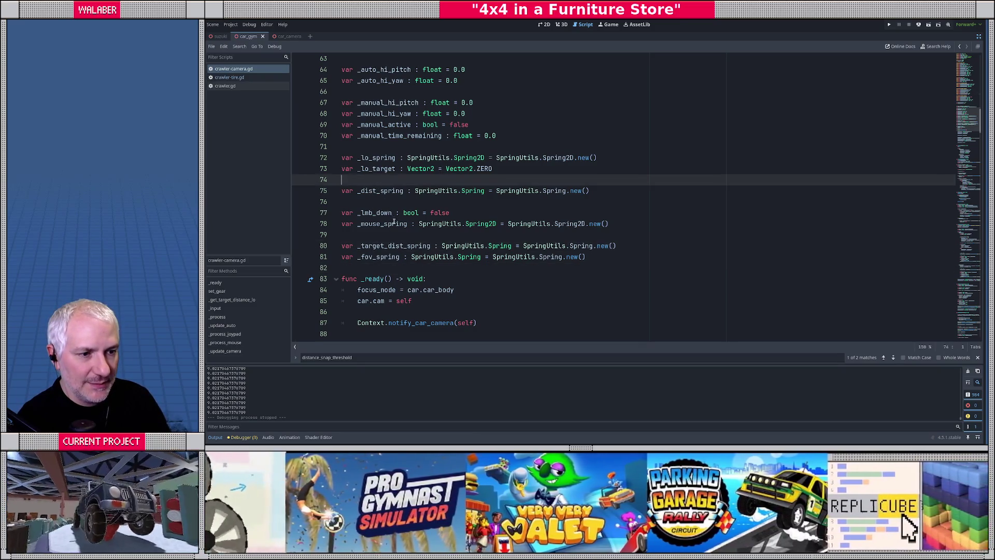
pyautogui.scroll(-1, 394, 222)
pyautogui.click(383, 202)
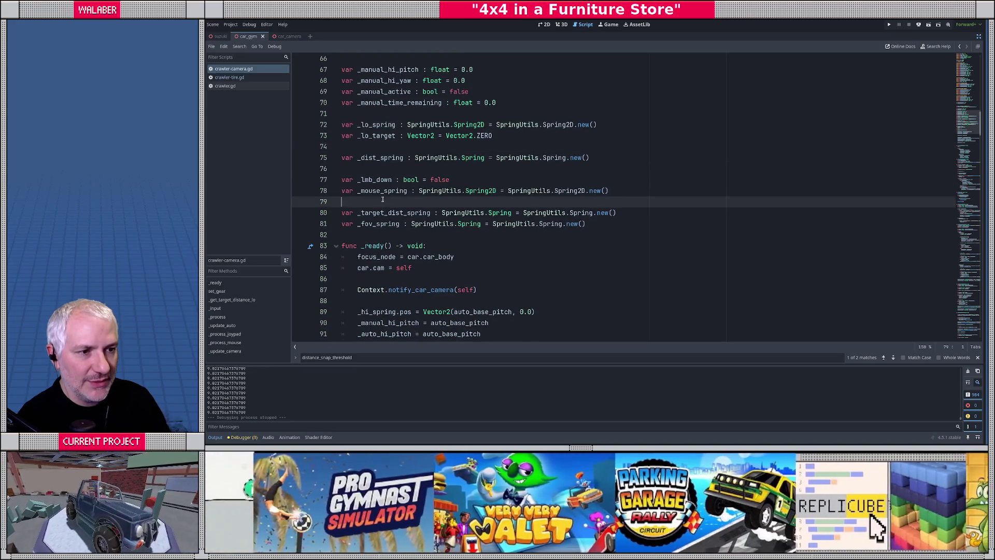
pyautogui.click(373, 171)
pyautogui.hotkey('shift', 'Up')
pyautogui.press('BackSpace')
pyautogui.press('BackSpace')
pyautogui.press('Down')
pyautogui.press('Down')
pyautogui.press('Down')
pyautogui.press('Down')
pyautogui.press('Down')
# - Declare 'var _target_y_spring : SpringUtils.Spring = SpringUtils.Spring.new()' on a new line
pyautogui.press('Return')
pyautogui.write('var _ta')
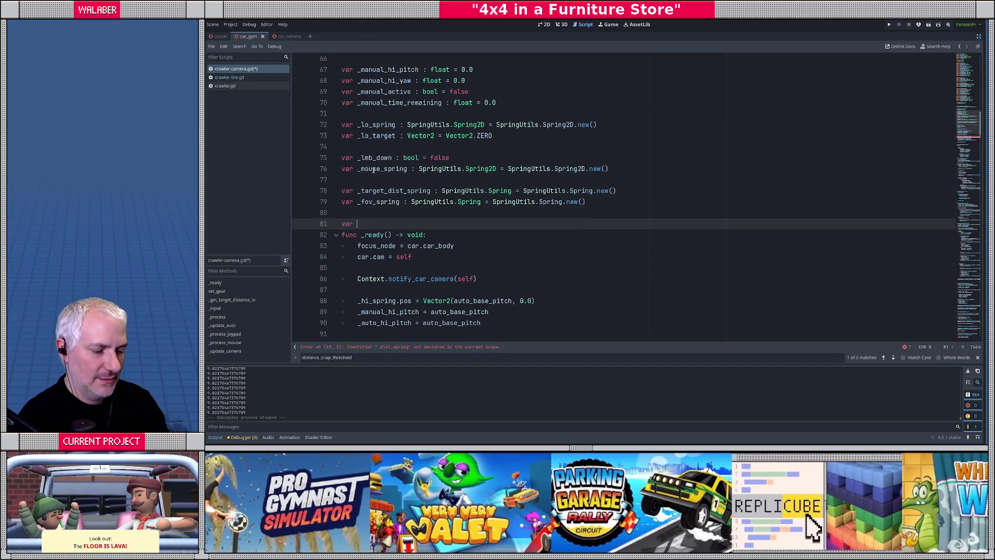
pyautogui.write('rget_y_spring : SpringUtils')
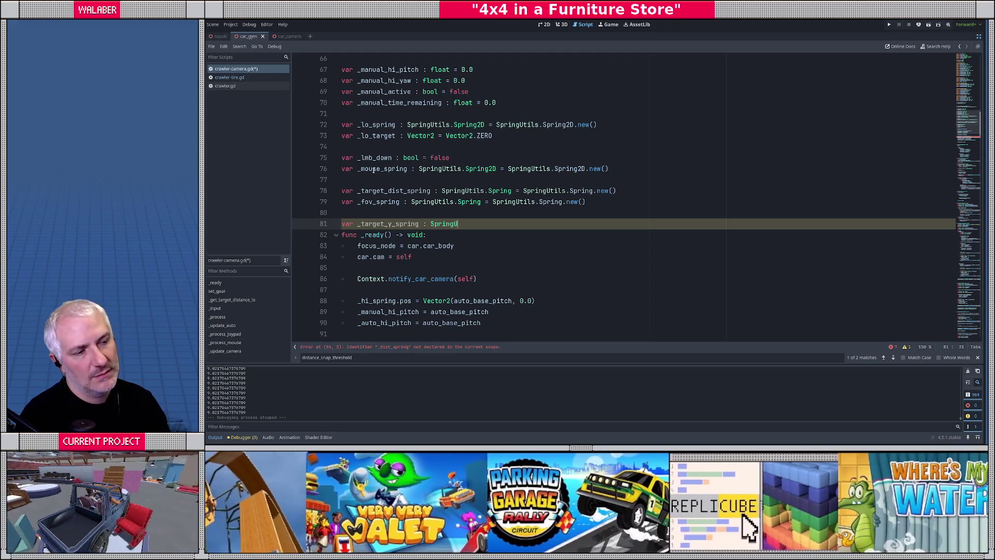
pyautogui.write('.Spring = Spring')
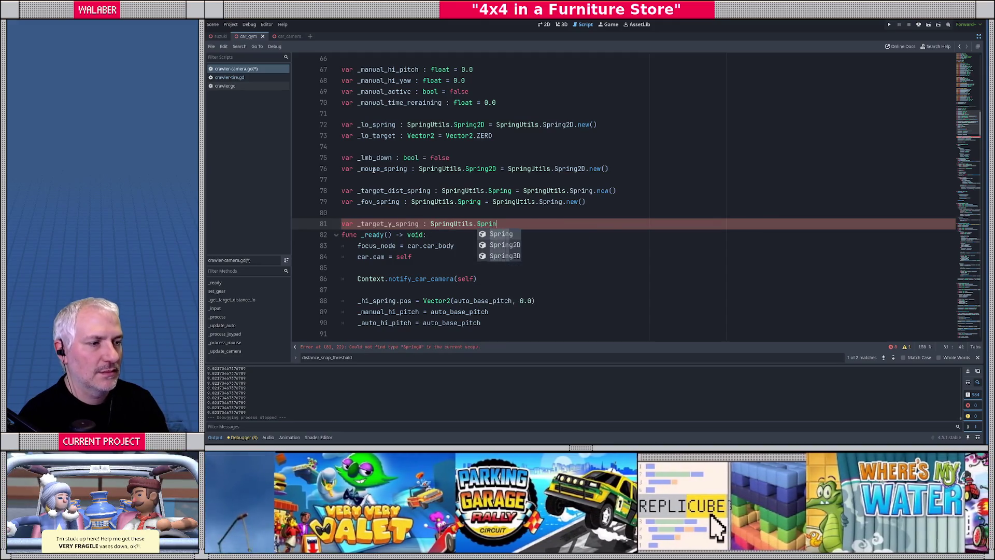
pyautogui.write('Utils.Spring = SpringUtils')
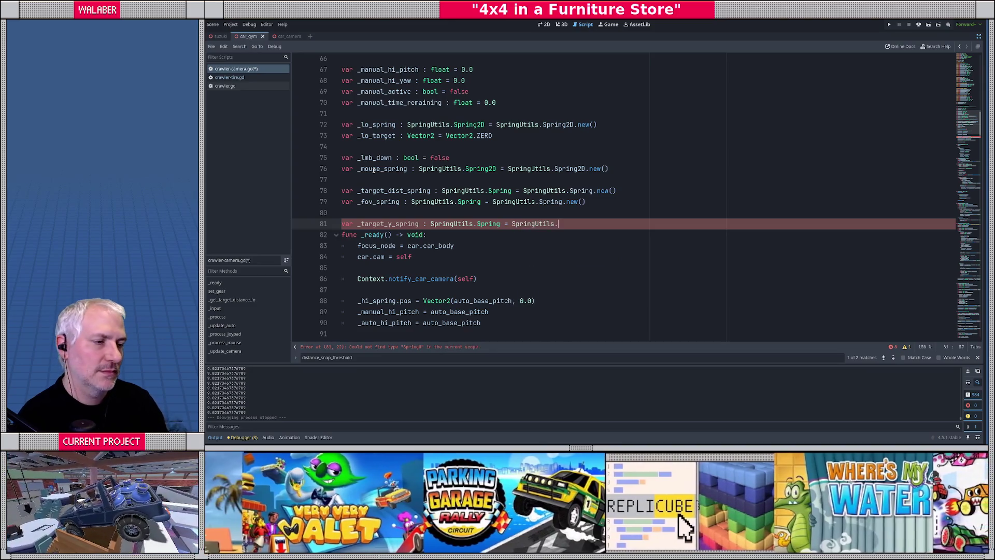
pyautogui.write('.new()')
pyautogui.press('Return')
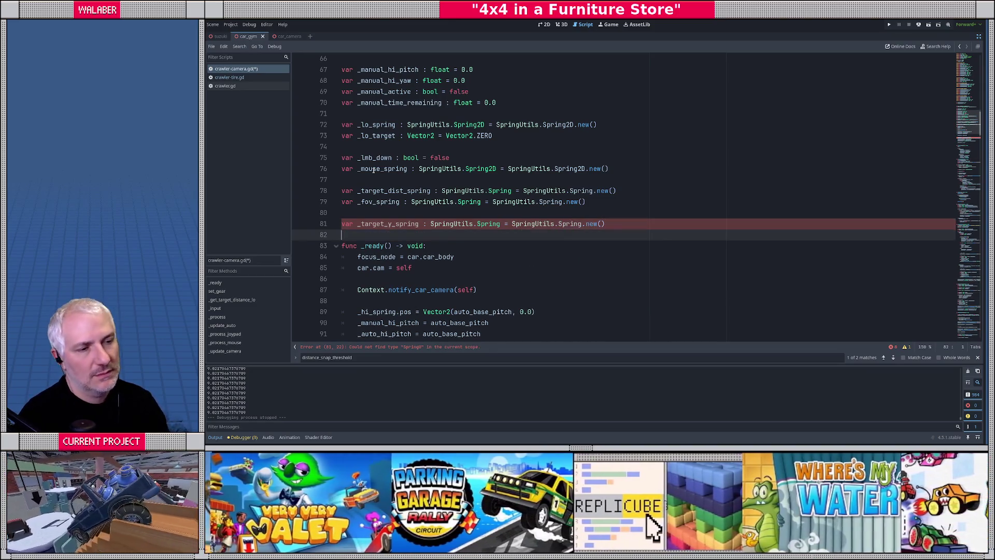
pyautogui.scroll(-2, 372, 171)
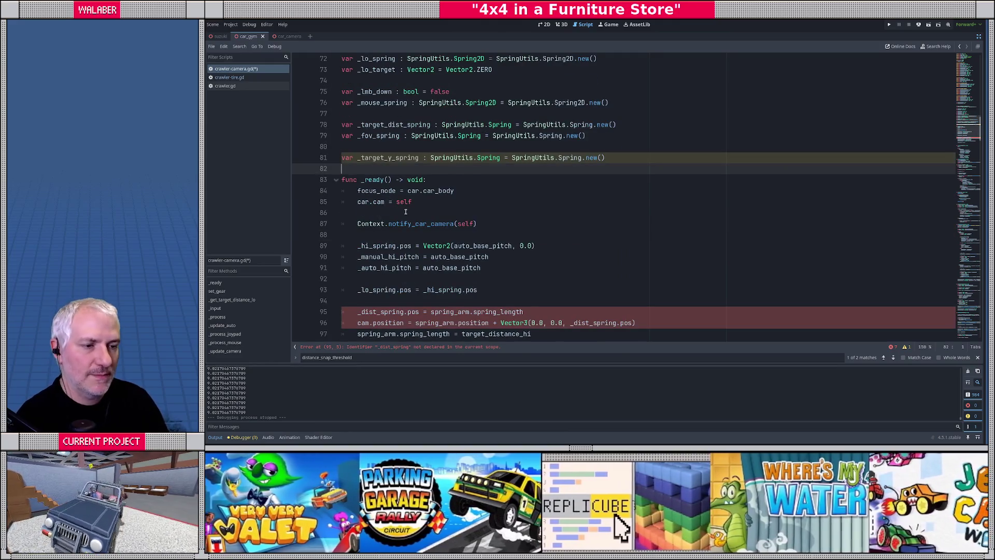
pyautogui.scroll(-2, 407, 214)
# - Delete the _dist_spring.pos initialisation and use target_distance_hi in the camera position line, then save
pyautogui.click(410, 246)
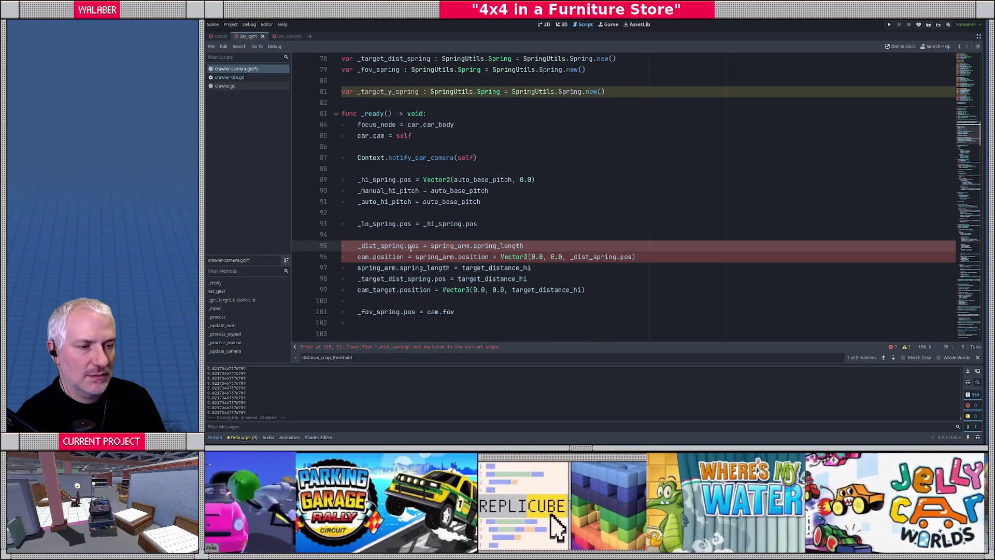
pyautogui.hotkey('ctrl', 'shift', 'k')
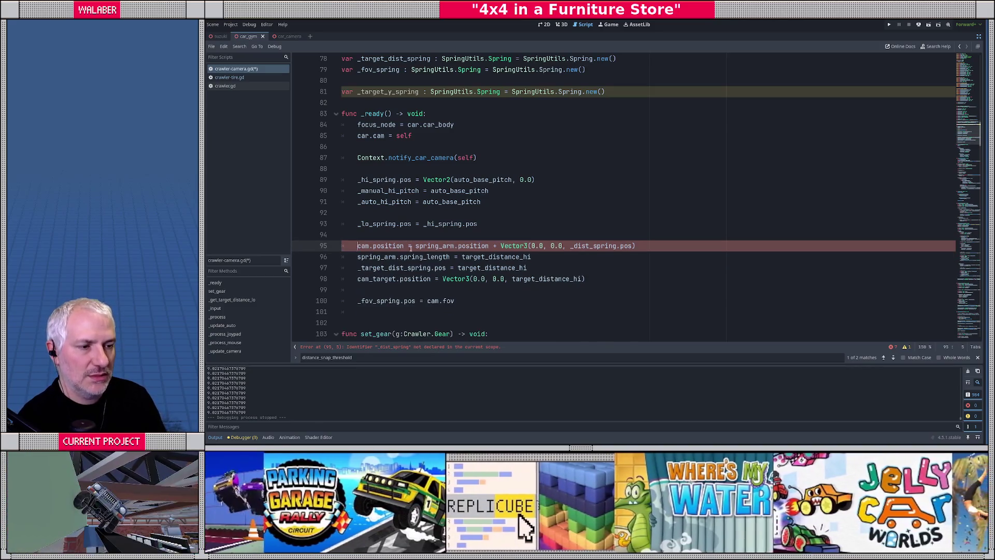
pyautogui.hotkey('alt', 'Up')
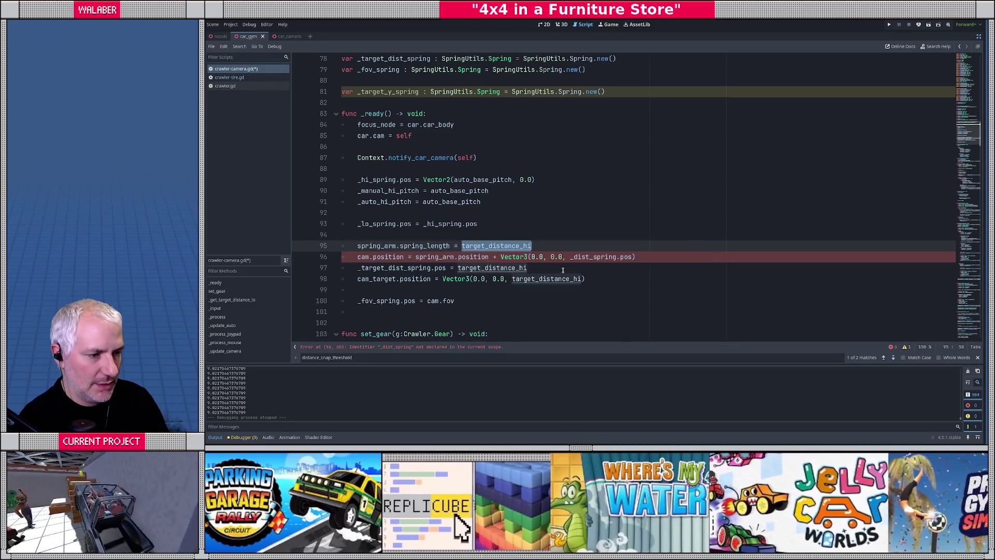
pyautogui.doubleClick(609, 258)
pyautogui.write('target_distance_hi')
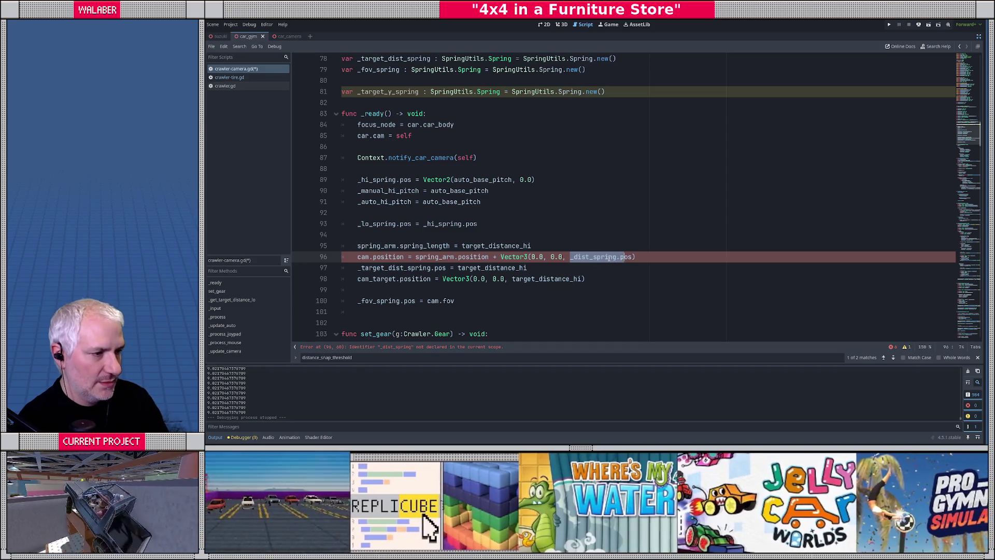
pyautogui.hotkey('ctrl', 's')
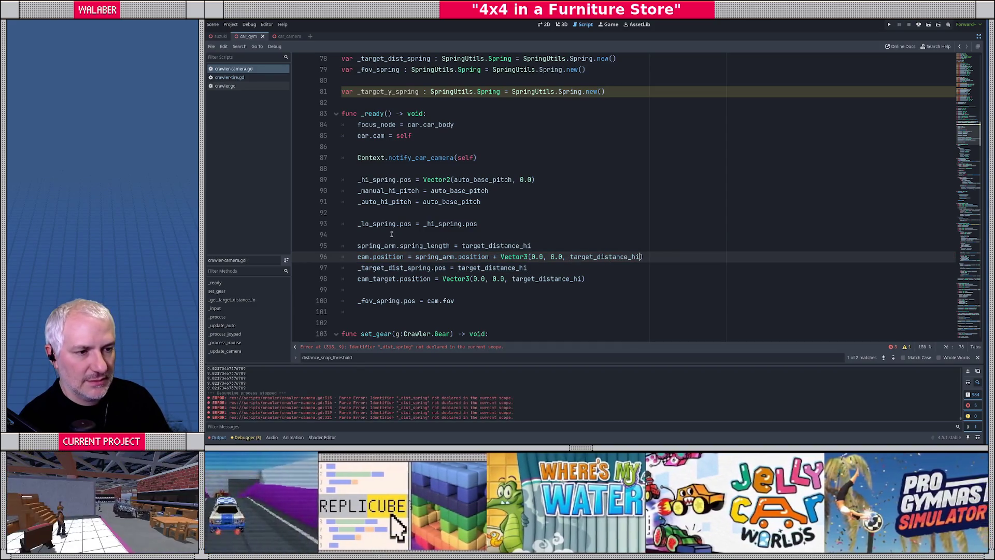
pyautogui.press('Up')
pyautogui.press('Up')
# - Add '_target_dist_spring.pos = y_offset_hi' after the fov initialisation and save the script
pyautogui.click(470, 299)
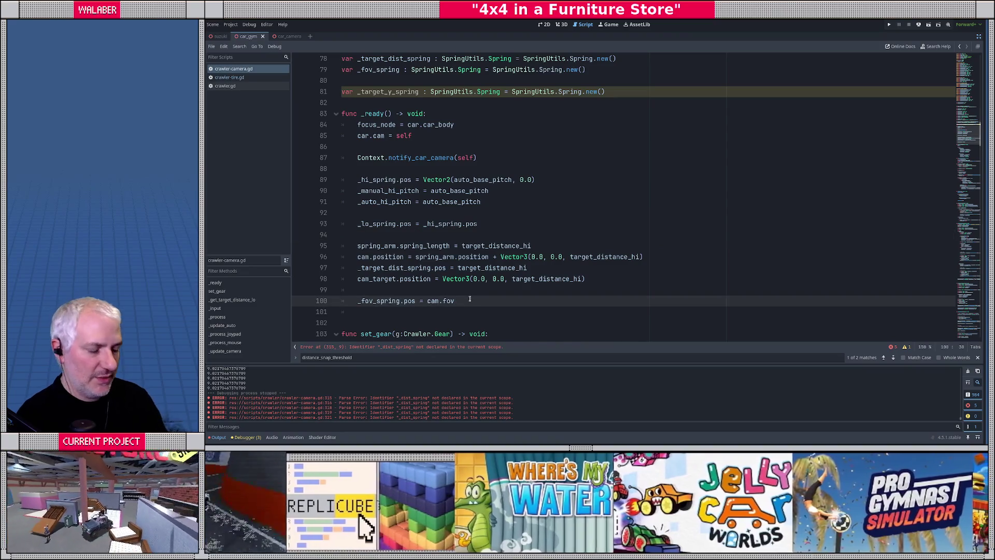
pyautogui.press('Return')
pyautogui.press('Return')
pyautogui.write('_targ')
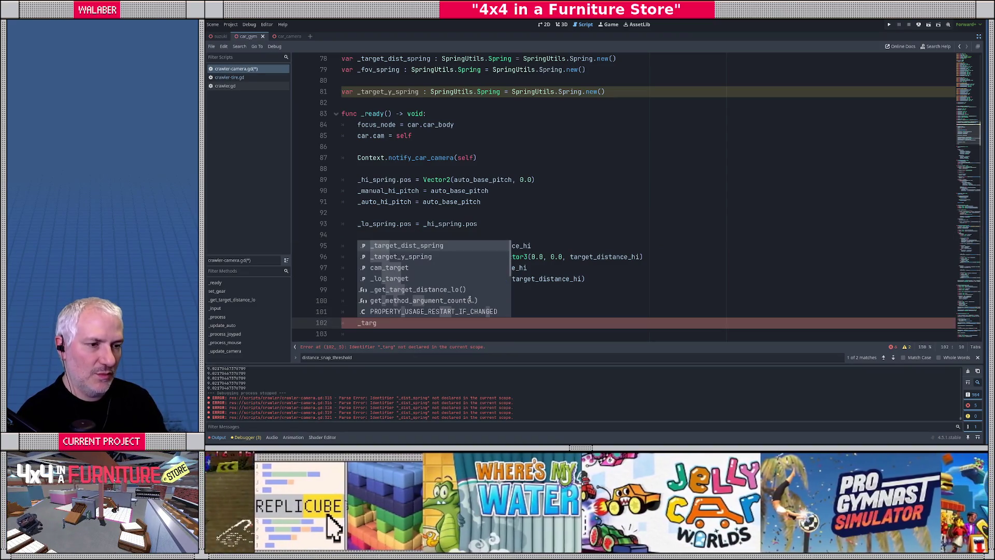
pyautogui.press('Return')
pyautogui.write('.pos = yo_')
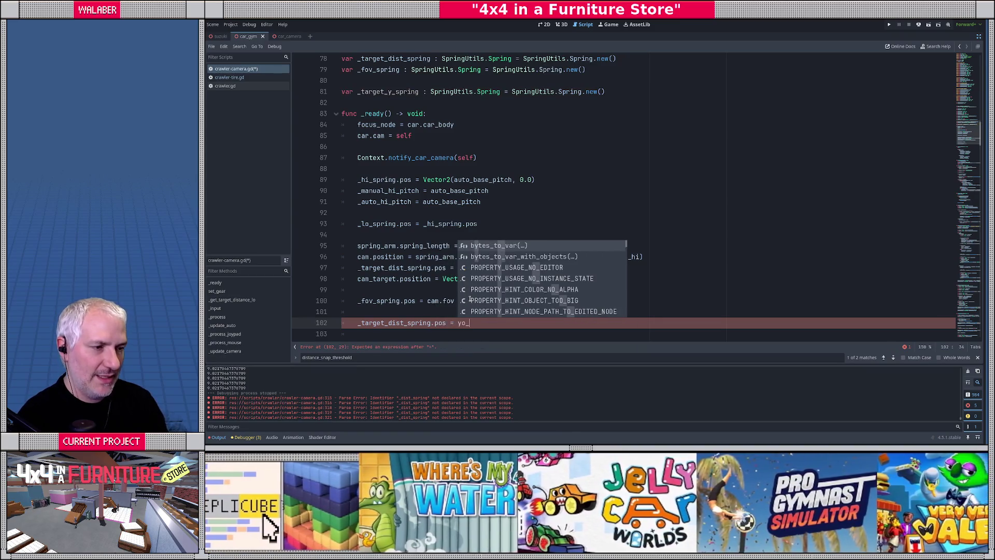
pyautogui.write('y_off')
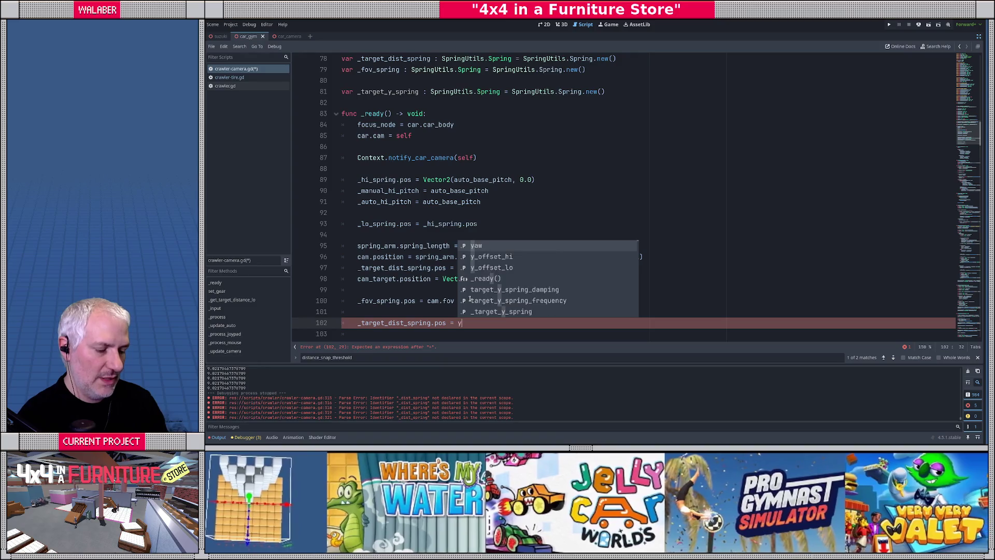
pyautogui.press('Return')
pyautogui.hotkey('ctrl', 's')
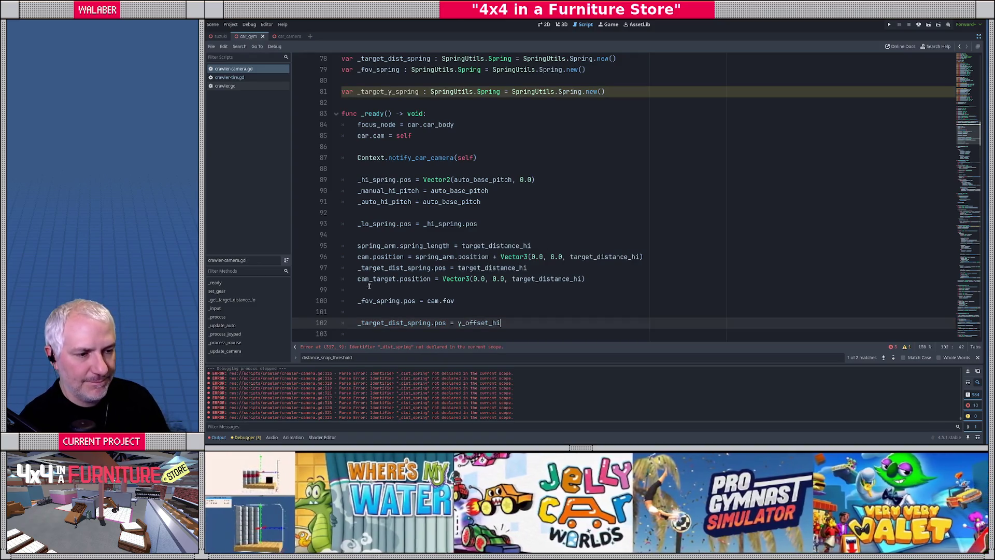
pyautogui.scroll(-8, 399, 221)
pyautogui.scroll(-16, 399, 221)
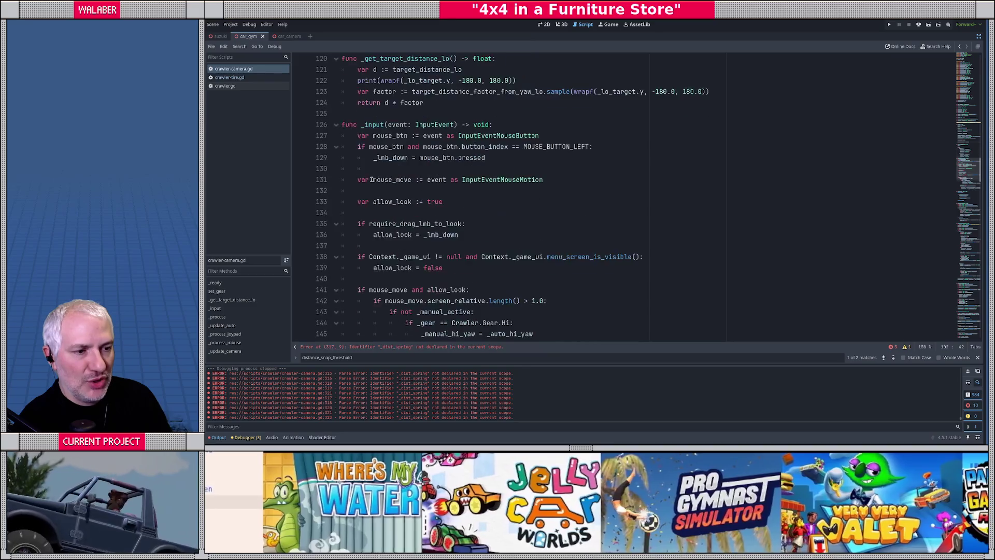
pyautogui.scroll(-19, 370, 188)
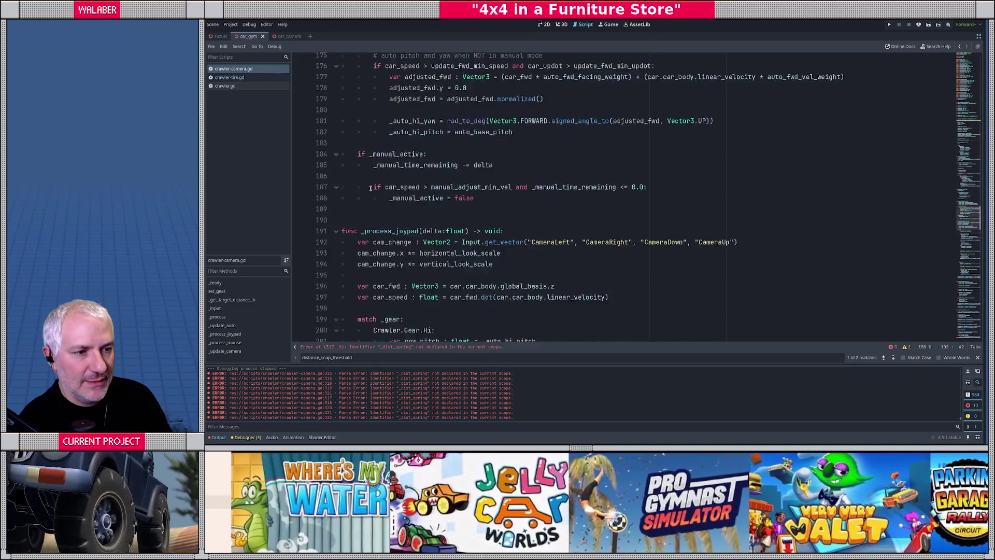
pyautogui.scroll(-15, 371, 188)
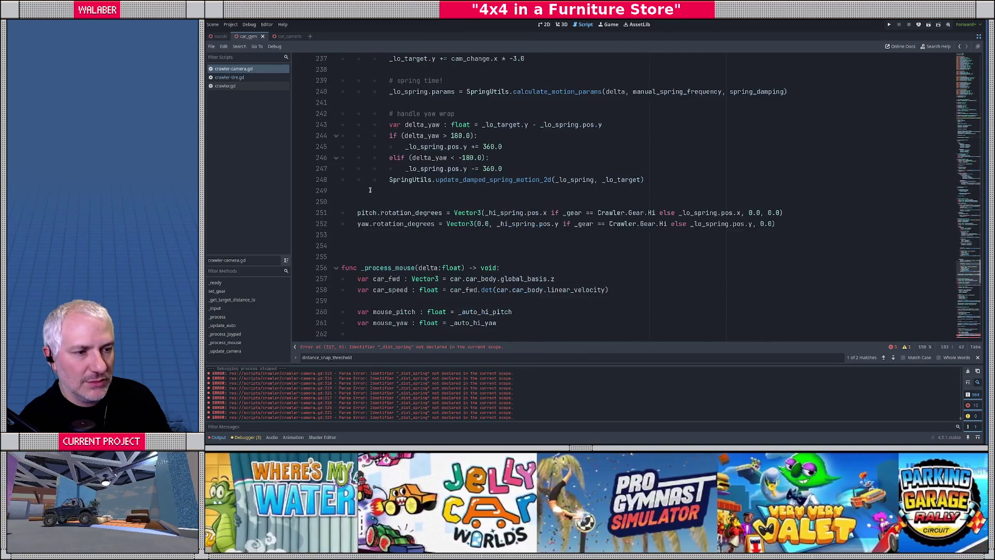
# - Delete the old distance spring update, lines 312–321, from _update_camera
pyautogui.scroll(-13, 370, 190)
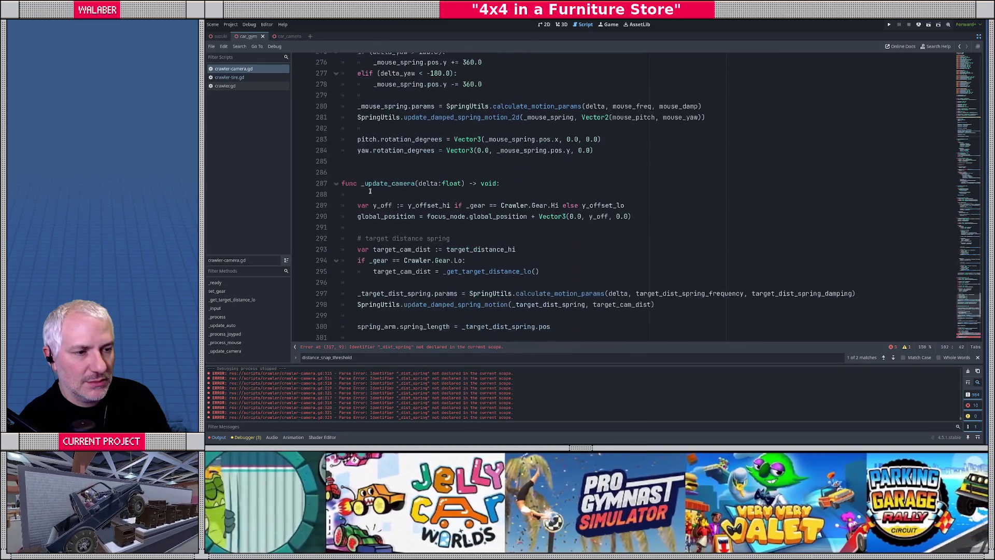
pyautogui.scroll(-3, 370, 191)
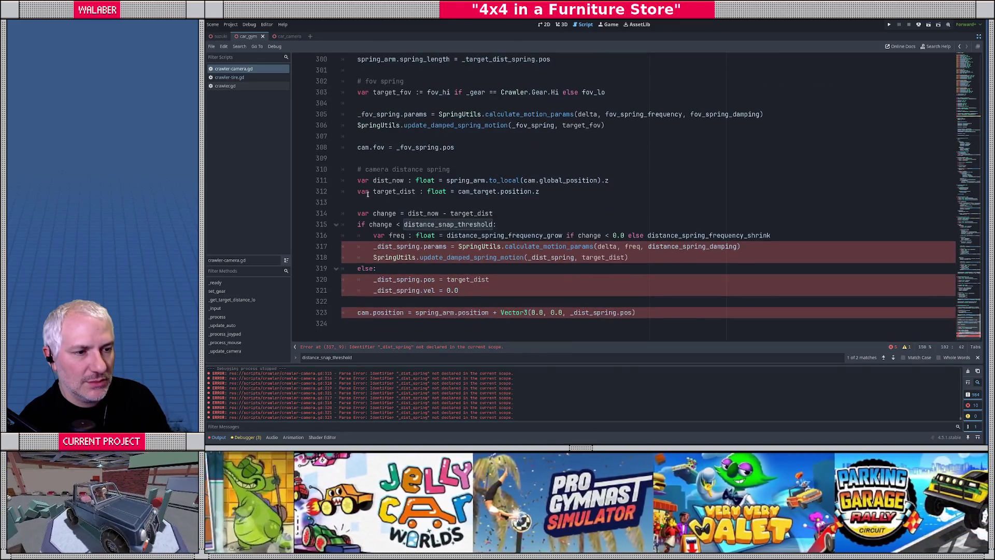
pyautogui.moveTo(357, 169)
pyautogui.mouseDown()
pyautogui.moveTo(456, 172)
pyautogui.moveTo(674, 240)
pyautogui.moveTo(484, 278)
pyautogui.moveTo(516, 302)
pyautogui.moveTo(648, 314)
pyautogui.mouseUp()
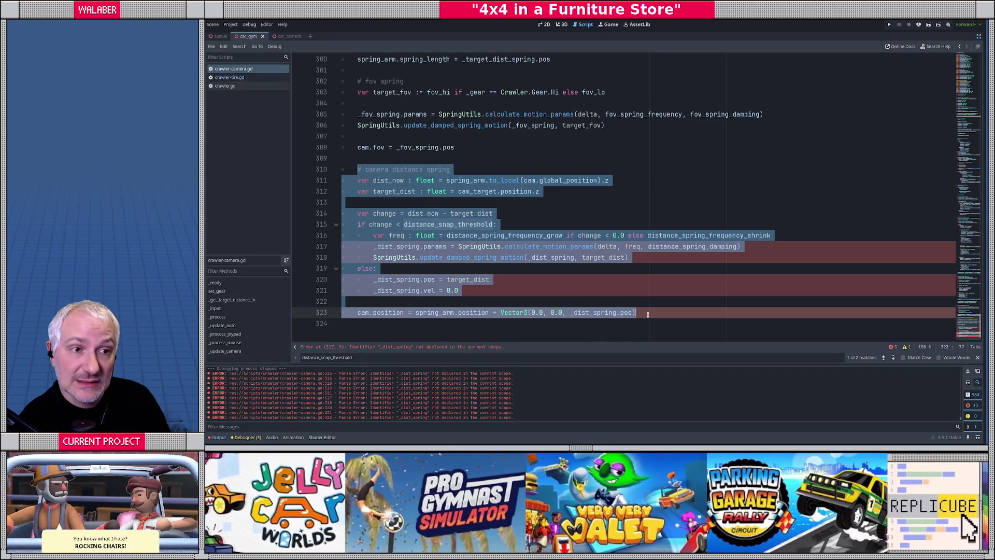
pyautogui.click(978, 37)
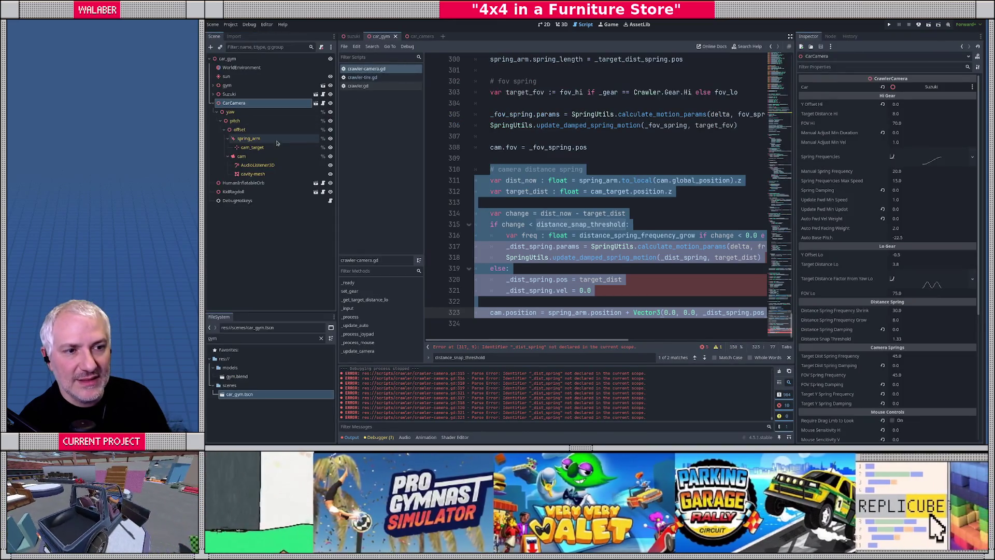
pyautogui.click(790, 37)
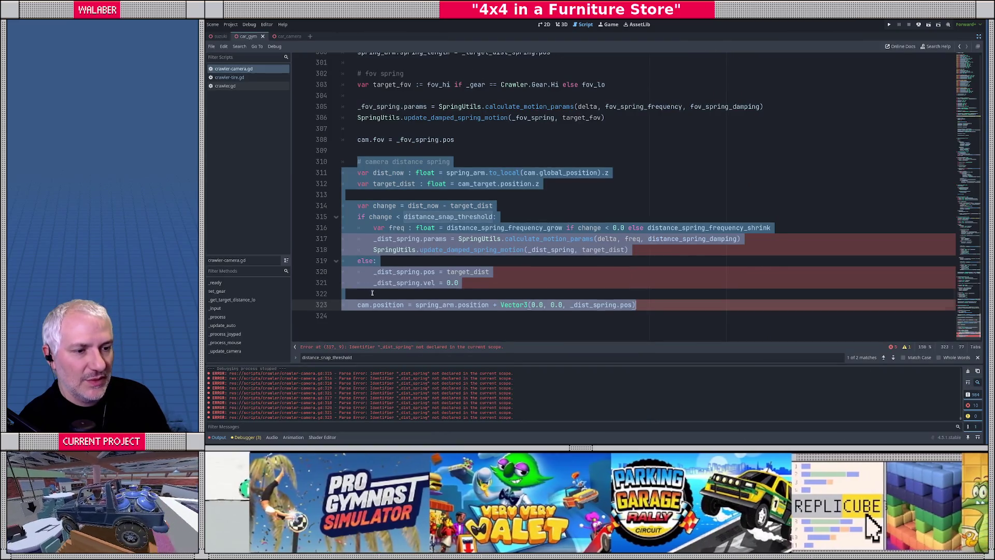
pyautogui.click(372, 294)
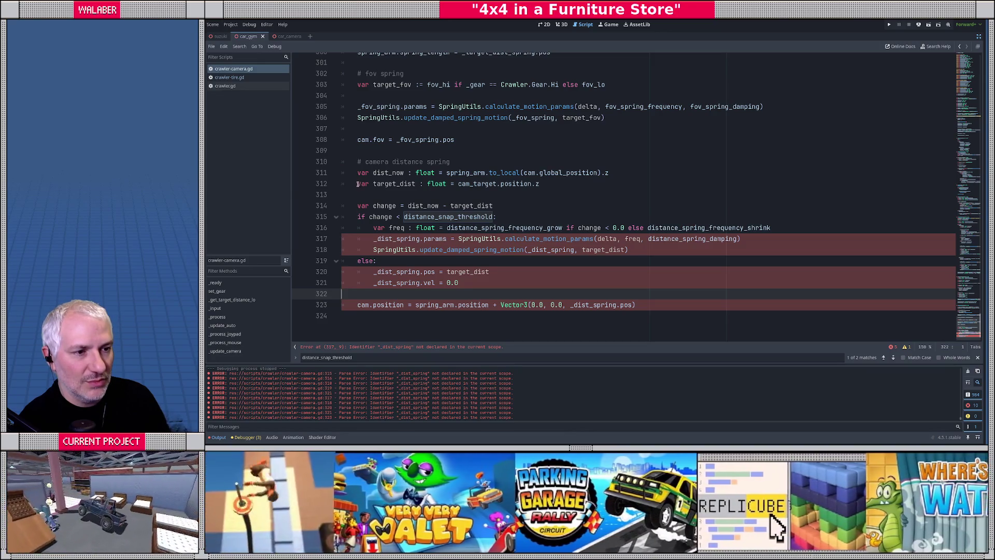
pyautogui.keyDown('shift'); pyautogui.click(357, 184); pyautogui.keyUp('shift')
pyautogui.press('Delete')
pyautogui.press('BackSpace')
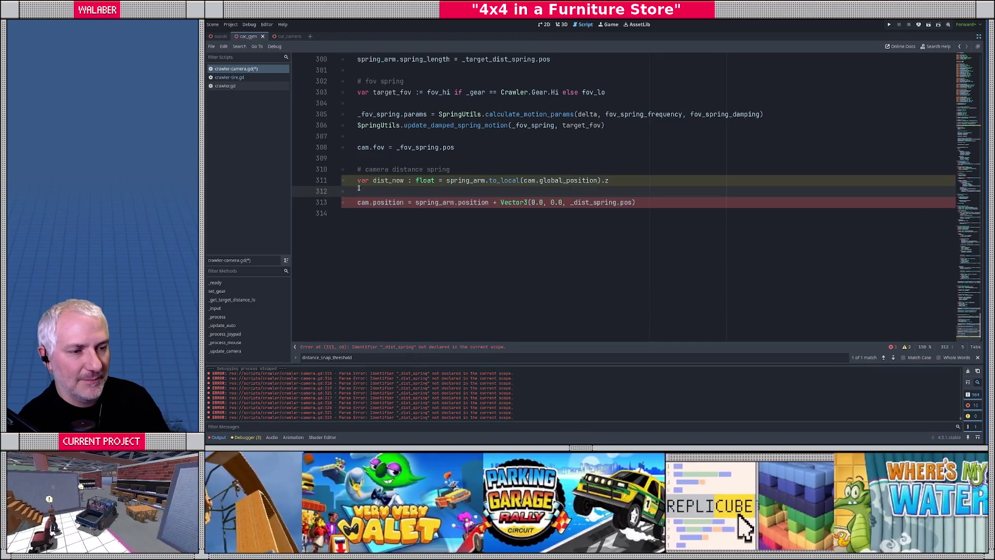
# - Replace _dist_spring.pos with dist_now in cam.position and add an '#offset spring' comment after cam.fov
pyautogui.doubleClick(601, 191)
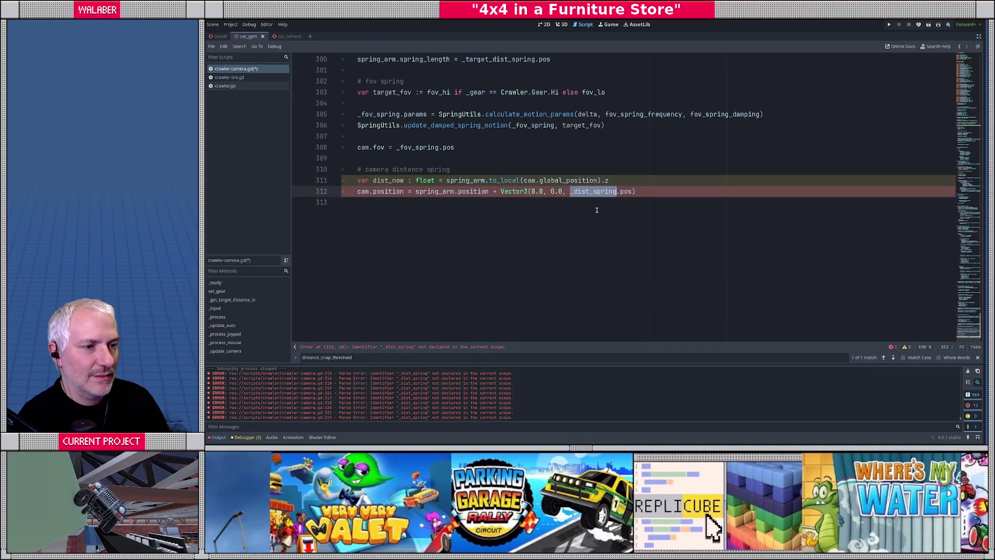
pyautogui.write('dist_now')
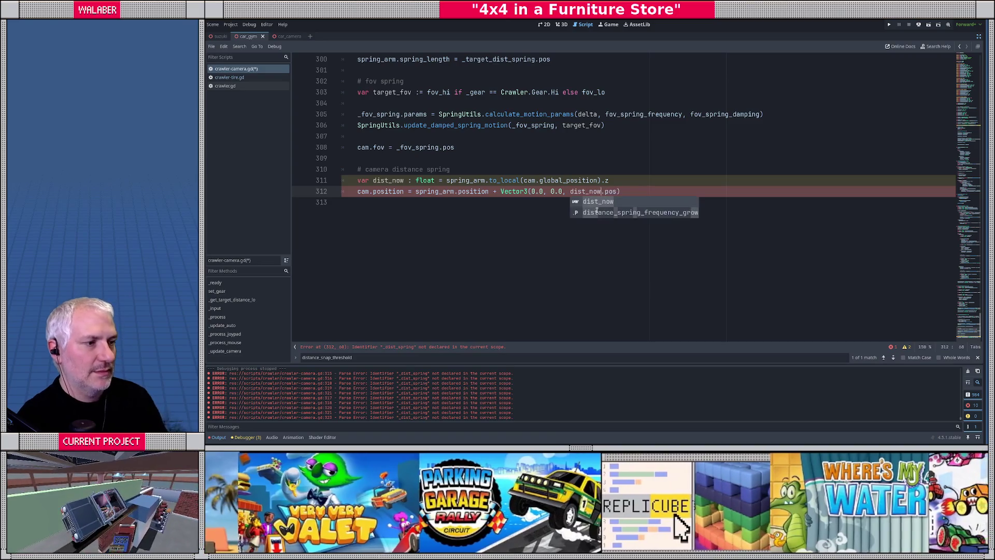
pyautogui.press('Delete')
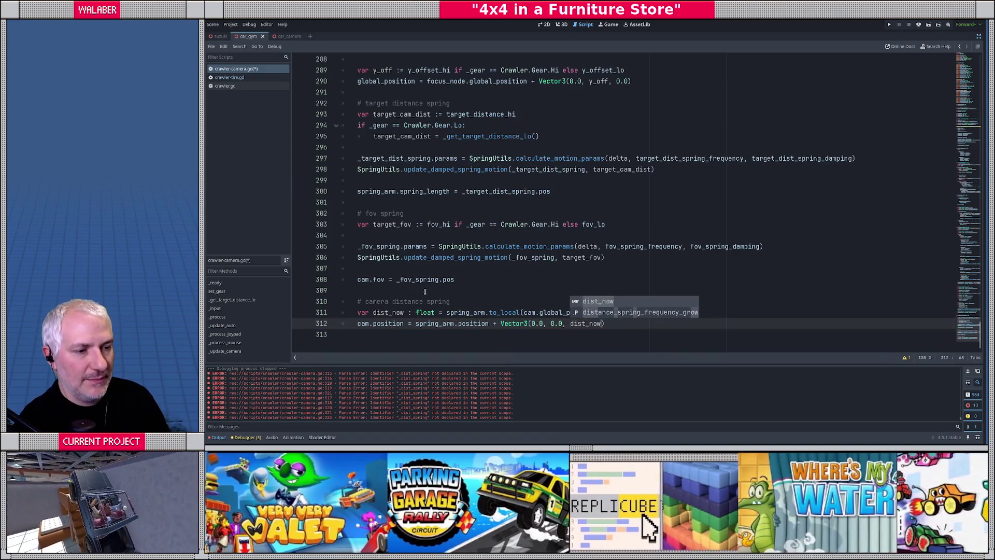
pyautogui.click(466, 281)
pyautogui.press('Return')
pyautogui.press('Return')
pyautogui.write('#')
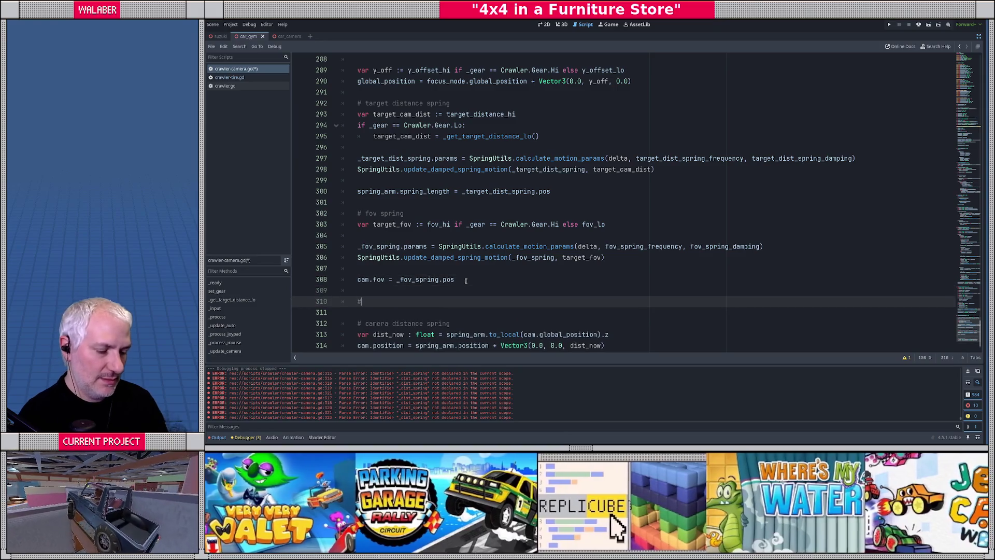
pyautogui.write('offset spring')
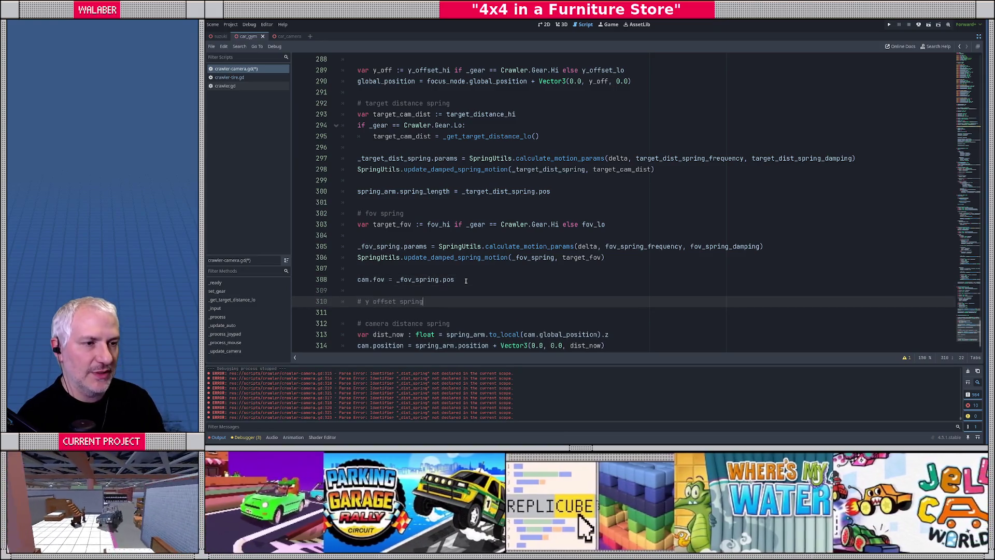
# - Move the offset spring comment above y_off and rename the variable to y_off_target
pyautogui.scroll(2, 466, 281)
pyautogui.scroll(1, 465, 280)
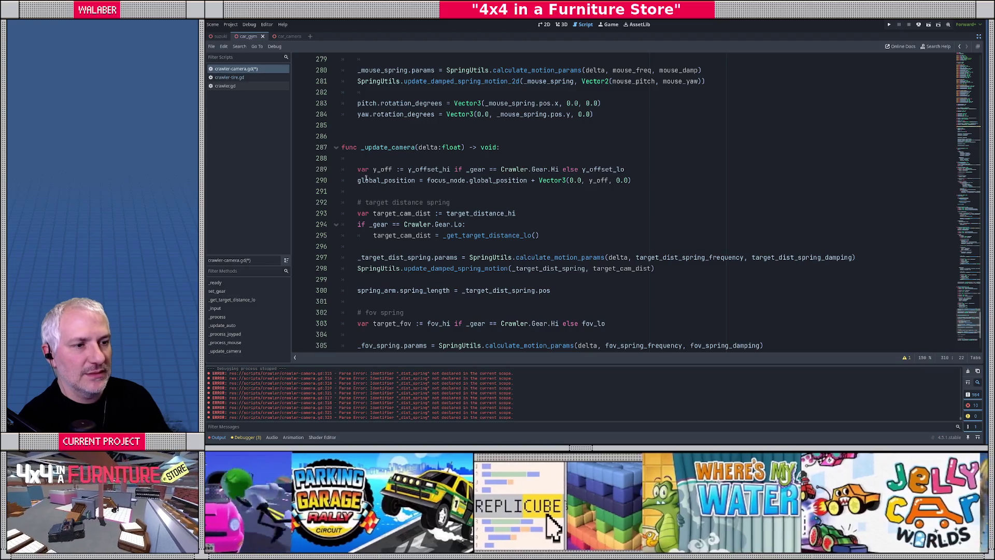
pyautogui.click(355, 169)
pyautogui.scroll(-3, 367, 298)
pyautogui.moveTo(357, 279); pyautogui.dragTo(423, 279)
pyautogui.scroll(5, 383, 240)
pyautogui.click(383, 236)
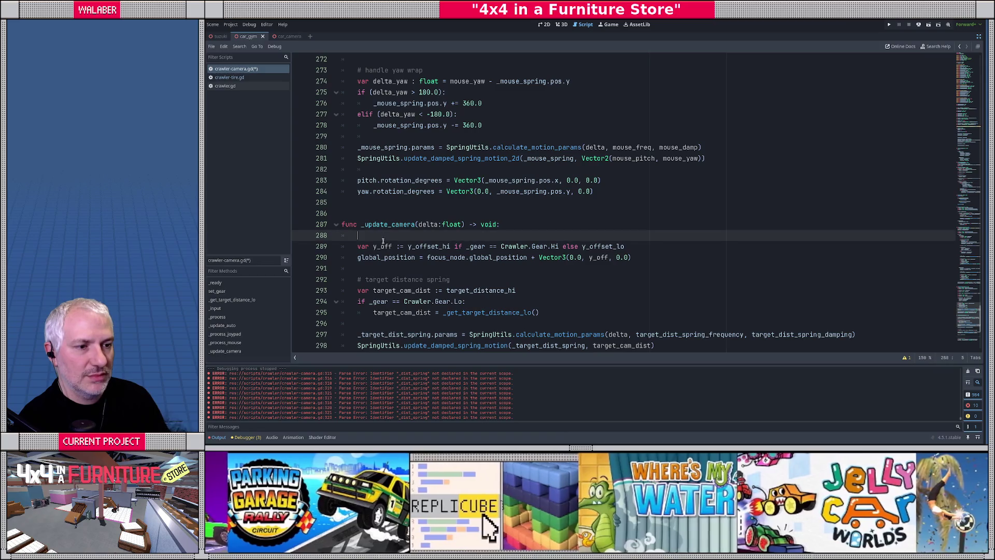
pyautogui.hotkey('ctrl', 'v')
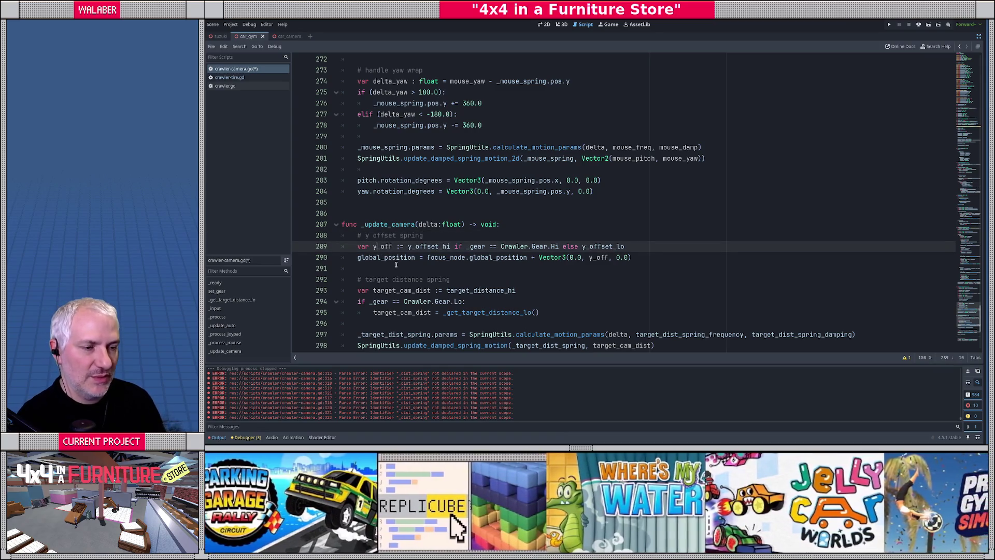
pyautogui.write('_tage')
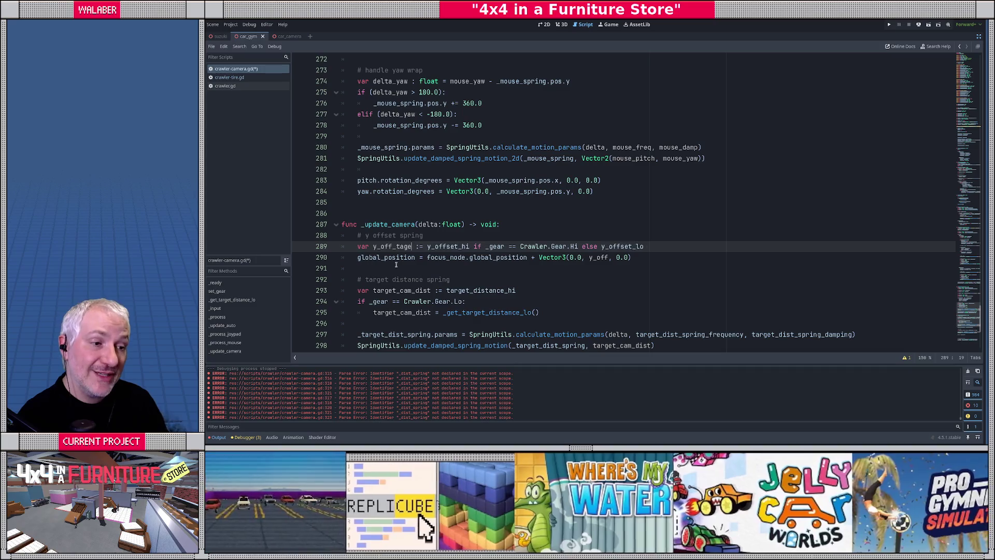
pyautogui.press('BackSpace')
pyautogui.press('BackSpace')
pyautogui.write('rget')
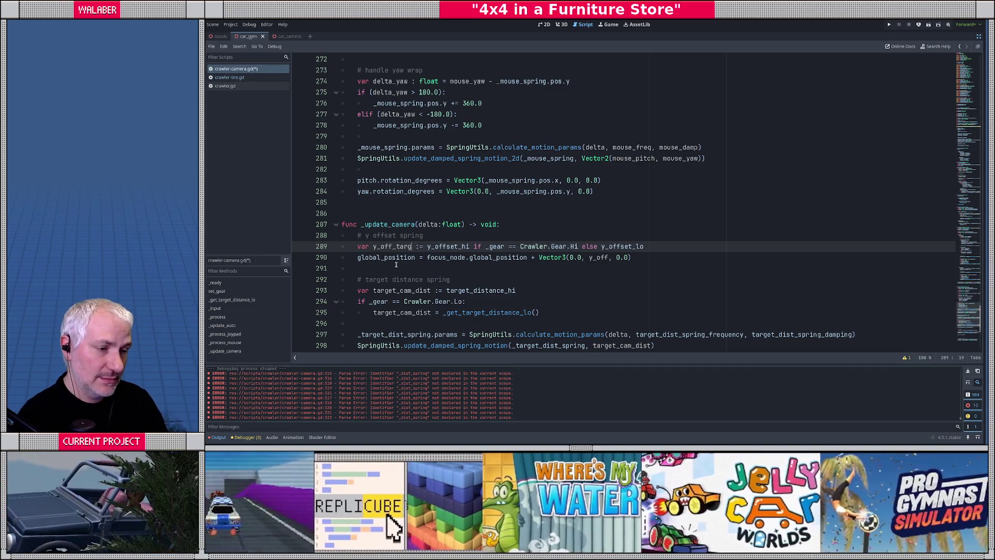
pyautogui.press('Return')
# - Set _target_y_spring.params via SpringUtils.calculate_motion_params(delta, target_y_spring_frequency, target_y_spring_damping)
pyautogui.scroll(-2, 396, 265)
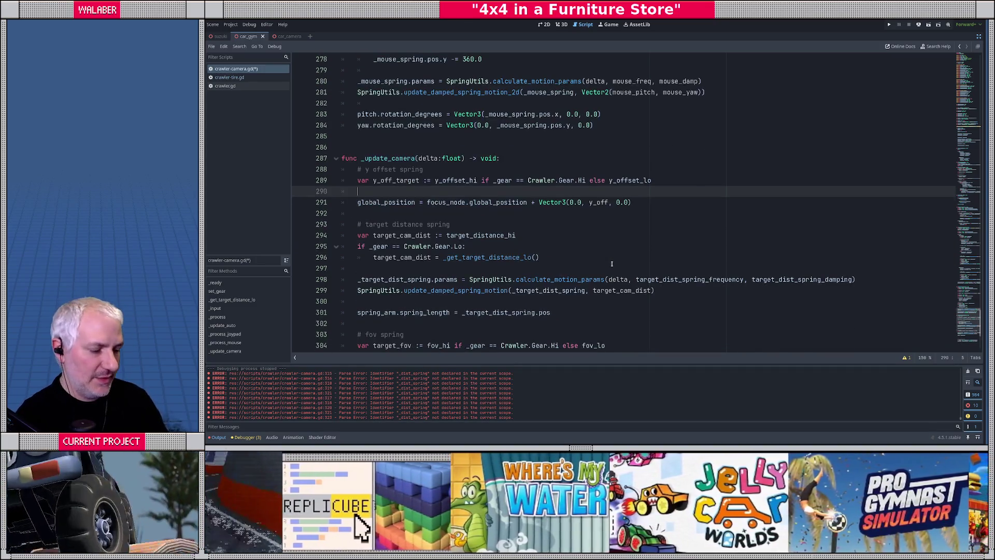
pyautogui.write('_y_o')
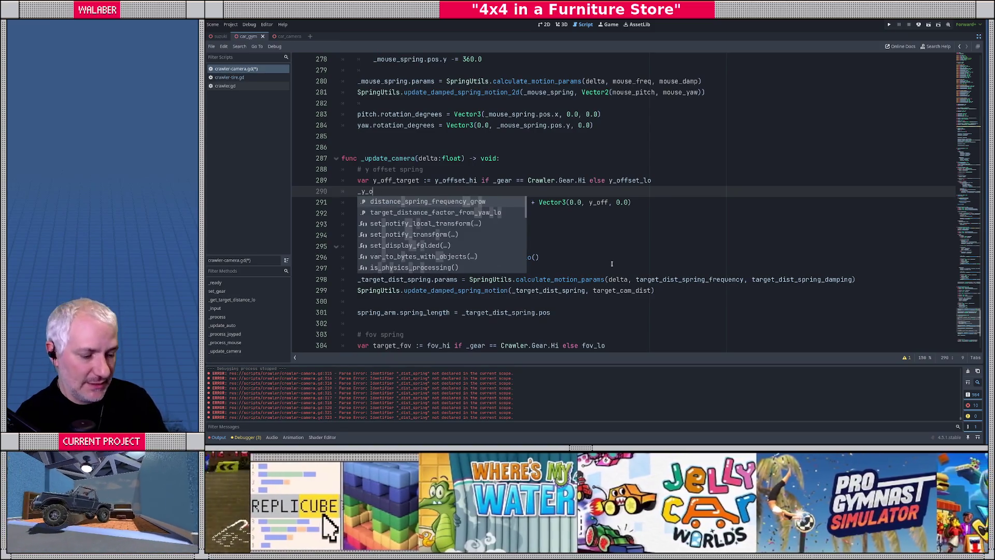
pyautogui.write('ff')
pyautogui.press('BackSpace')
pyautogui.press('BackSpace')
pyautogui.press('BackSpace')
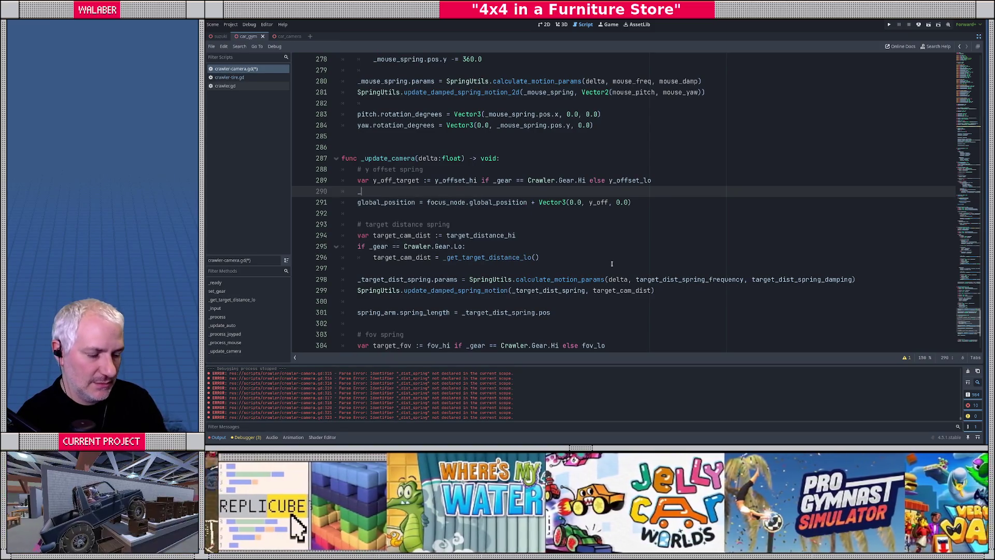
pyautogui.write('y_sp')
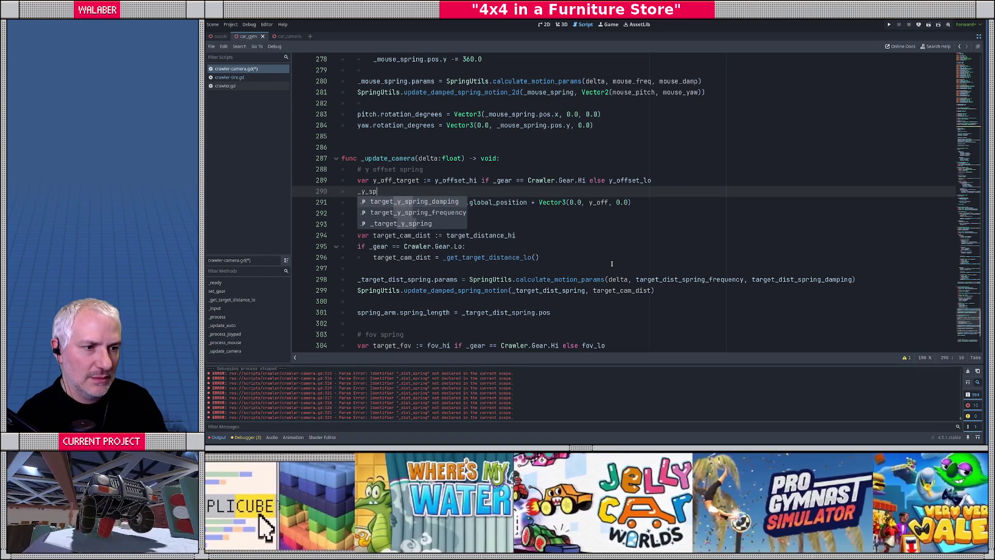
pyautogui.press('Down')
pyautogui.press('Down')
pyautogui.press('Return')
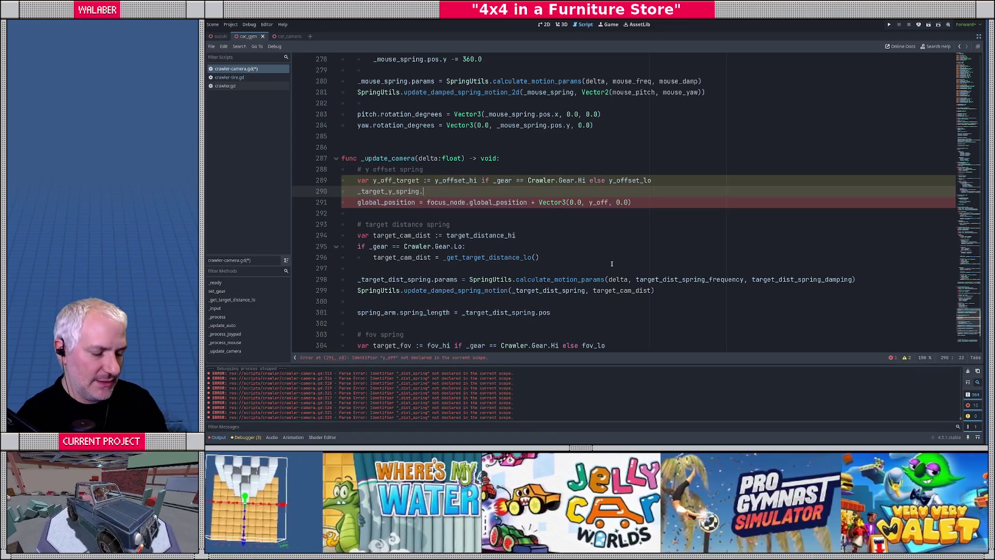
pyautogui.write('.pa')
pyautogui.press('Return')
pyautogui.write('SpringU')
pyautogui.press('Return')
pyautogui.write('.cal')
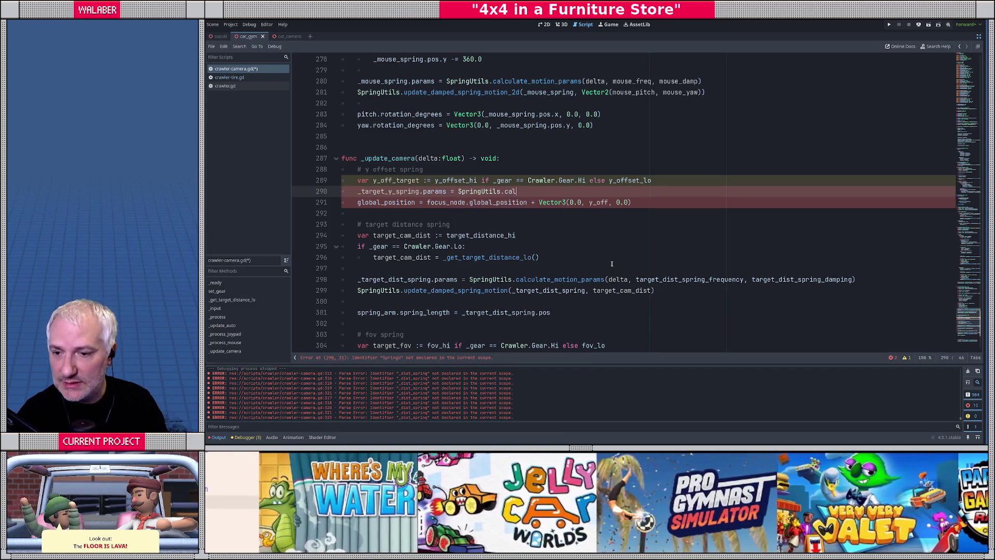
pyautogui.press('Return')
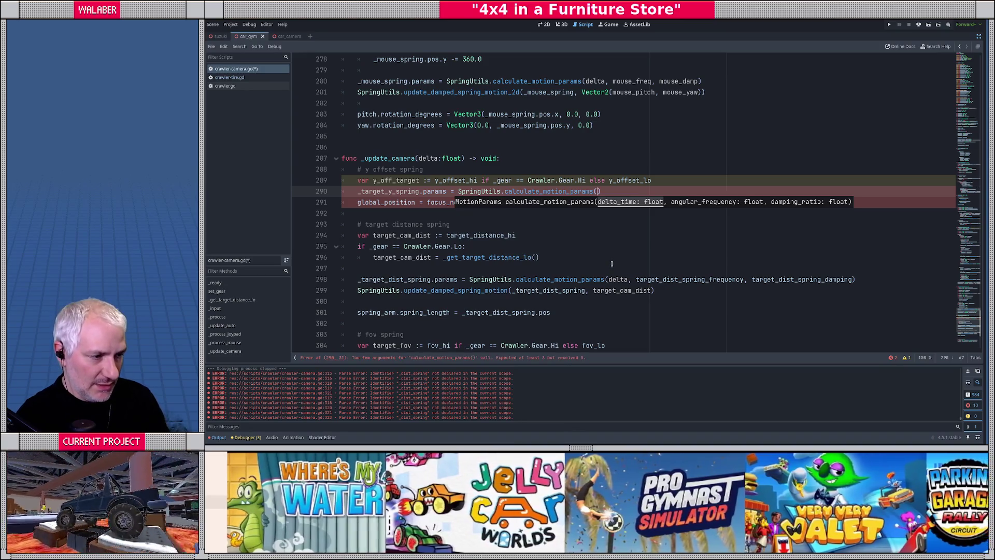
pyautogui.write('delta, y_of')
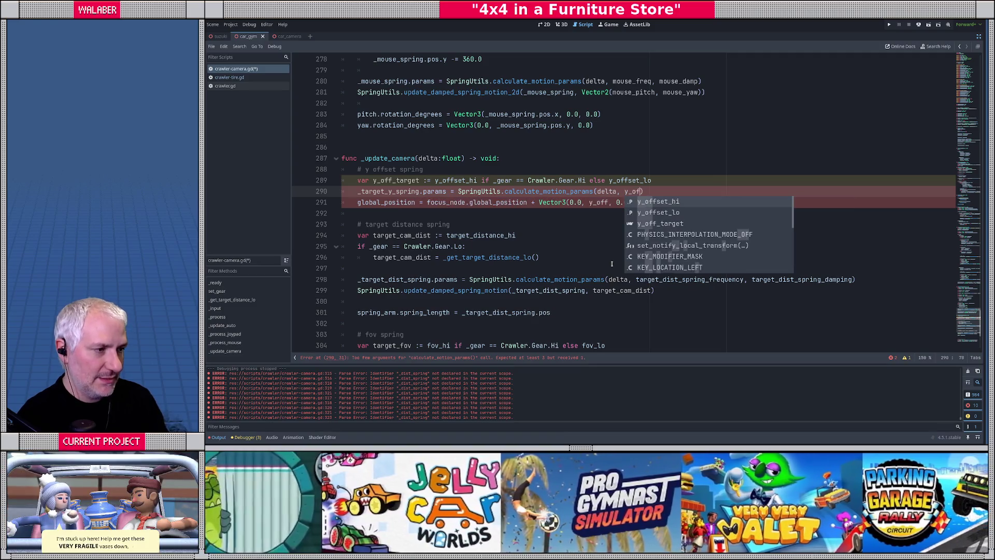
pyautogui.write('o')
pyautogui.press('BackSpace')
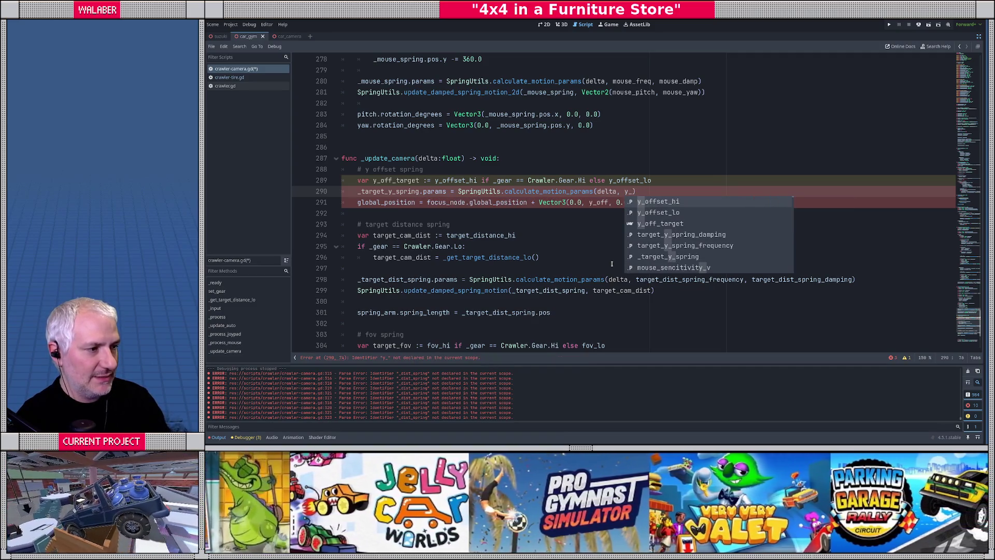
pyautogui.press('Down')
pyautogui.press('Down')
pyautogui.press('Down')
pyautogui.press('Return')
pyautogui.write(', target_y_spring_frequency, target_')
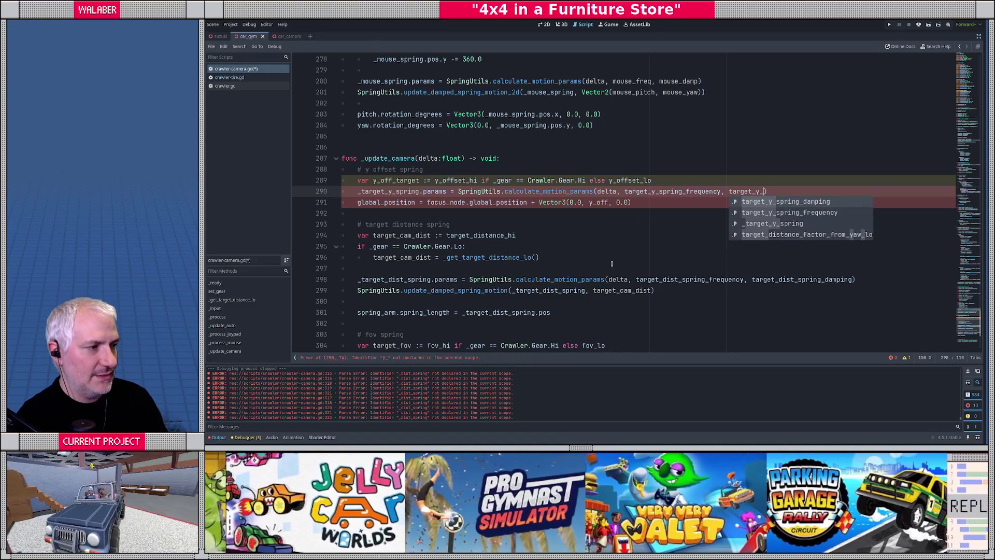
pyautogui.press('Return')
# - Add a SpringUtils.update_damped_spring_motion(_target_y_spring, y_off_target) call
pyautogui.press('Return')
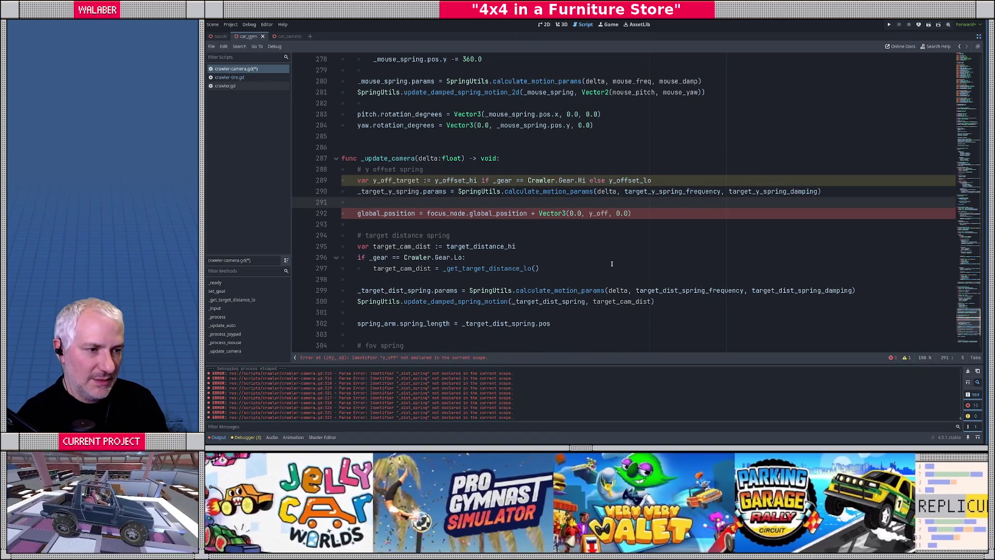
pyautogui.write('pringU')
pyautogui.press('Return')
pyautogui.write('.up')
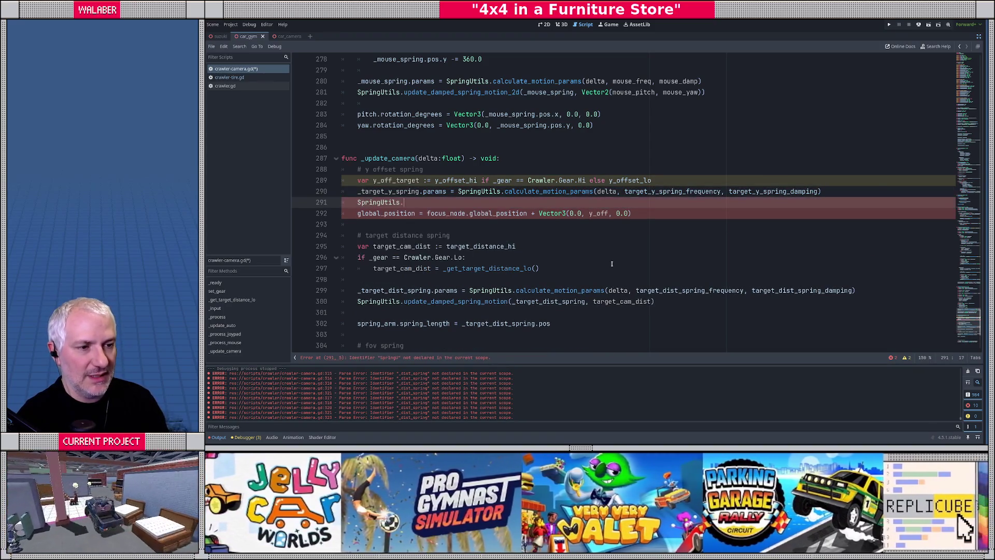
pyautogui.press('Down')
pyautogui.press('Return')
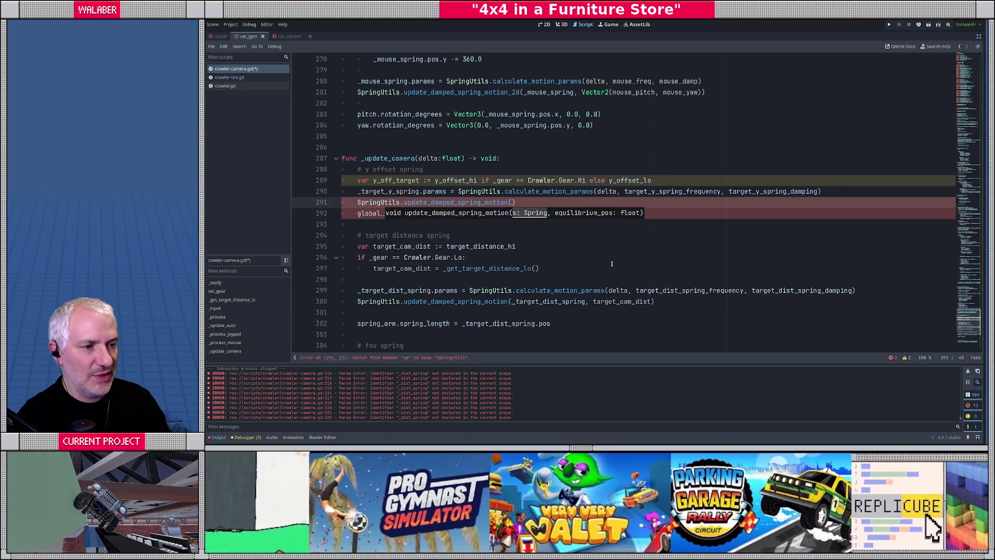
pyautogui.write('_target_y_')
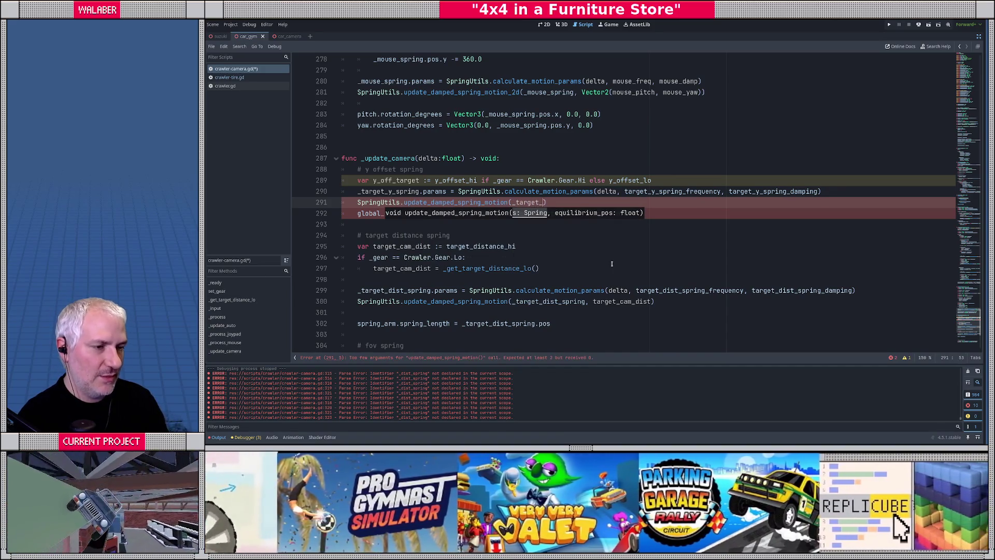
pyautogui.write('spring,')
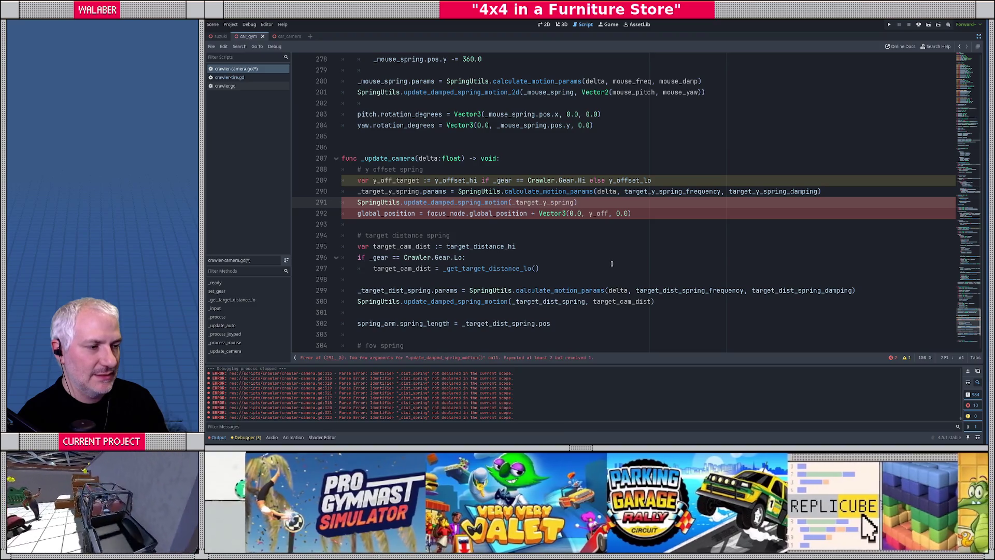
pyautogui.write(' y_off_')
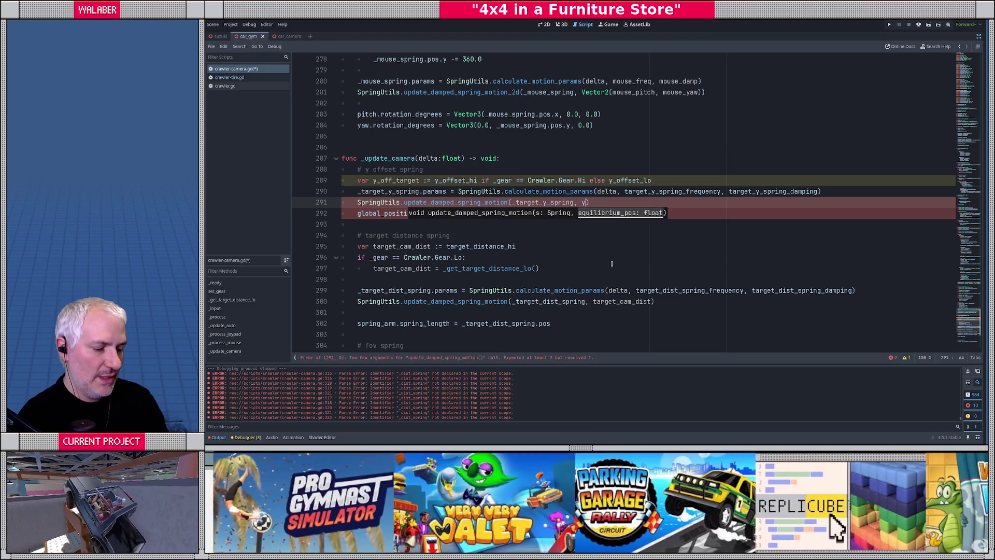
pyautogui.write('target')
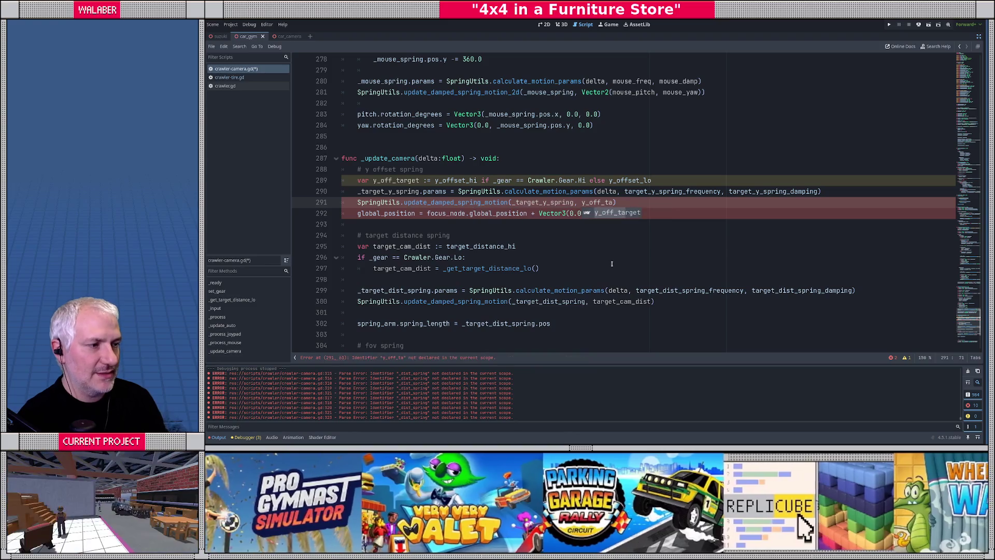
pyautogui.press('End')
pyautogui.press('Return')
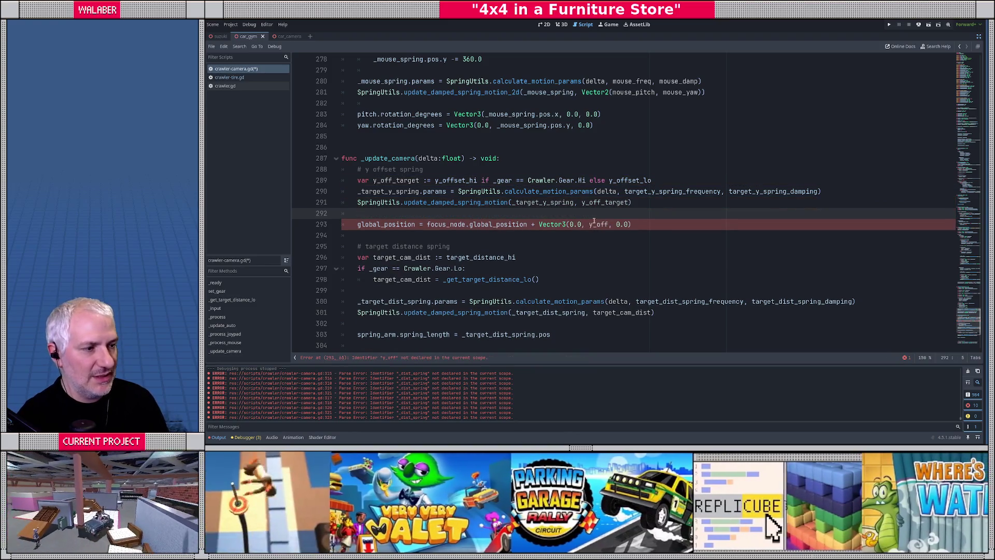
# - Use _target_y_spring.pos instead of y_off in the global_position line and save
pyautogui.doubleClick(595, 221)
pyautogui.write('_target_y')
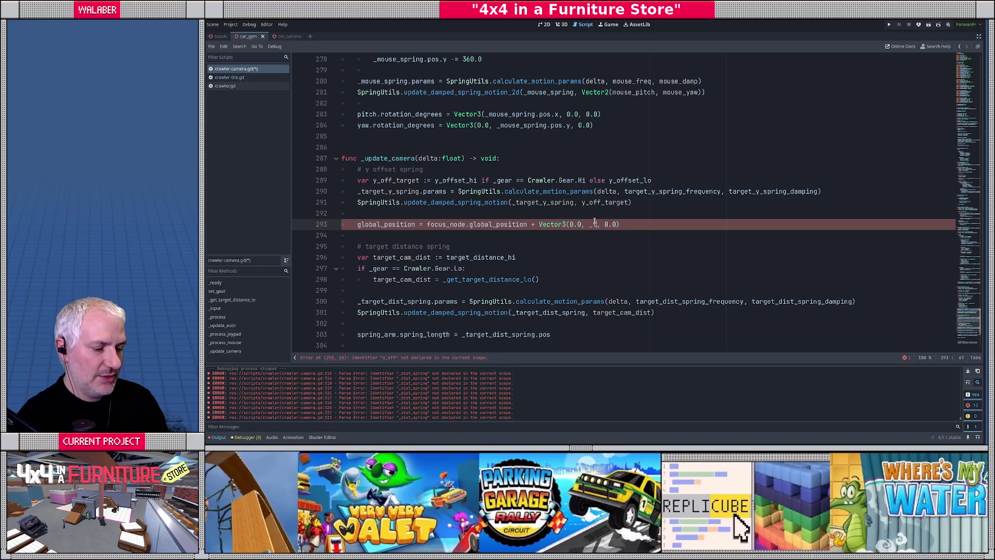
pyautogui.write('_spring.pos')
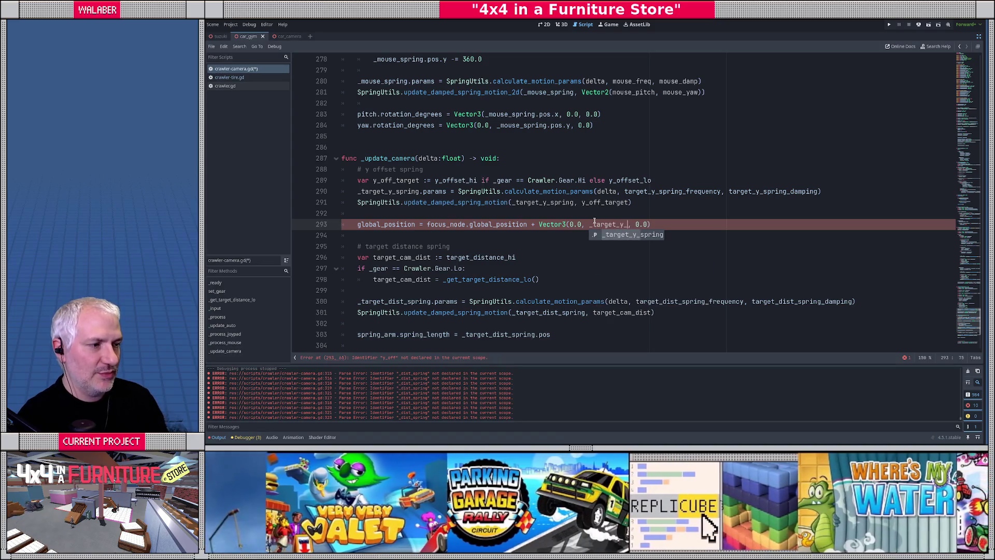
pyautogui.hotkey('ctrl', 's')
pyautogui.click(515, 169)
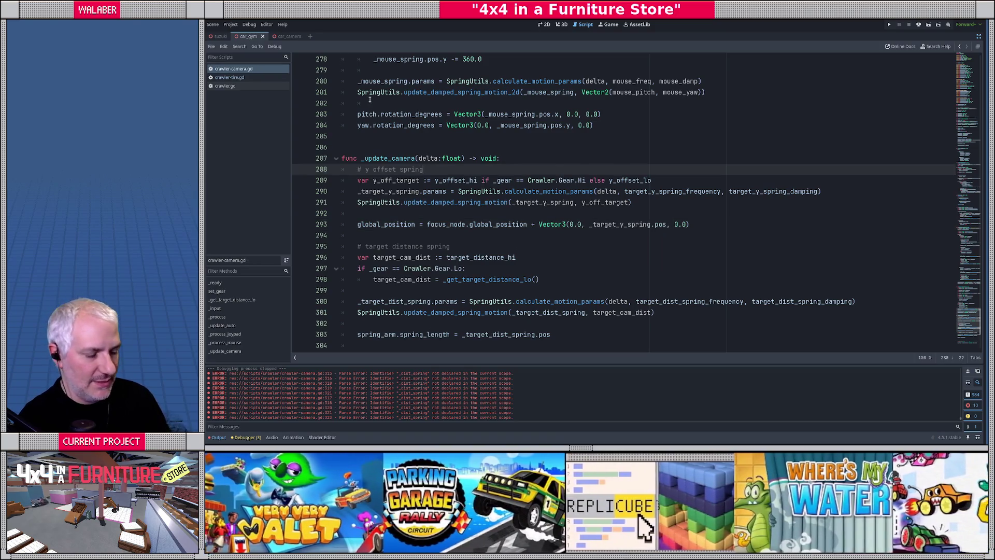
pyautogui.press('F5')
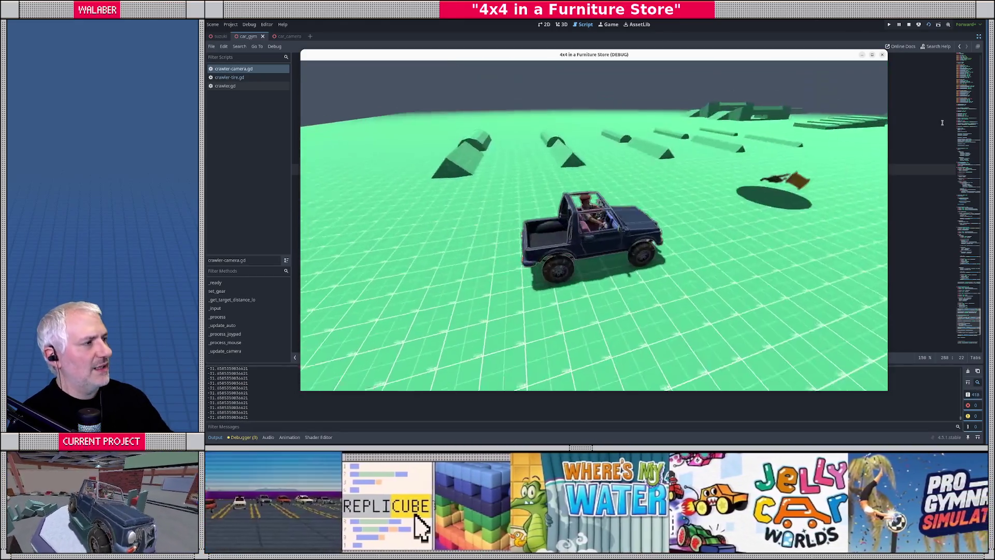
pyautogui.click(908, 25)
pyautogui.click(441, 215)
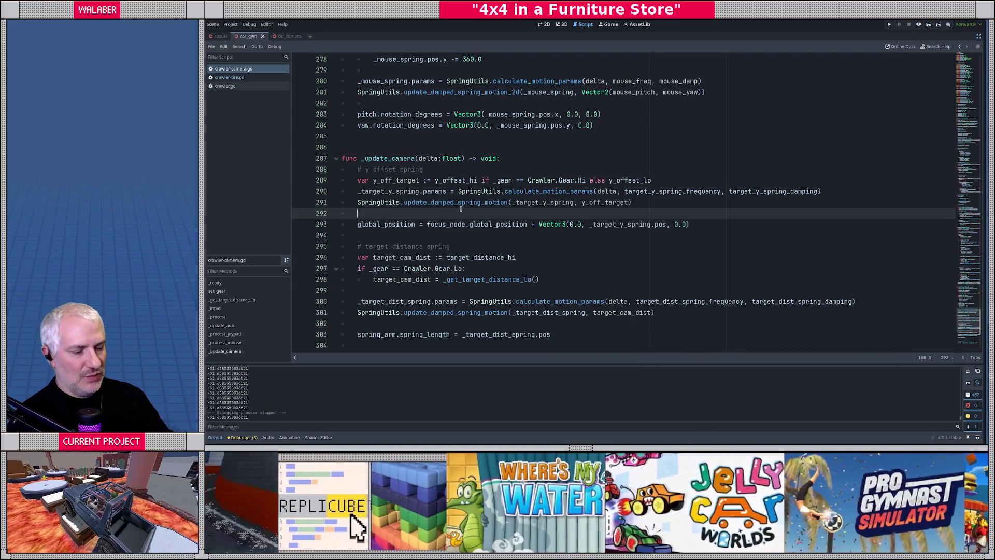
# - In VS Code, open crawler-camera.gd's diff and scroll to the rewritten _update_camera spring code
pyautogui.hotkey('alt', 'Tab')
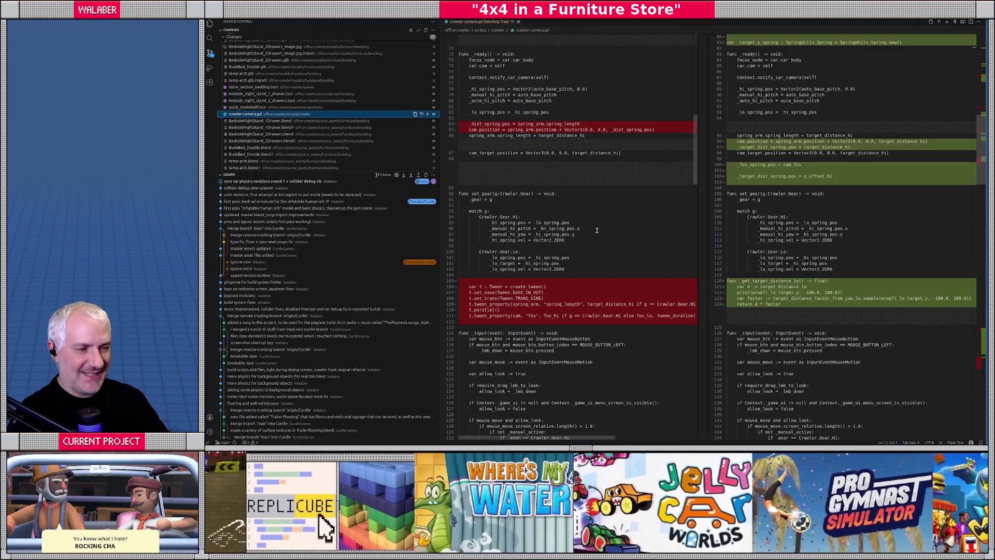
pyautogui.click(288, 140)
pyautogui.click(249, 120)
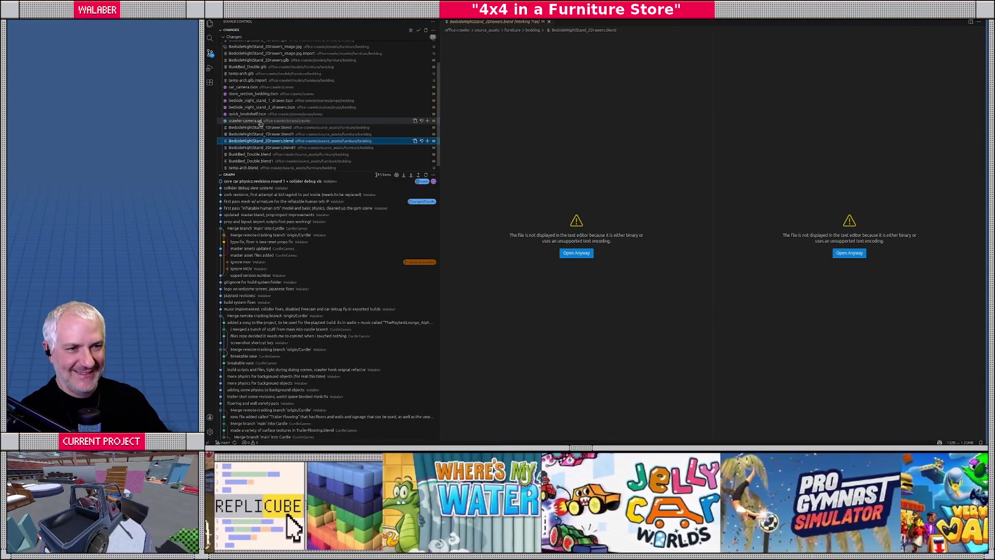
pyautogui.scroll(-5, 844, 267)
pyautogui.moveTo(977, 119); pyautogui.dragTo(968, 370)
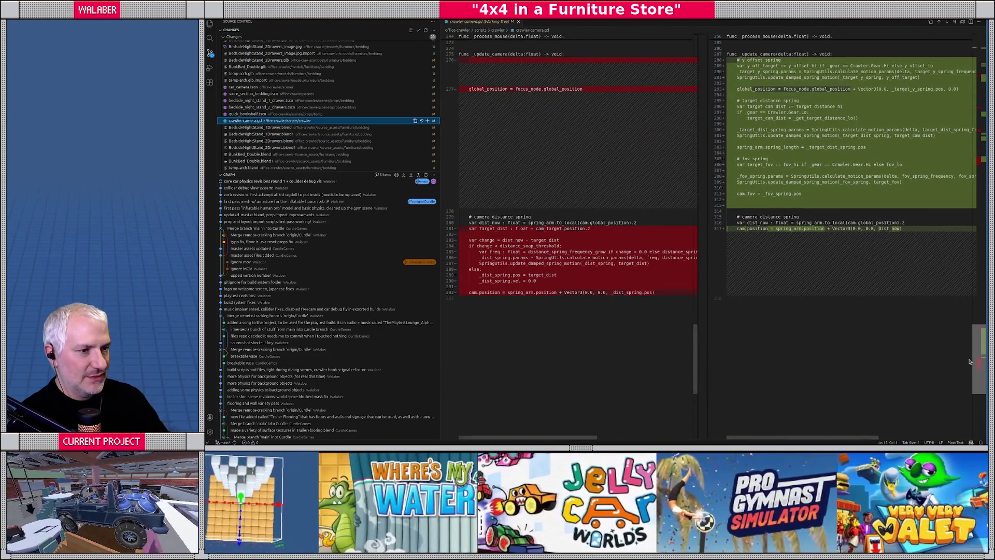
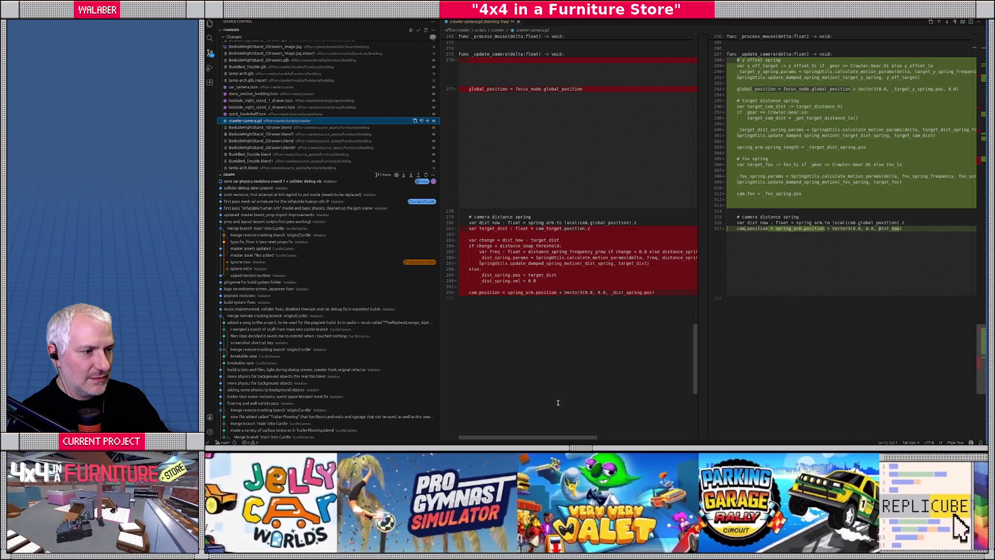
# - Review the spring-based camera diff of crawler-camera.gd in VS Code, then return to Godot
pyautogui.moveTo(557, 438)
pyautogui.mouseDown()
pyautogui.moveTo(566, 437)
pyautogui.moveTo(553, 436)
pyautogui.mouseUp()
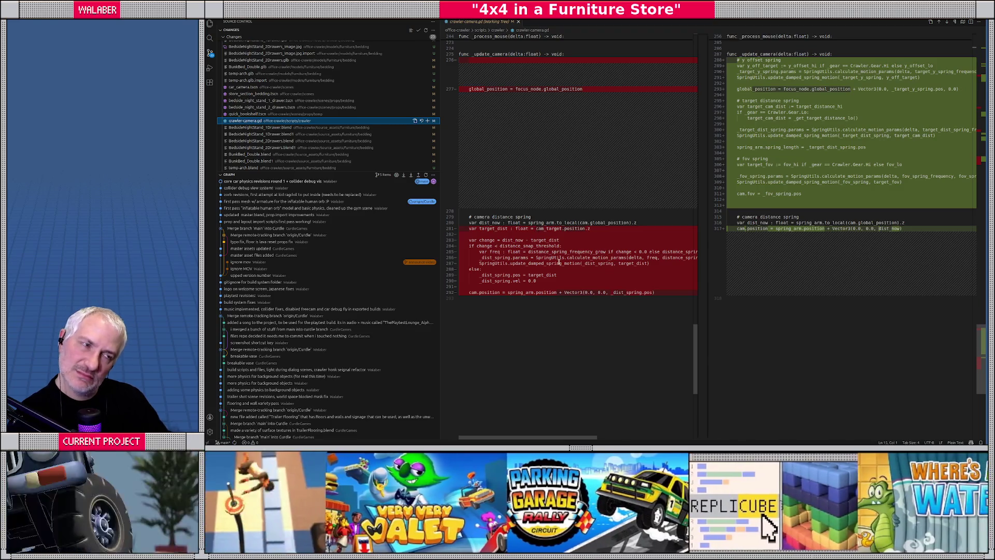
pyautogui.scroll(2, 559, 263)
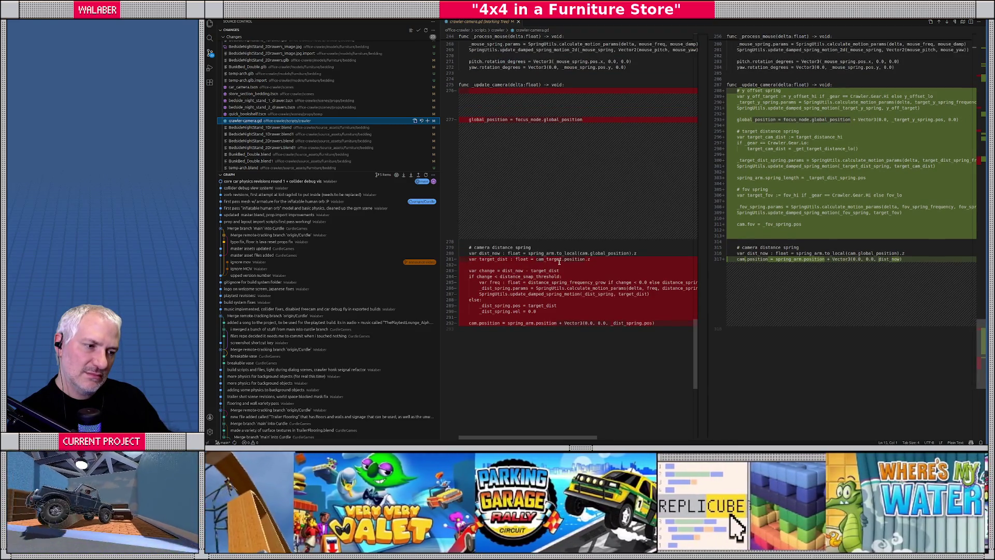
pyautogui.scroll(10, 559, 262)
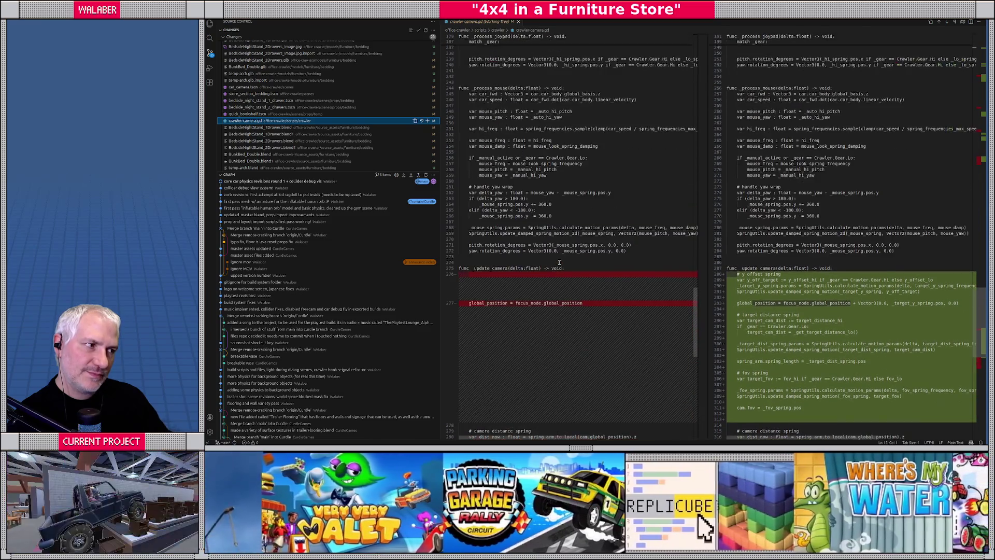
pyautogui.hotkey('alt', 'Tab')
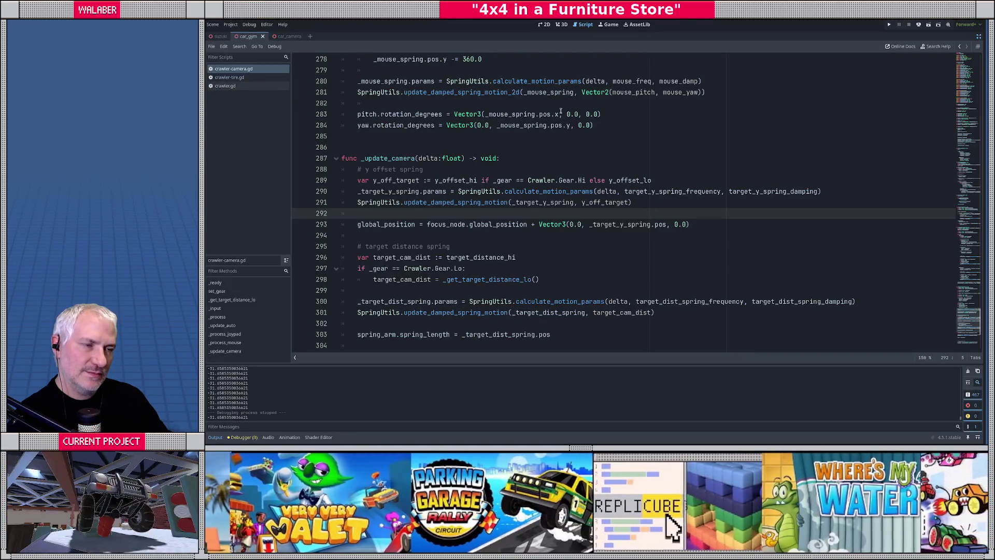
# - Exit distraction-free mode and put the caret on the _update_camera declaration
pyautogui.hotkey('ctrl', 'shift', 'F11')
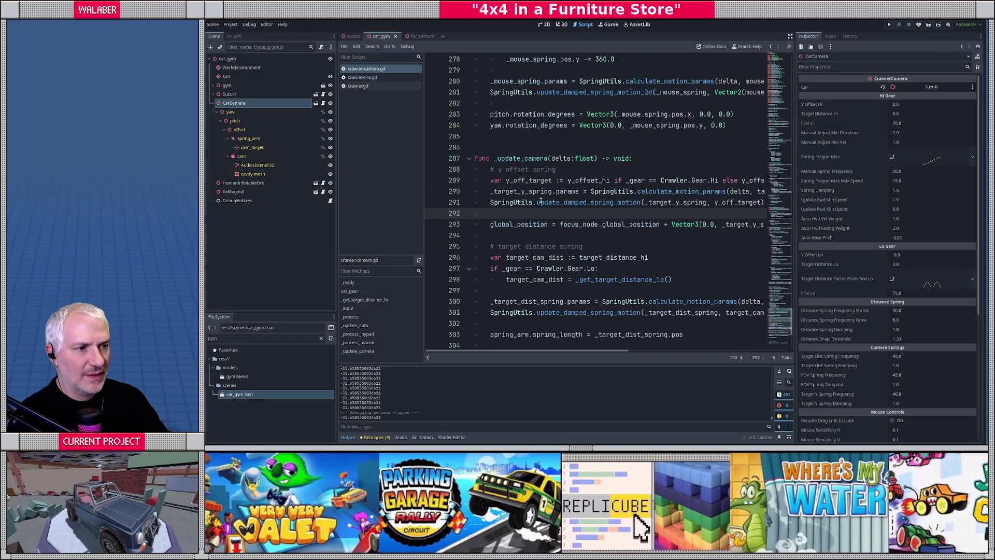
pyautogui.click(569, 158)
pyautogui.scroll(-5, 576, 177)
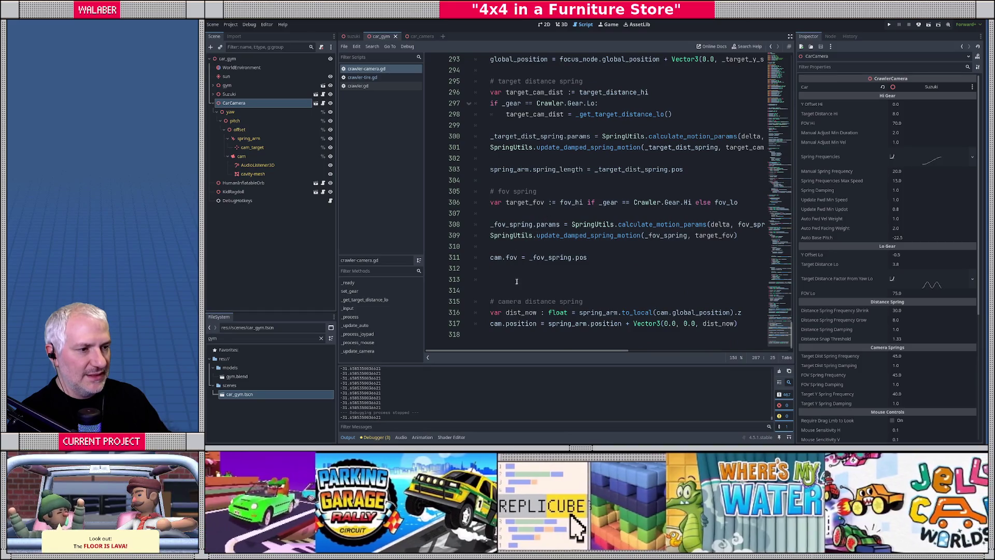
pyautogui.scroll(2, 525, 174)
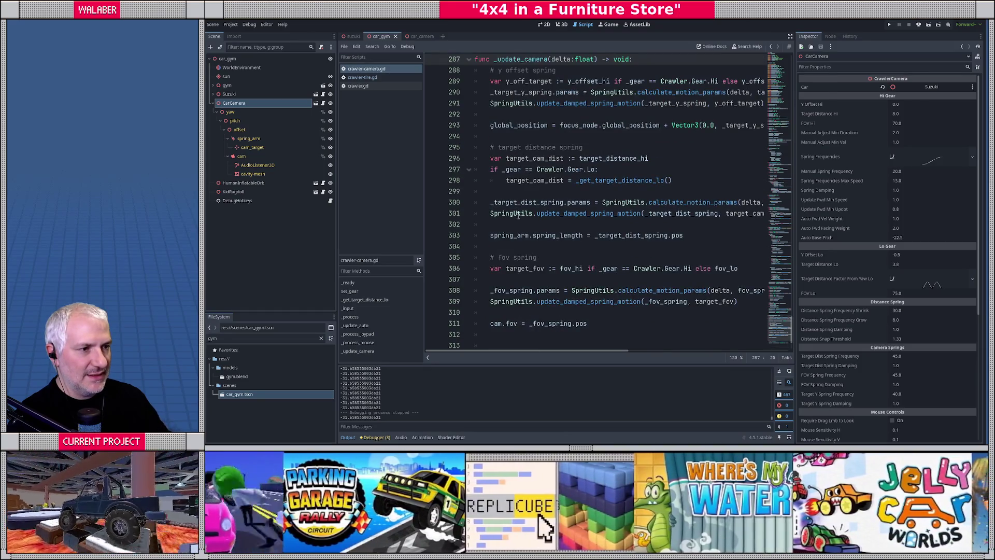
# - Check SpringArm3D's spring_length help, then select cam.global_position on line 316
pyautogui.click(529, 236)
pyautogui.keyDown('ctrl'); pyautogui.click(552, 236); pyautogui.keyUp('ctrl')
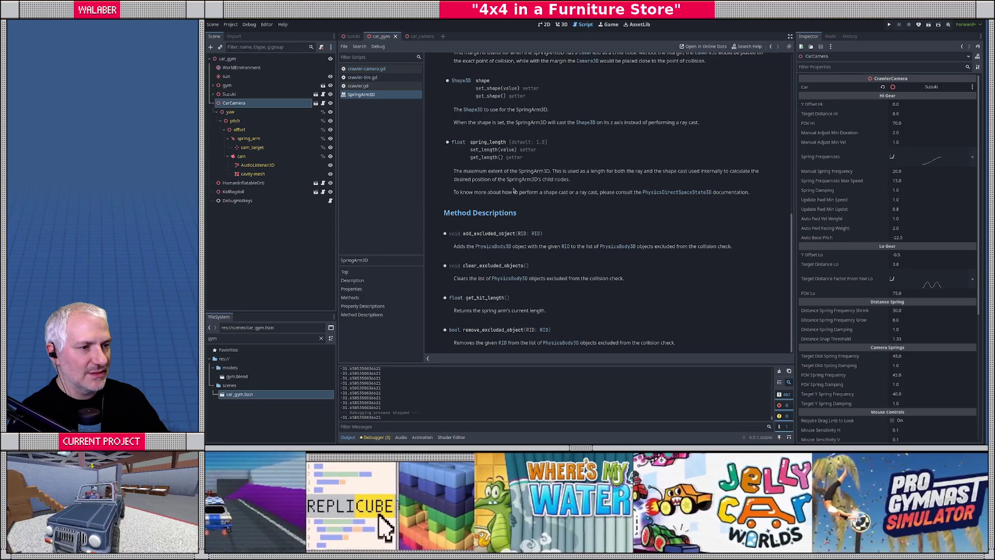
pyautogui.hotkey('alt', 'Left')
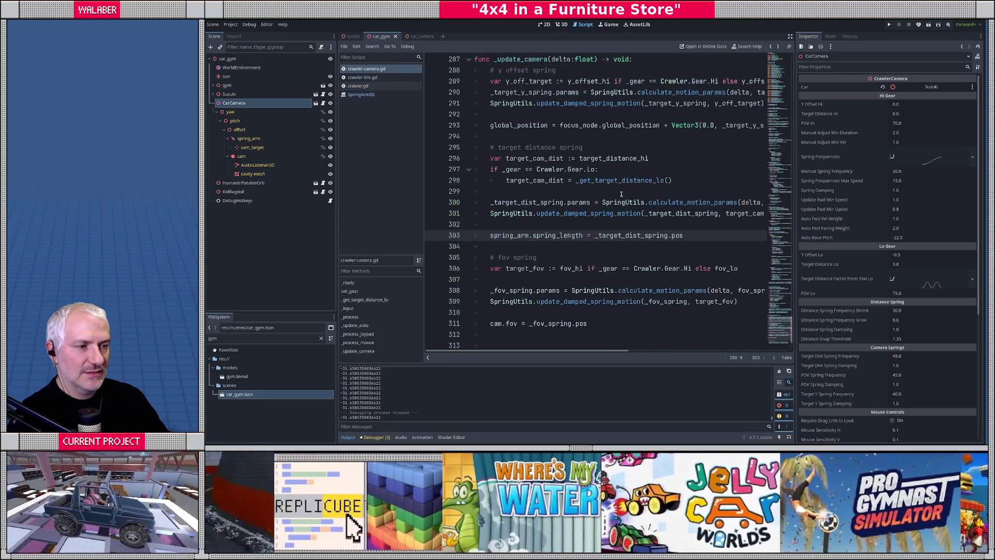
pyautogui.scroll(-2, 551, 238)
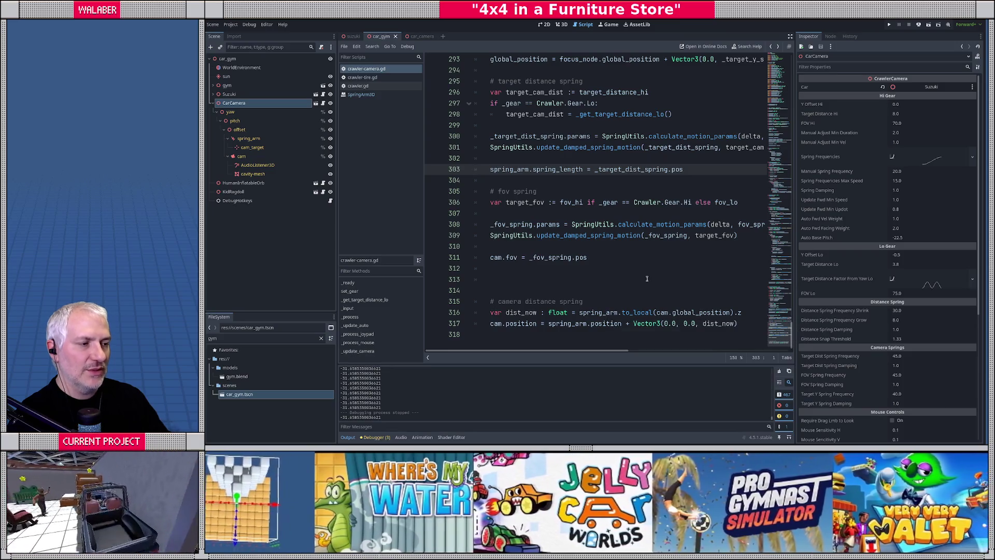
pyautogui.moveTo(657, 312); pyautogui.dragTo(731, 312)
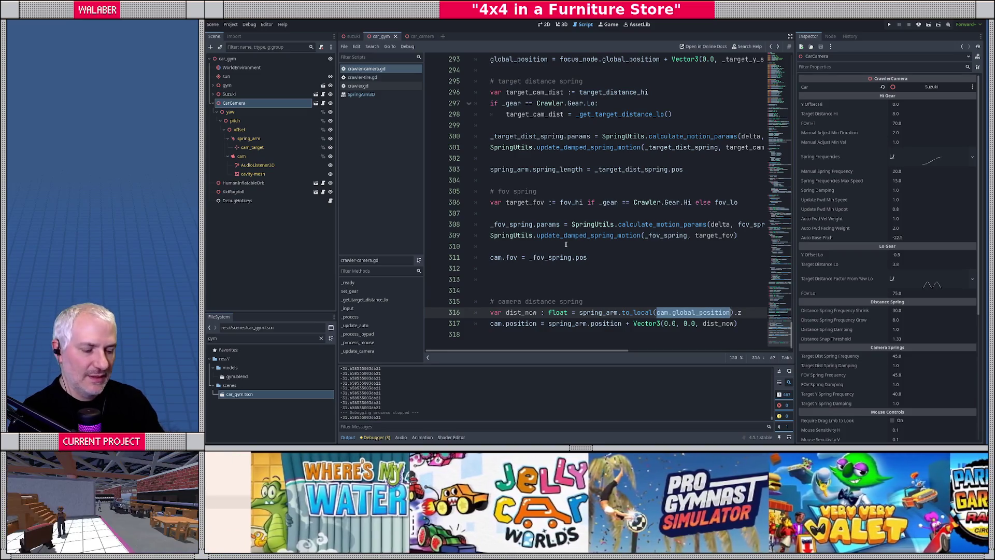
# - Set dist_now to cam_target.position.z, comment out the old to_local expression, save, and run the game
pyautogui.write('cam')
pyautogui.press('Return')
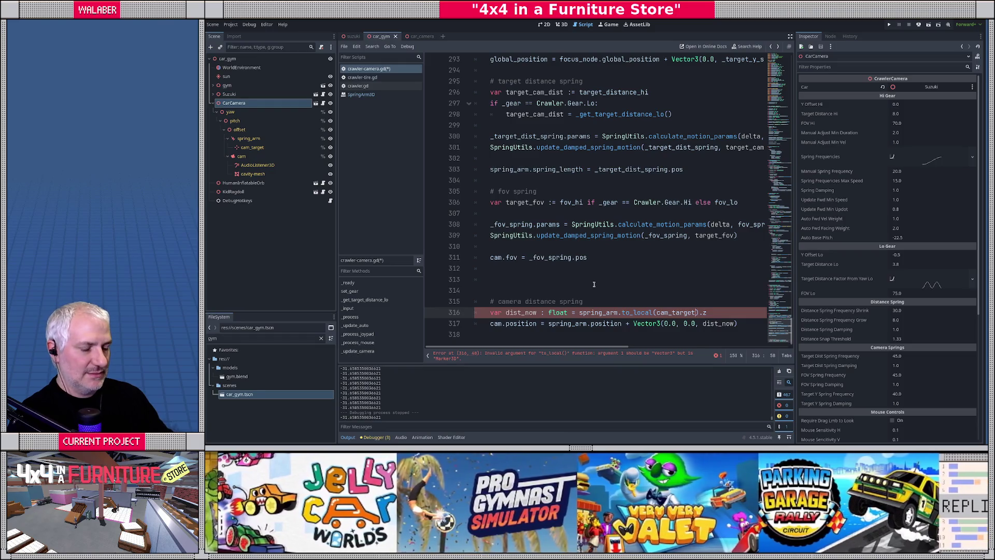
pyautogui.hotkey('ctrl', 's')
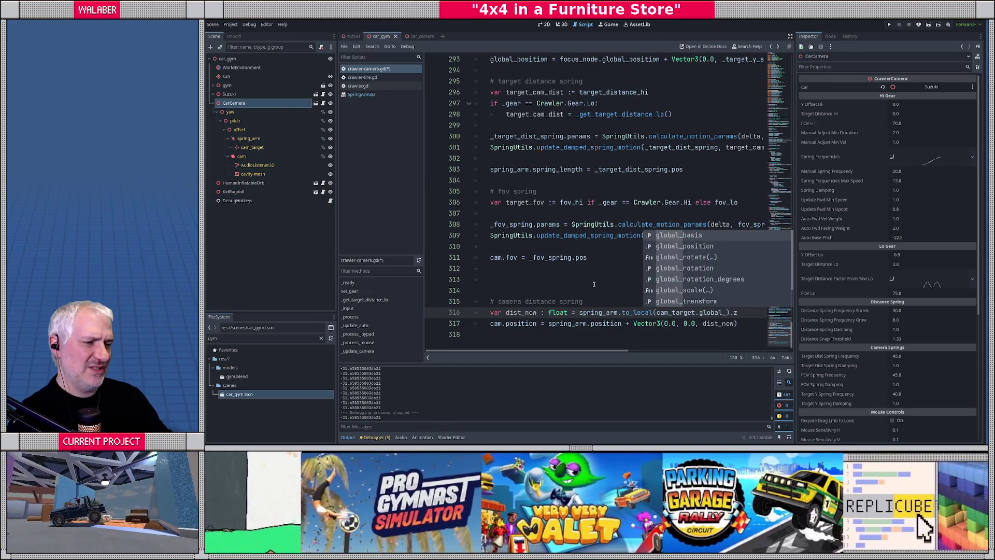
pyautogui.press('Escape')
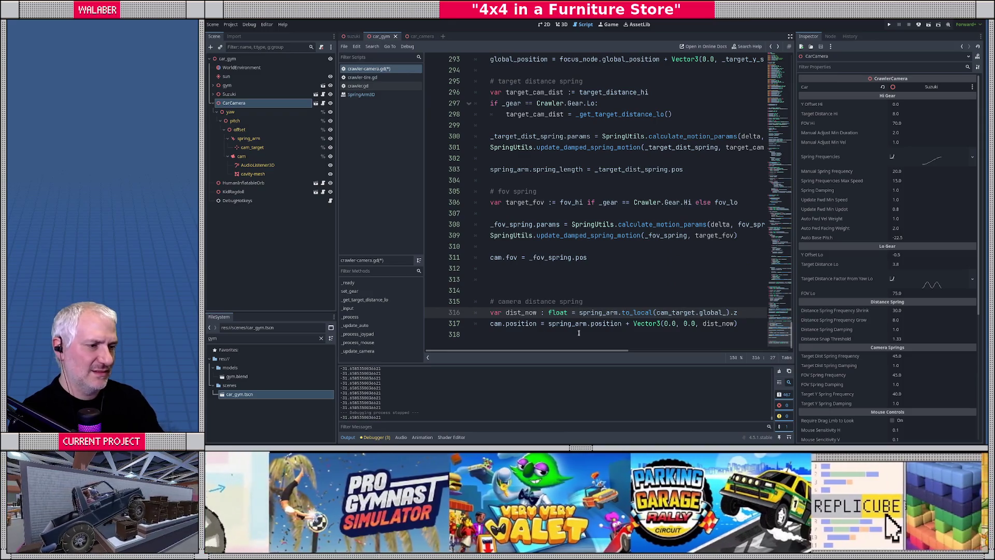
pyautogui.write('cam_ta')
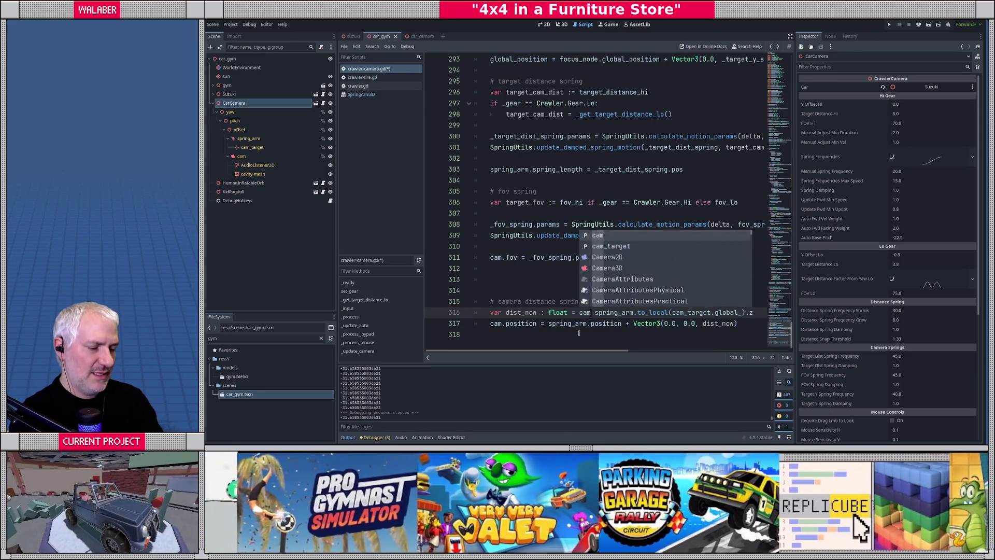
pyautogui.write('rget.position.z')
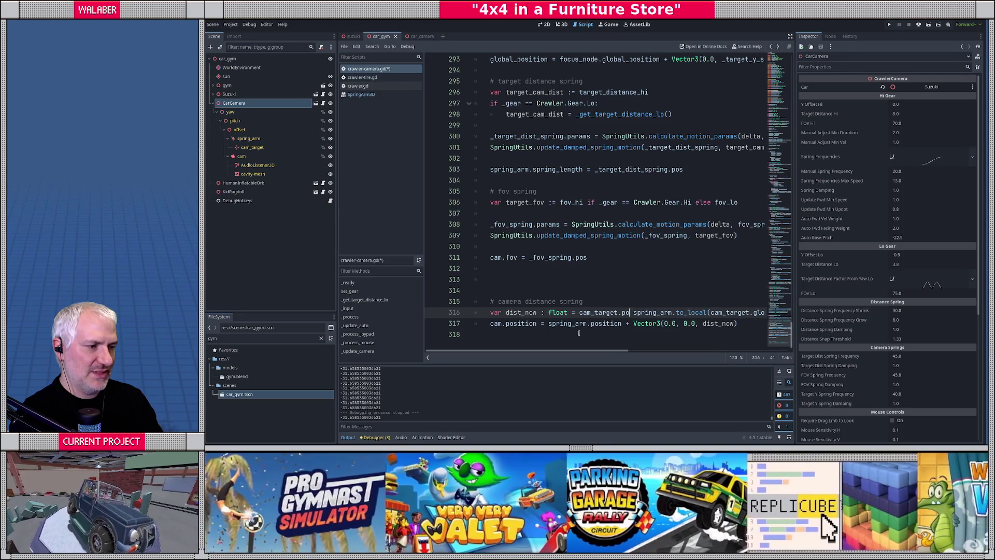
pyautogui.write(' #')
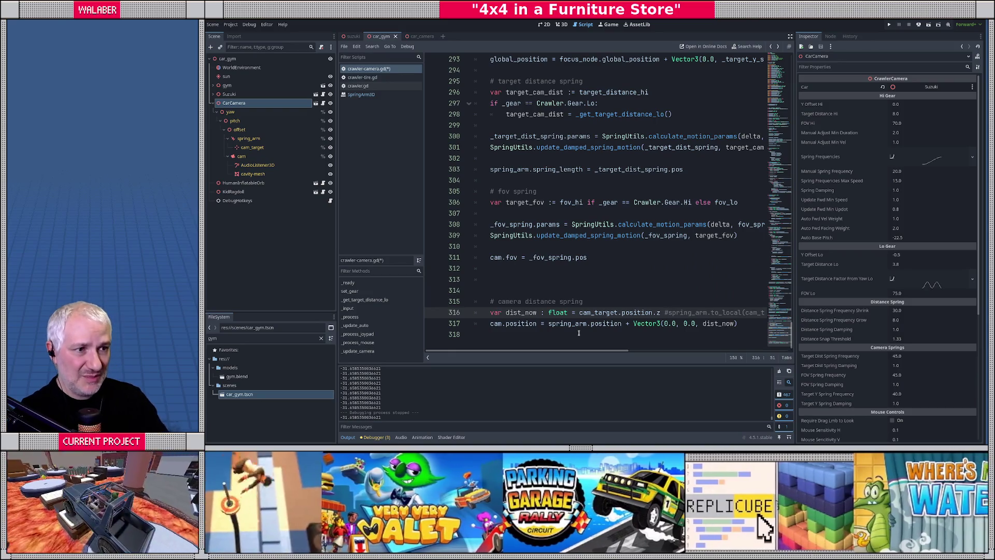
pyautogui.press('F6')
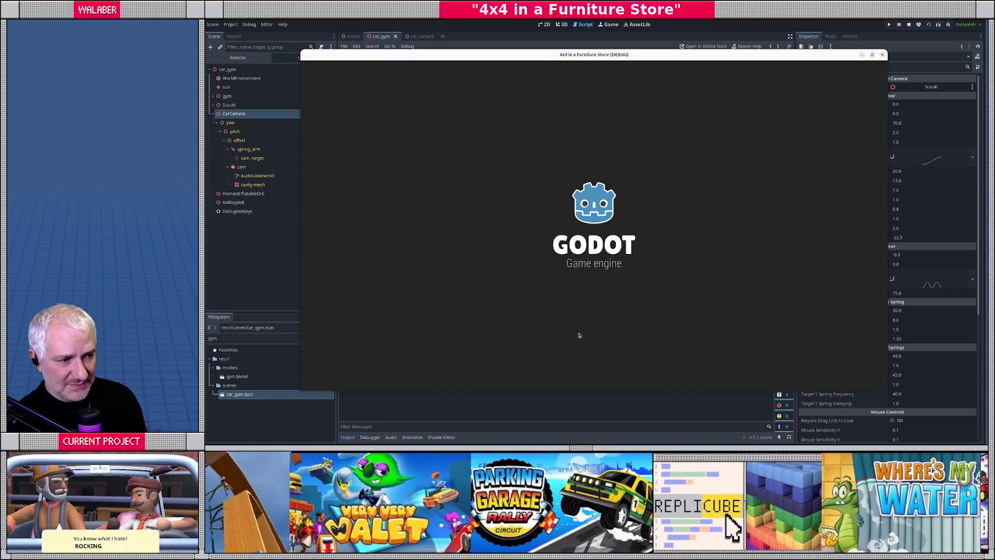
# - After a short drive, set car_camera's Target Dist Spring Frequency to 33 and relaunch the game
pyautogui.press('w')
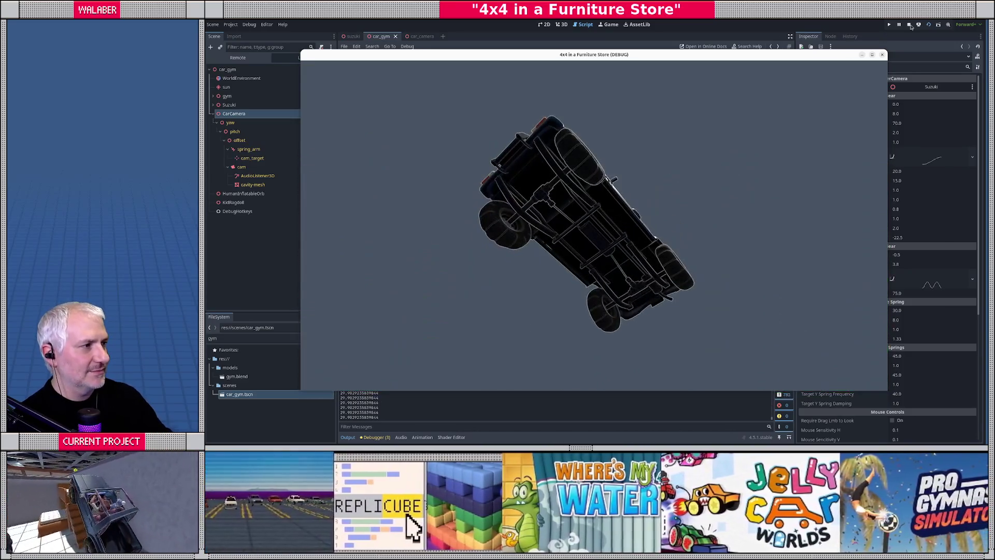
pyautogui.press('F8')
pyautogui.click(323, 102)
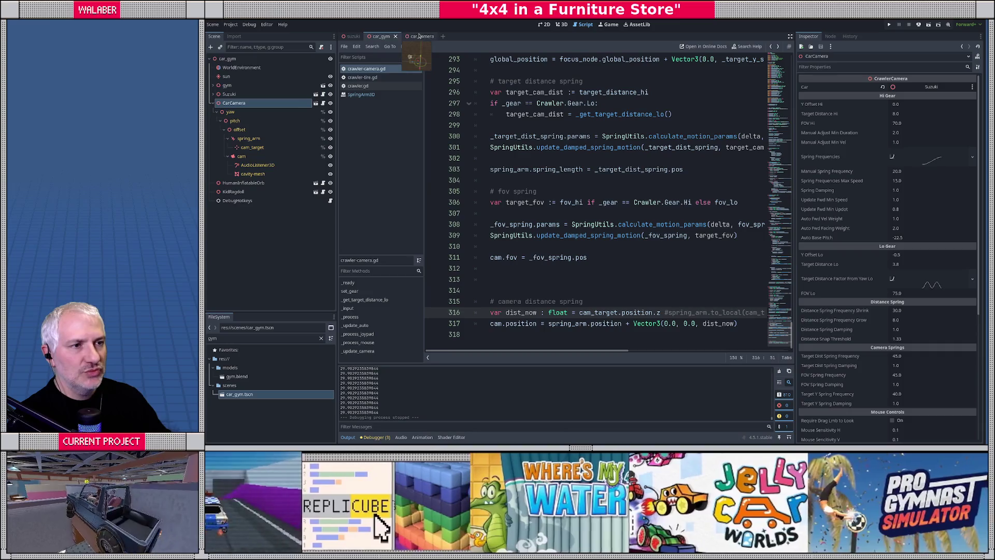
pyautogui.scroll(-5, 905, 236)
pyautogui.click(911, 253)
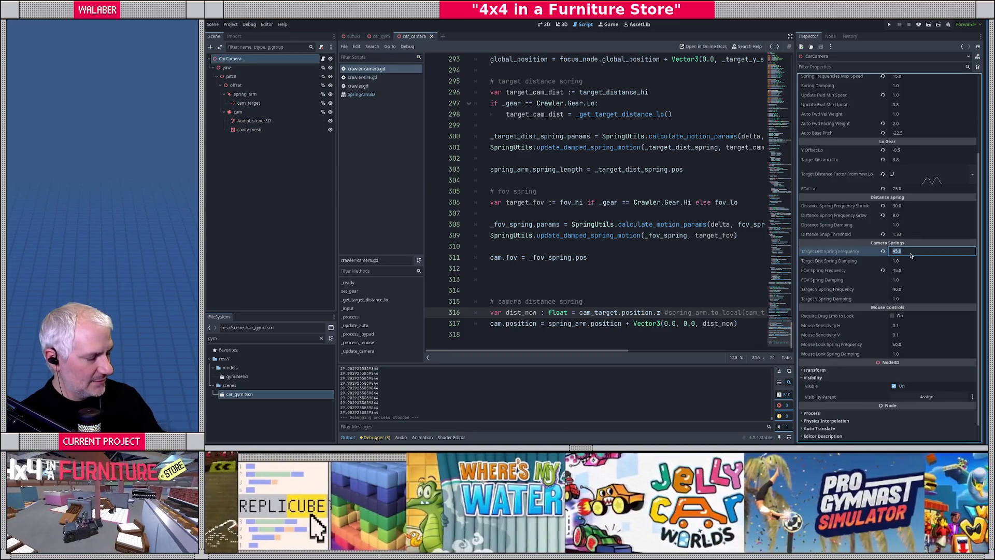
pyautogui.write('33')
pyautogui.press('Return')
pyautogui.press('F5')
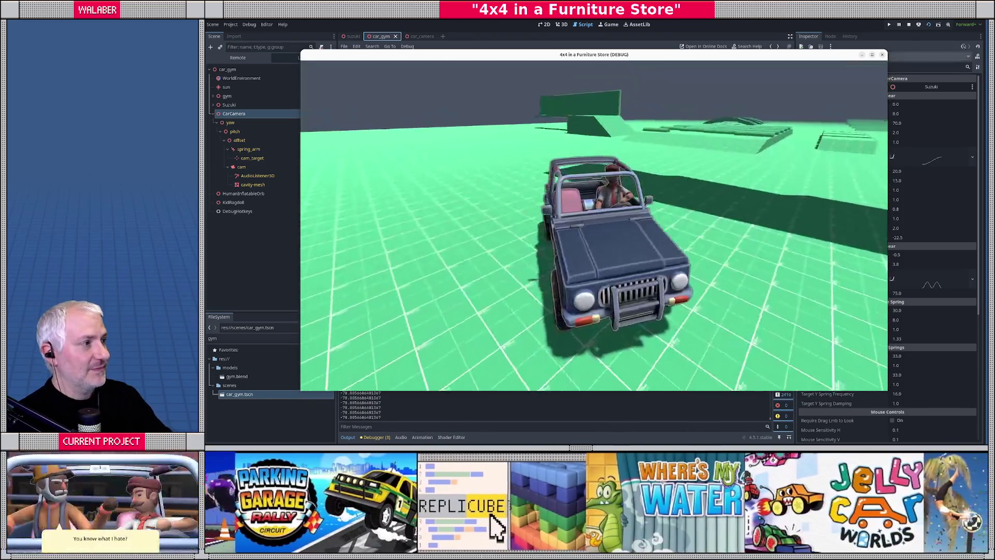
# - Stop the debug run after test-driving the jeep around the car gym
pyautogui.click(909, 24)
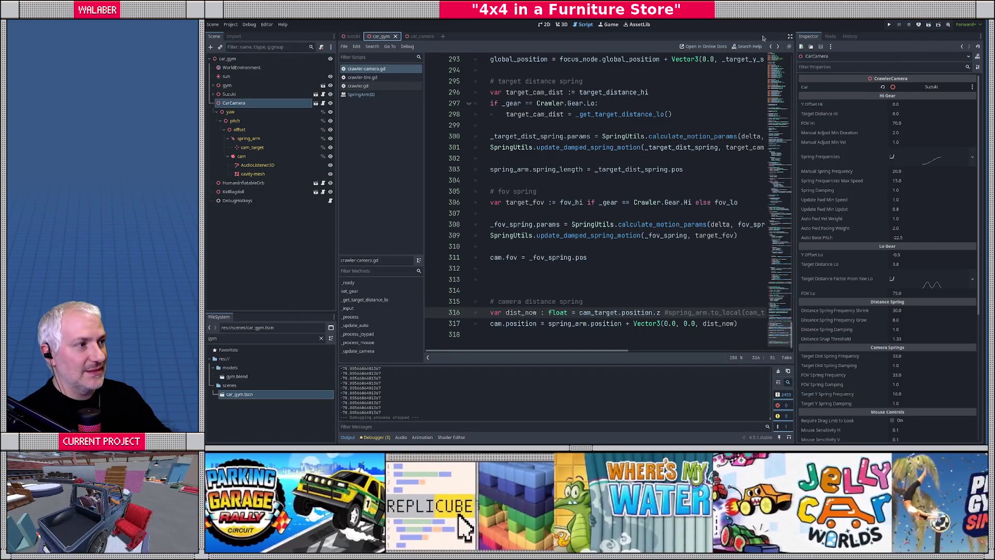
# - Widen the code view on the spring_length line and run the game to test-drive the crawler
pyautogui.click(790, 36)
pyautogui.click(449, 163)
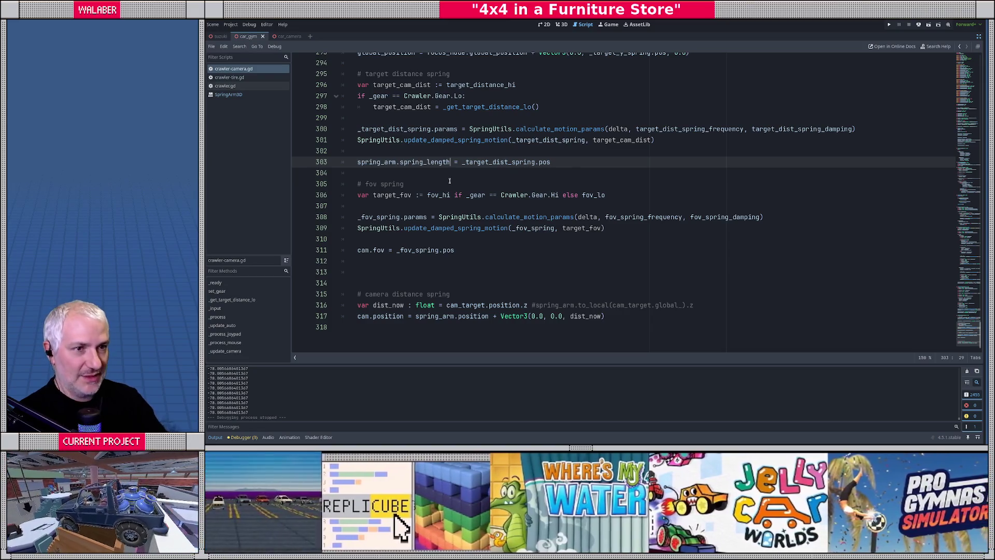
pyautogui.press('F5')
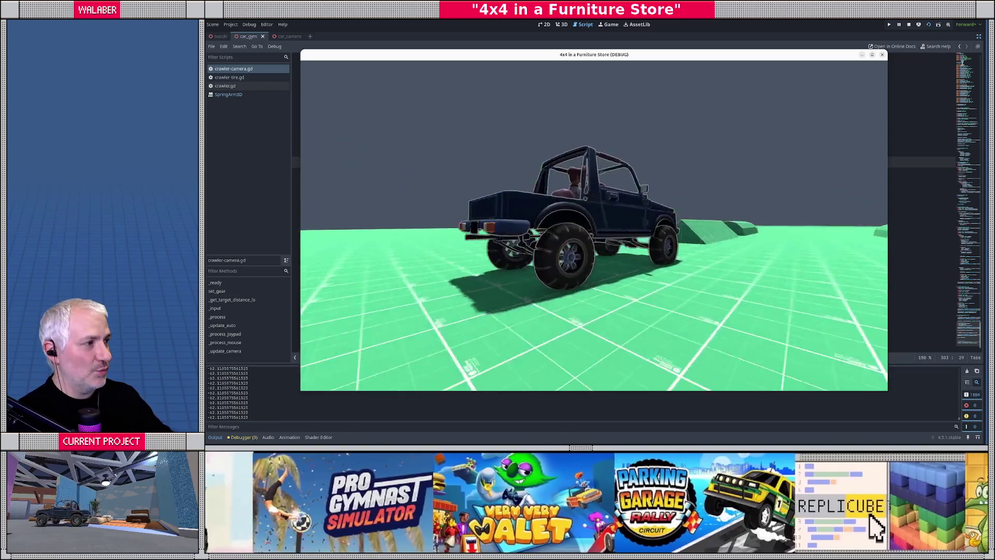
# - Stop the game and search '.sample' to reach the var d line in _get_target_distance_lo
pyautogui.press('F8')
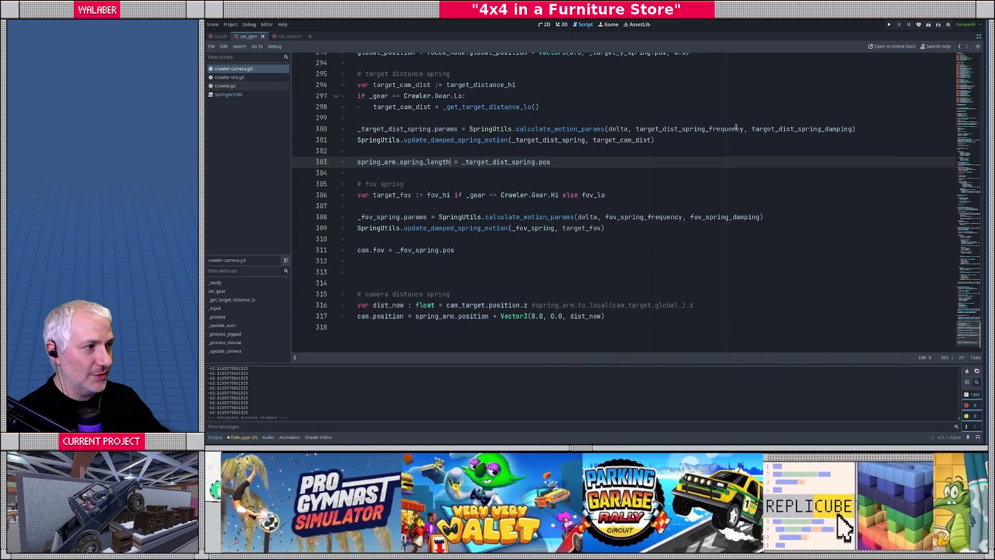
pyautogui.click(412, 185)
pyautogui.hotkey('ctrl', 'f')
pyautogui.write('.sample')
pyautogui.press('Escape')
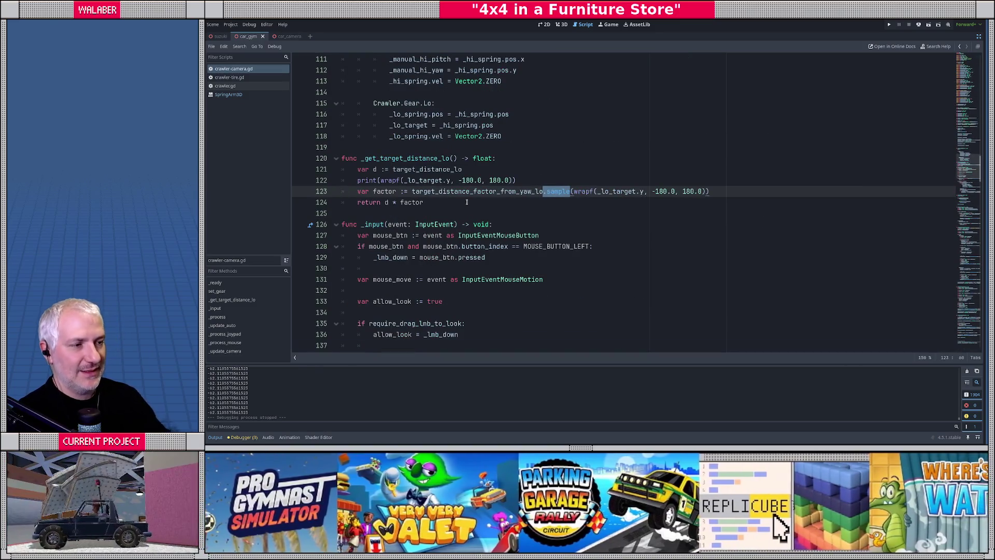
pyautogui.press('Up')
pyautogui.press('Up')
pyautogui.scroll(-1, 550, 194)
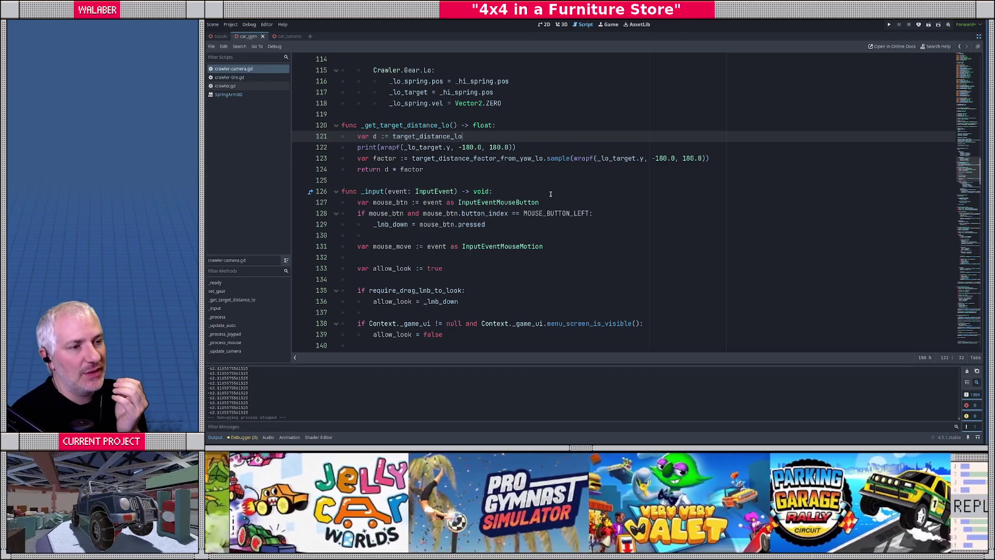
# - Insert blank lines after var d := target_distance_lo and restore the scene and inspector docks
pyautogui.press('Return')
pyautogui.press('Return')
pyautogui.press('Return')
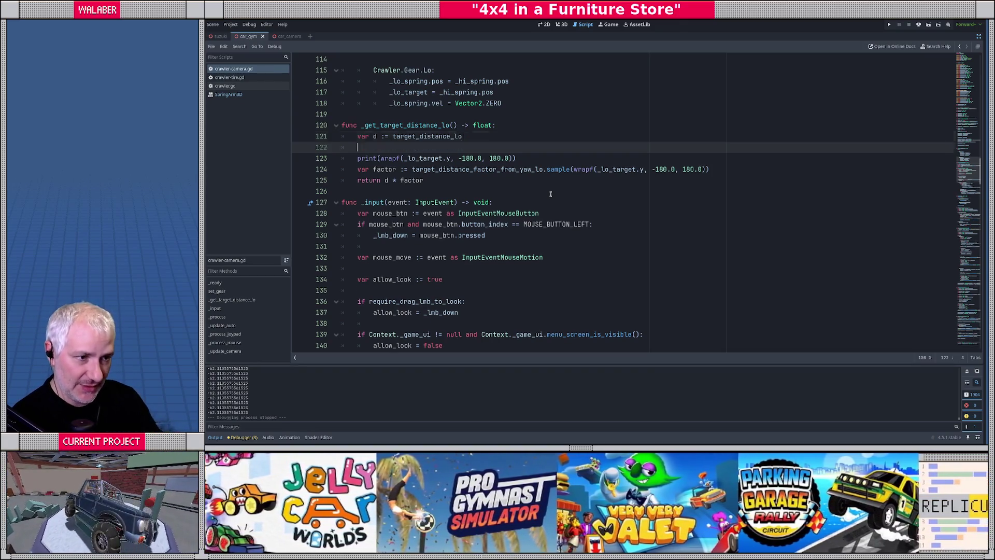
pyautogui.press('Up')
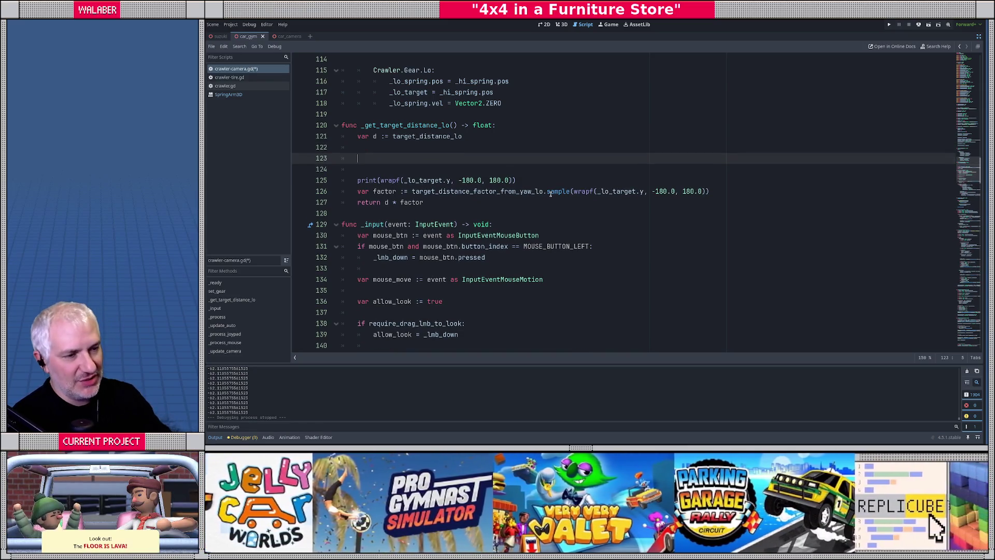
pyautogui.moveTo(400, 182); pyautogui.dragTo(468, 181)
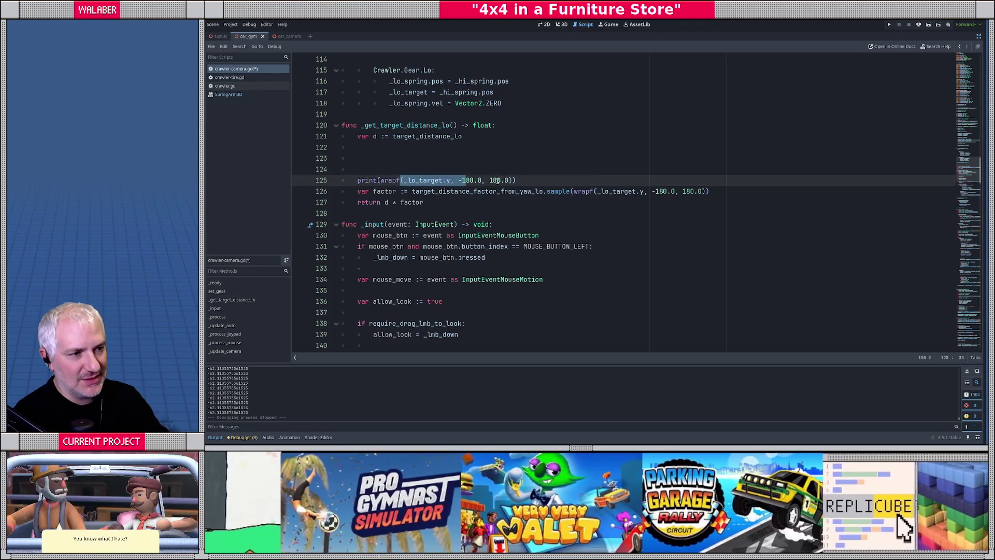
pyautogui.click(402, 148)
pyautogui.press('Return')
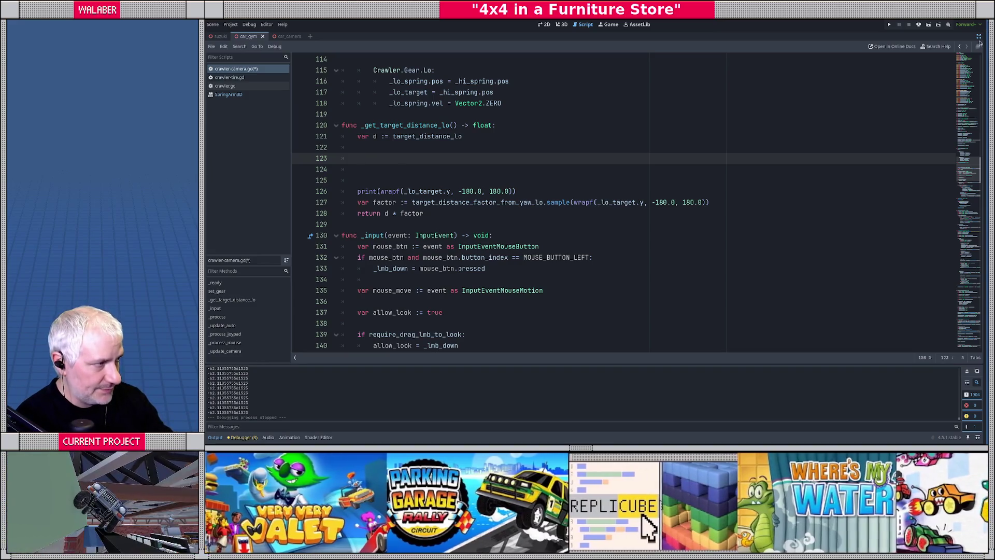
pyautogui.click(979, 37)
# - Inspect the car_camera yaw node's orientation in 3D, undoing a trial rotation
pyautogui.click(561, 25)
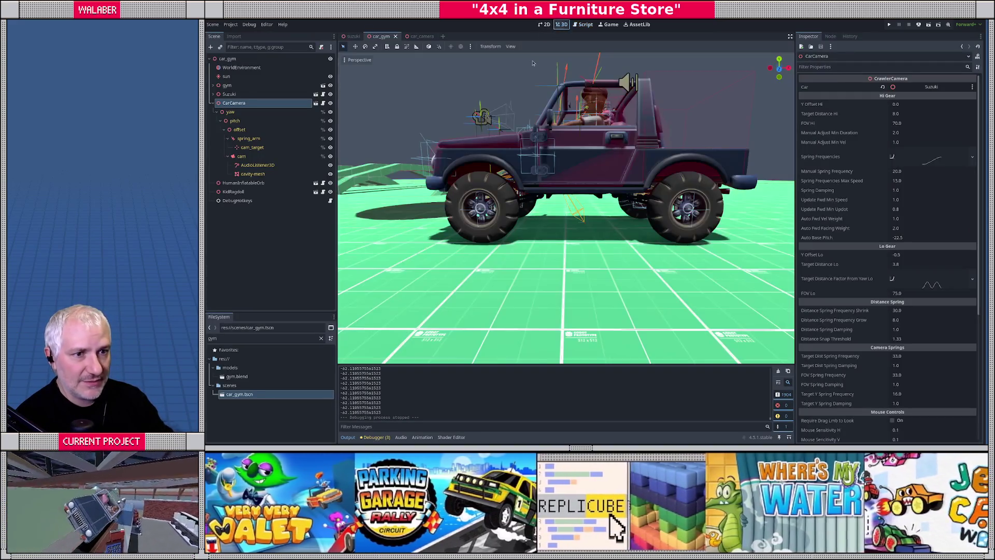
pyautogui.click(414, 36)
pyautogui.moveTo(520, 268)
pyautogui.mouseDown()
pyautogui.moveTo(511, 218)
pyautogui.moveTo(633, 188)
pyautogui.moveTo(584, 207)
pyautogui.moveTo(573, 203)
pyautogui.moveTo(586, 197)
pyautogui.moveTo(603, 210)
pyautogui.moveTo(516, 161)
pyautogui.moveTo(549, 196)
pyautogui.moveTo(586, 208)
pyautogui.mouseUp()
pyautogui.click(227, 67)
pyautogui.scroll(3, 534, 222)
pyautogui.click(429, 46)
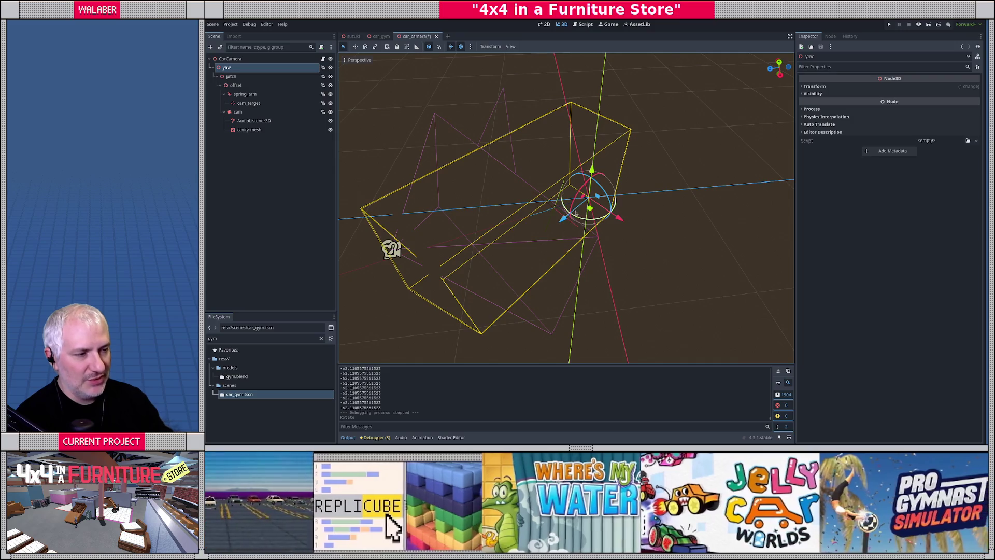
pyautogui.hotkey('ctrl', 'z')
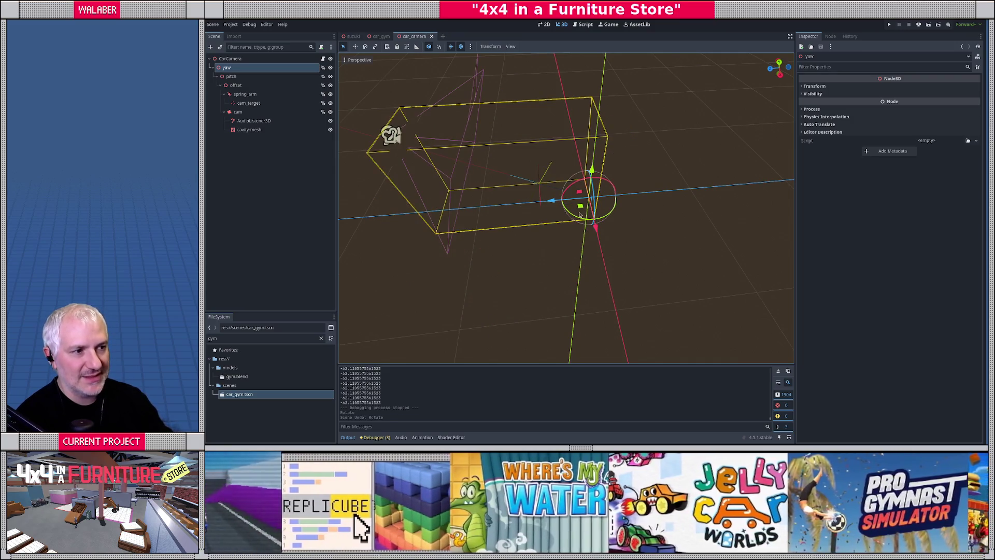
# - Glance at the code changes in VS Code, then go back to crawler-camera.gd
pyautogui.hotkey('alt', 'Tab')
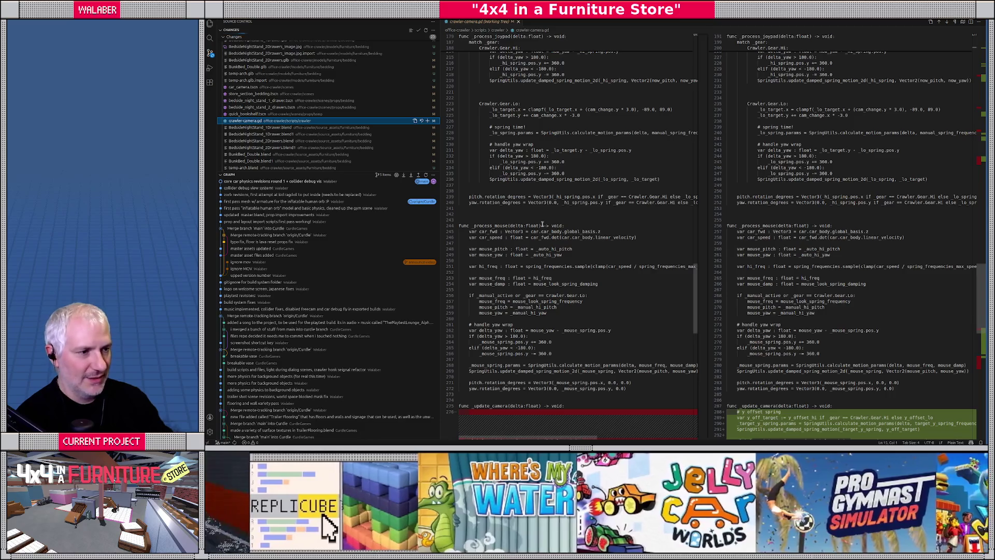
pyautogui.hotkey('alt', 'Tab')
pyautogui.click(584, 25)
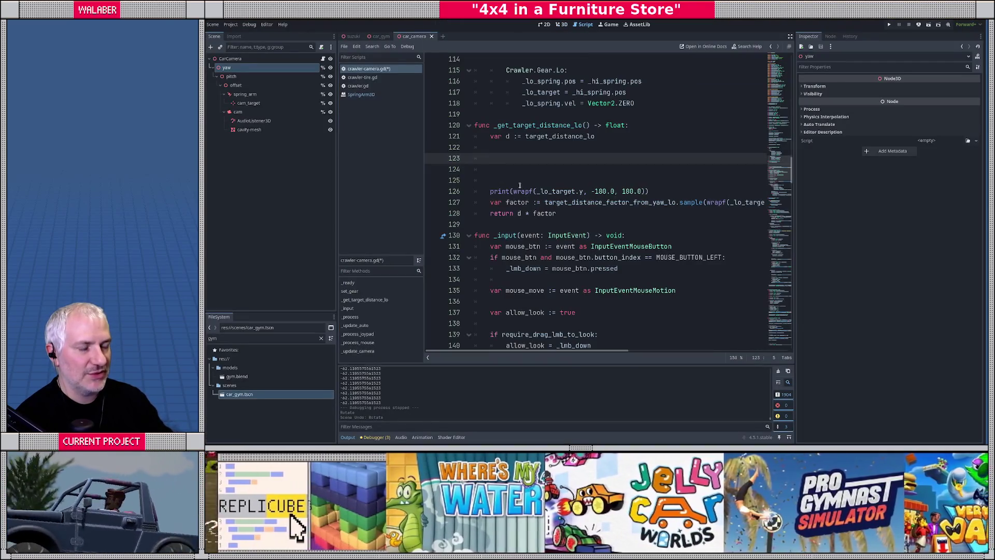
# - Add yaw_dir from yaw's global_basis and car_right_dir from car.car_body.global_basis.x
pyautogui.write('var y')
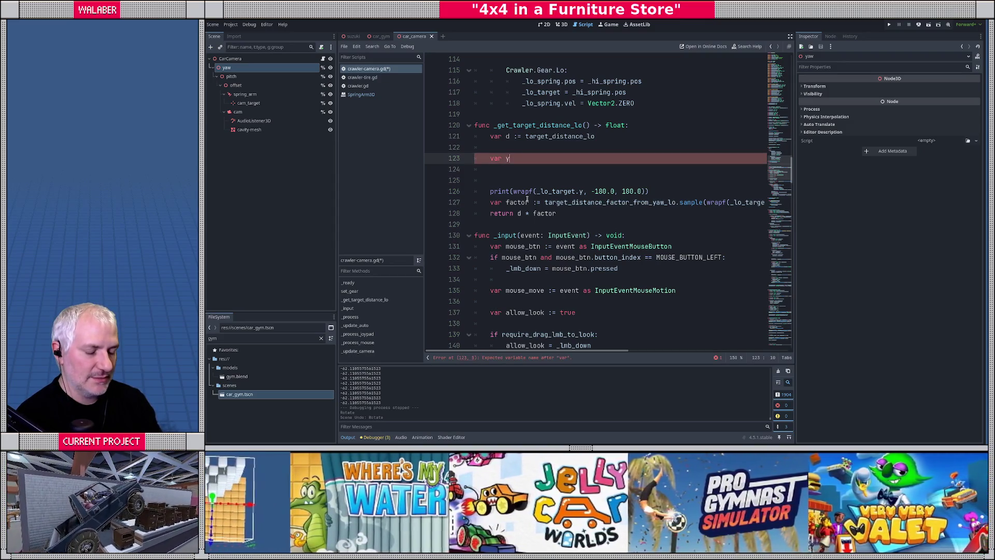
pyautogui.write('aw_dir')
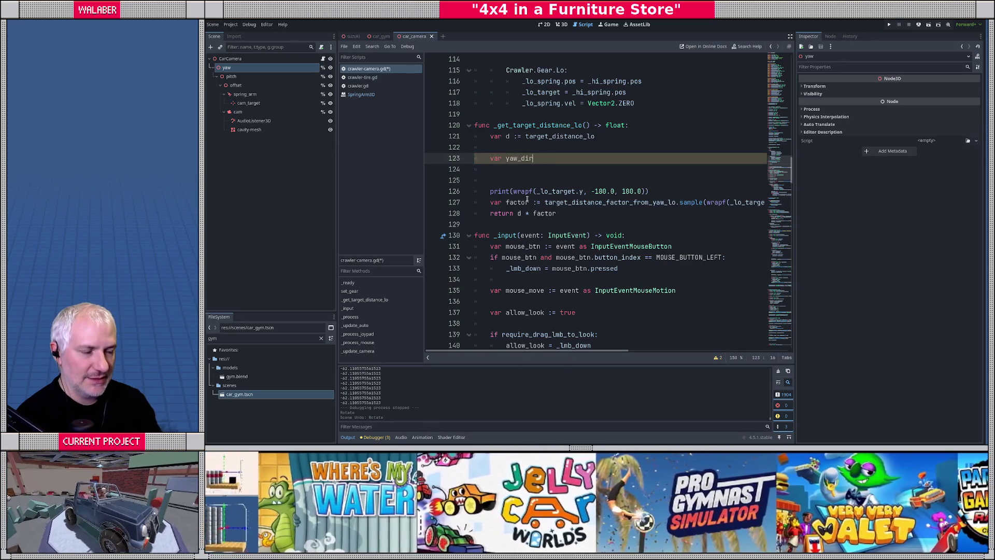
pyautogui.write(' := yaw.')
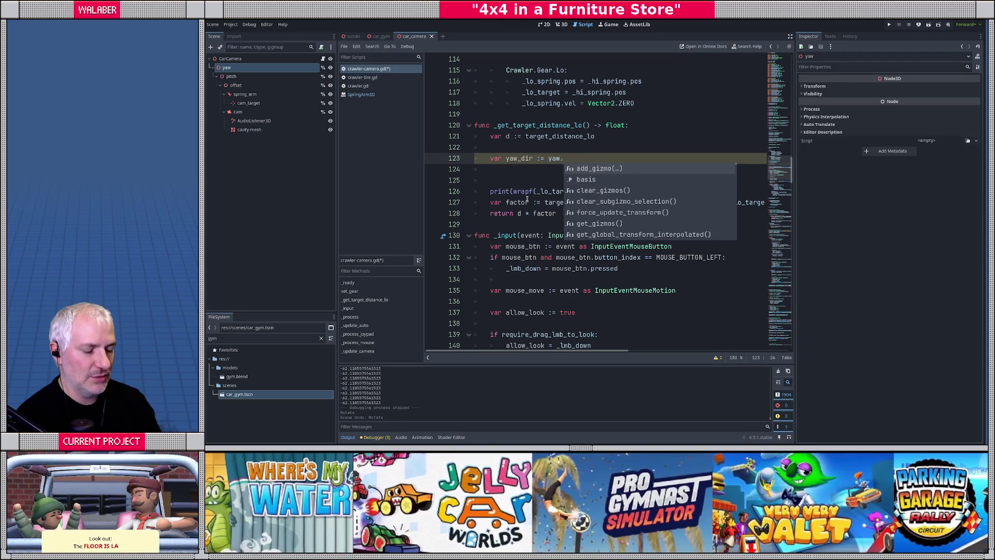
pyautogui.write('global')
pyautogui.press('Return')
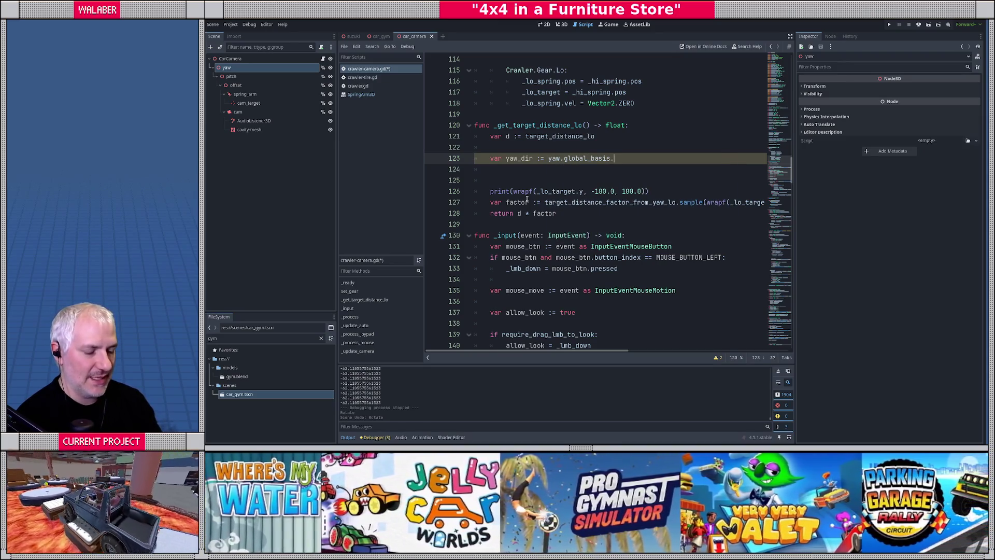
pyautogui.press('Return')
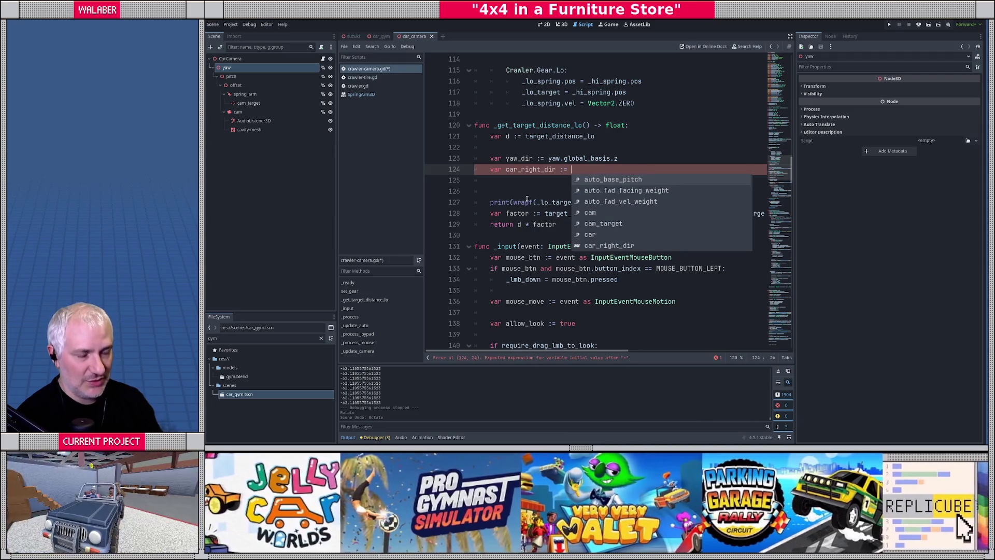
pyautogui.write('car.')
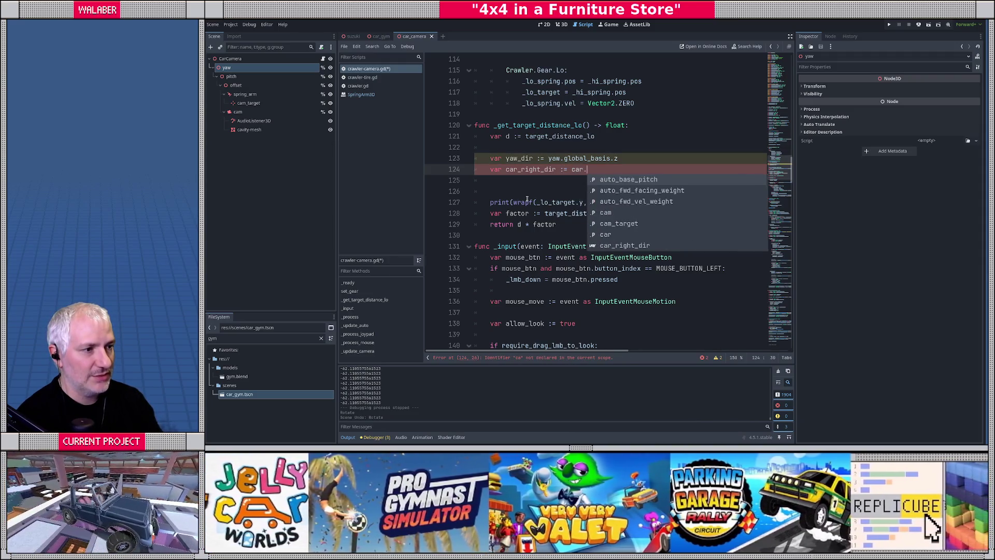
pyautogui.write('b')
pyautogui.press('BackSpace')
pyautogui.write('ca')
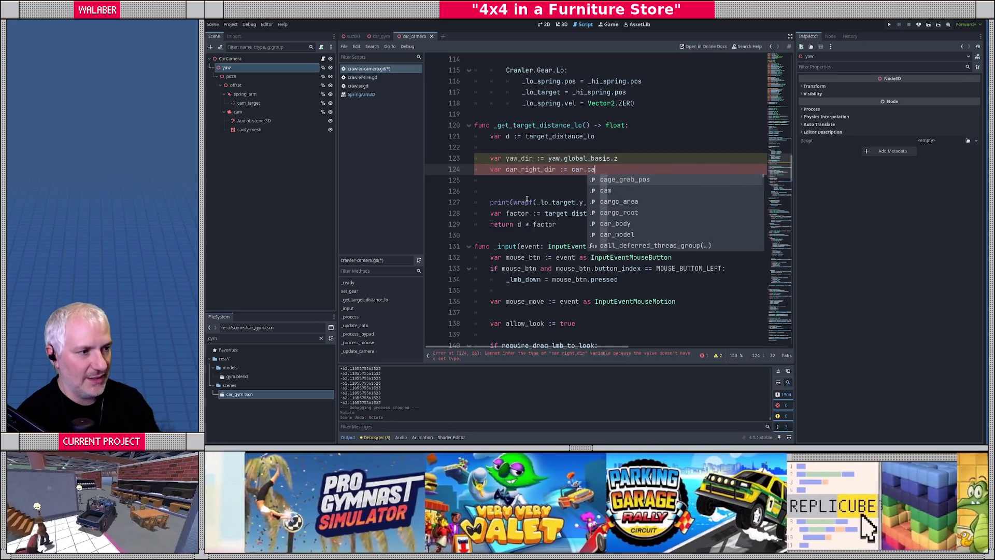
pyautogui.write('r_body.global')
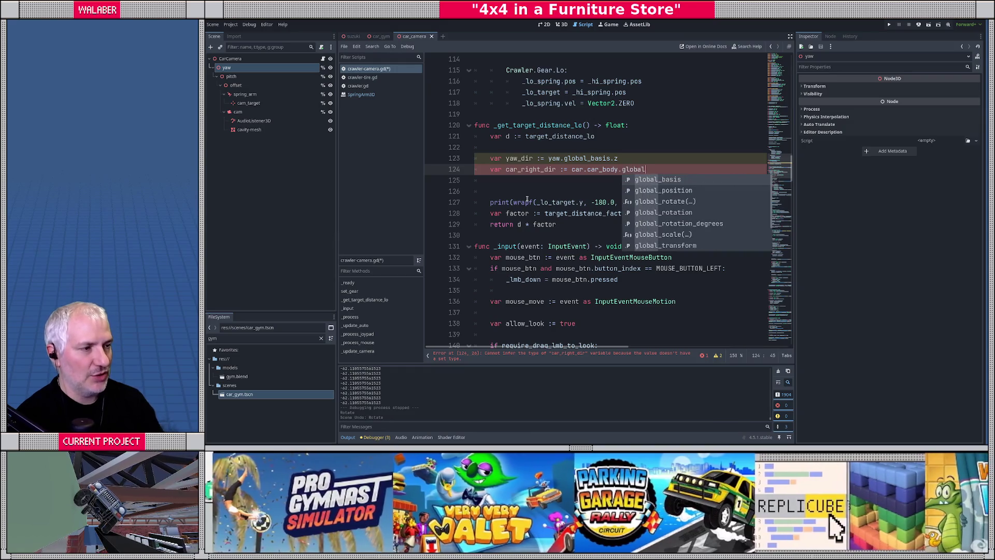
pyautogui.press('Return')
pyautogui.write('.x')
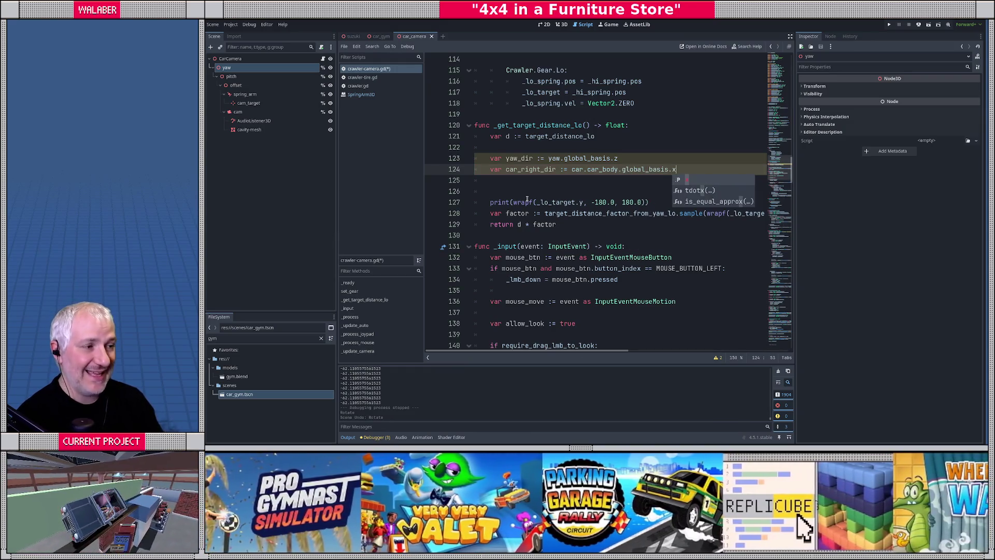
pyautogui.press('Return')
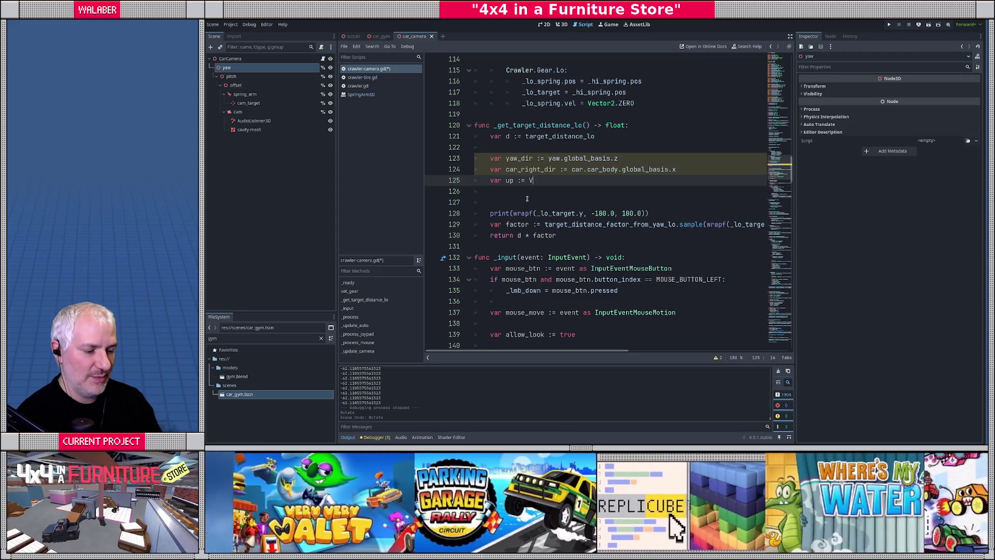
# - Add var up := Vector3.UP and signed_angle := yaw_dir.signed_angle_to(car_right_dir, up)
pyautogui.write('3.u')
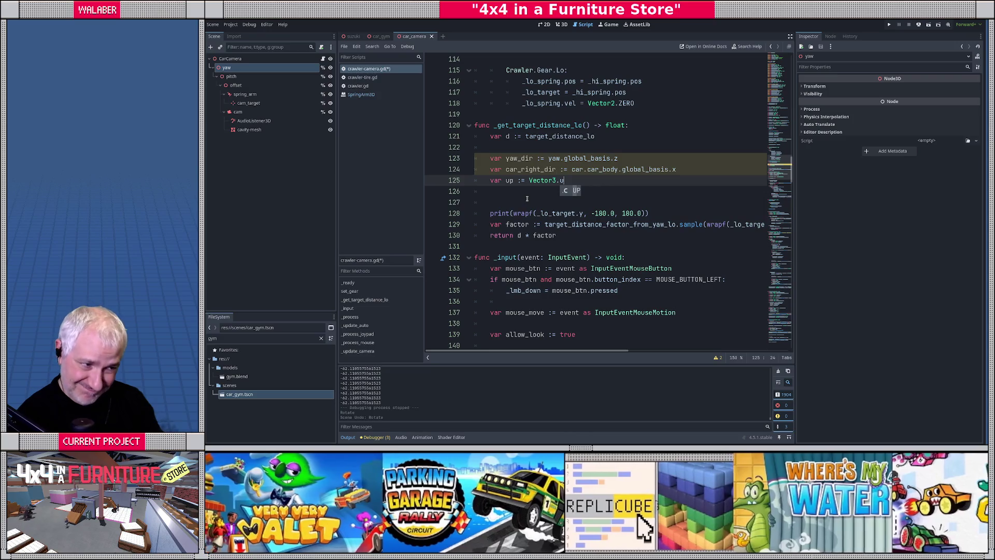
pyautogui.press('Return')
pyautogui.press('Return')
pyautogui.press('Return')
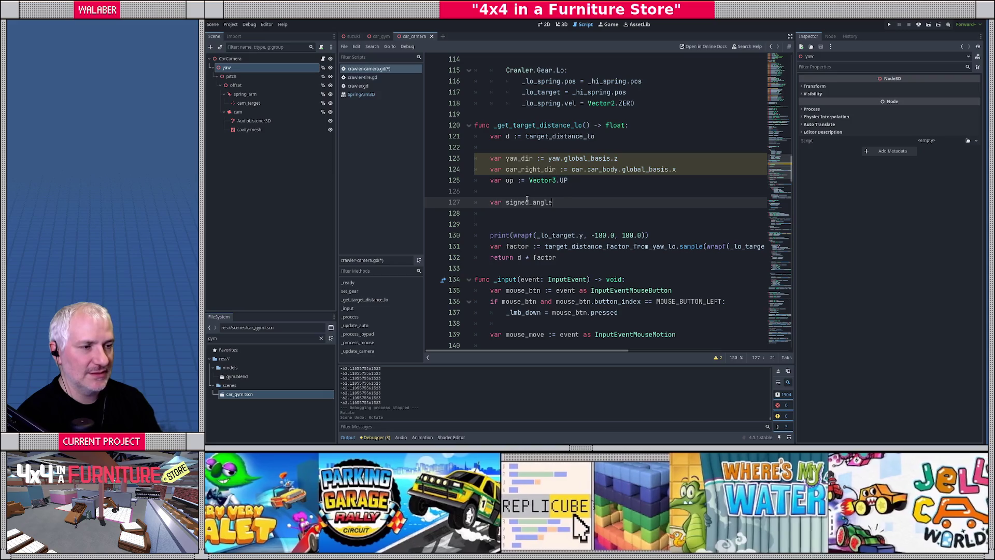
pyautogui.write('yaw')
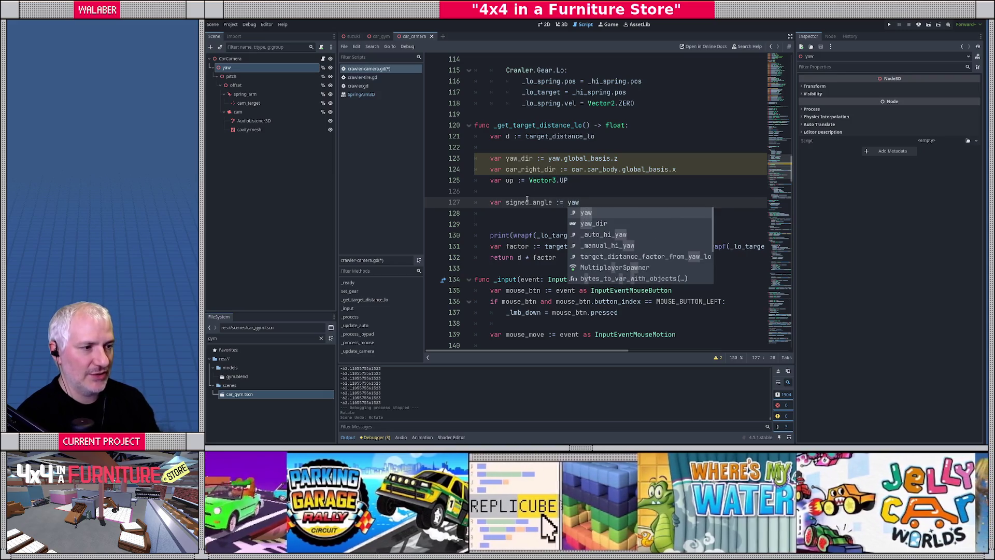
pyautogui.write('_dir.sign')
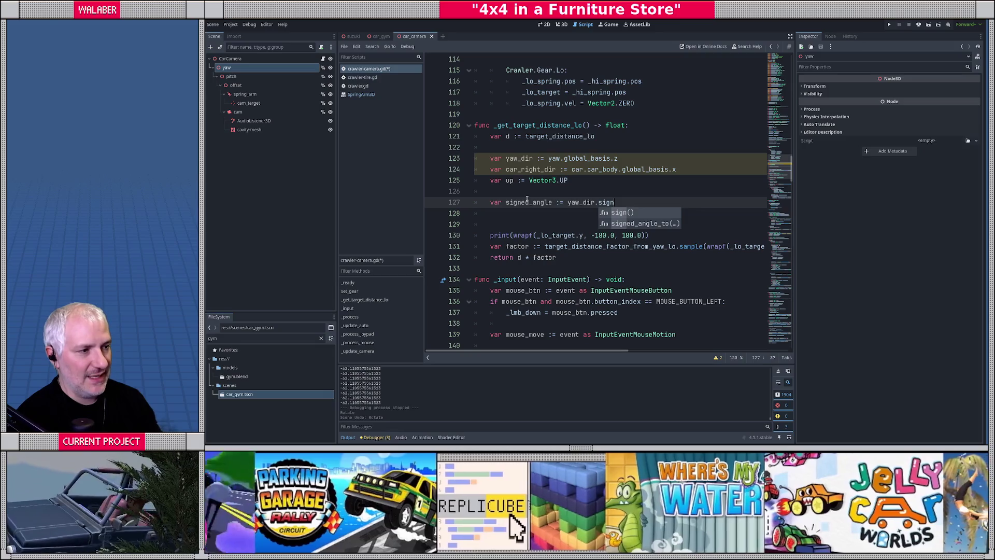
pyautogui.press('Down')
pyautogui.press('Return')
pyautogui.write('ri')
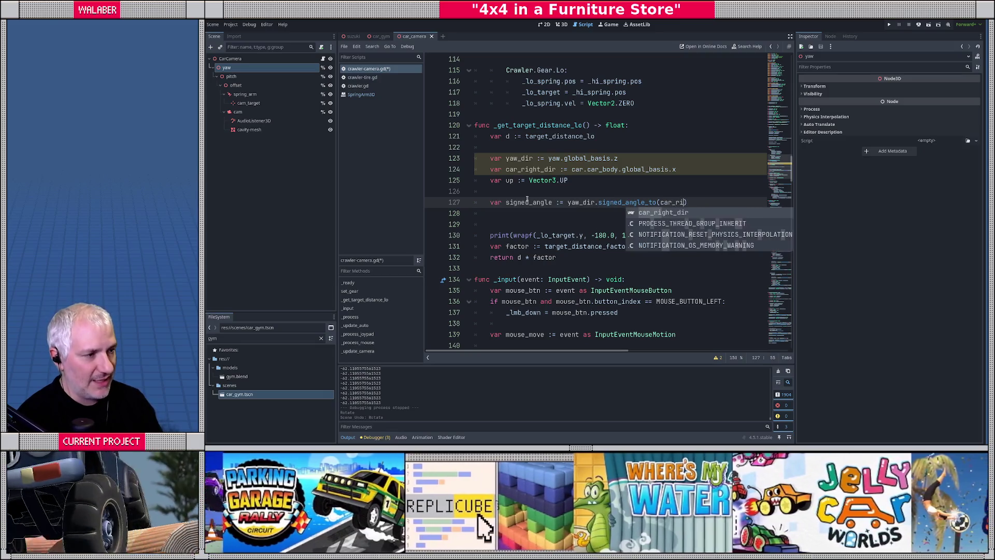
pyautogui.press('Return')
pyautogui.write(',')
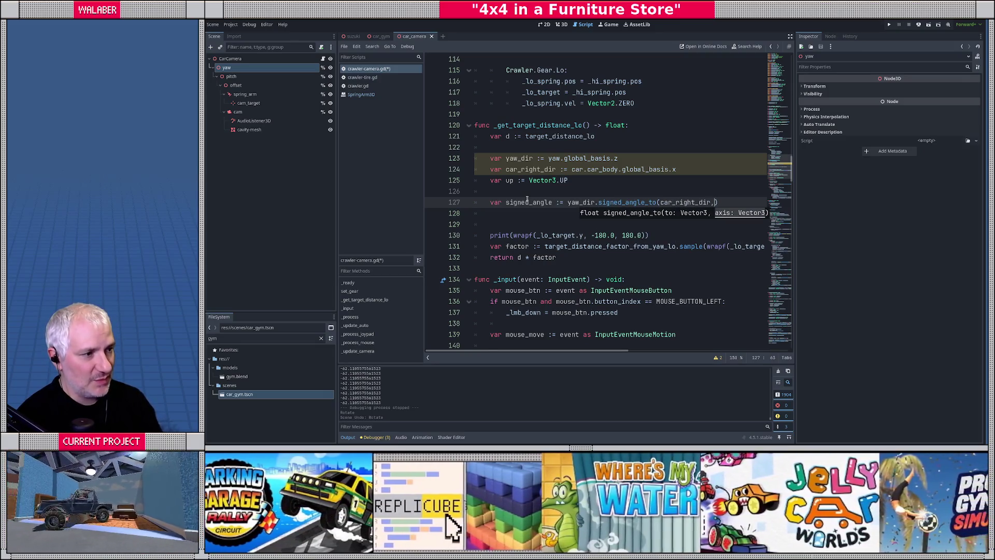
pyautogui.write(' up)')
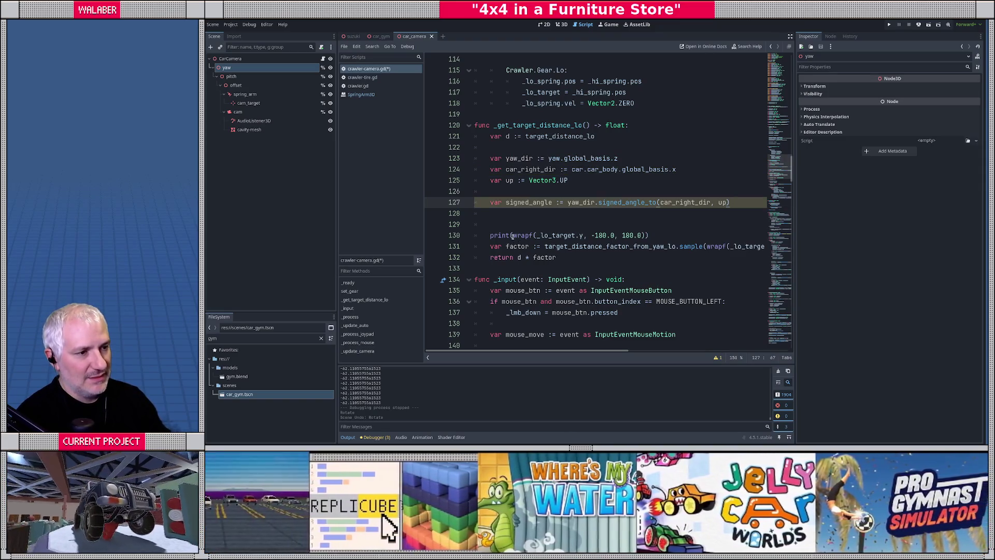
# - Print signed_angle instead of the wrapf expression on line 130 and save the script
pyautogui.moveTo(513, 235); pyautogui.dragTo(646, 235)
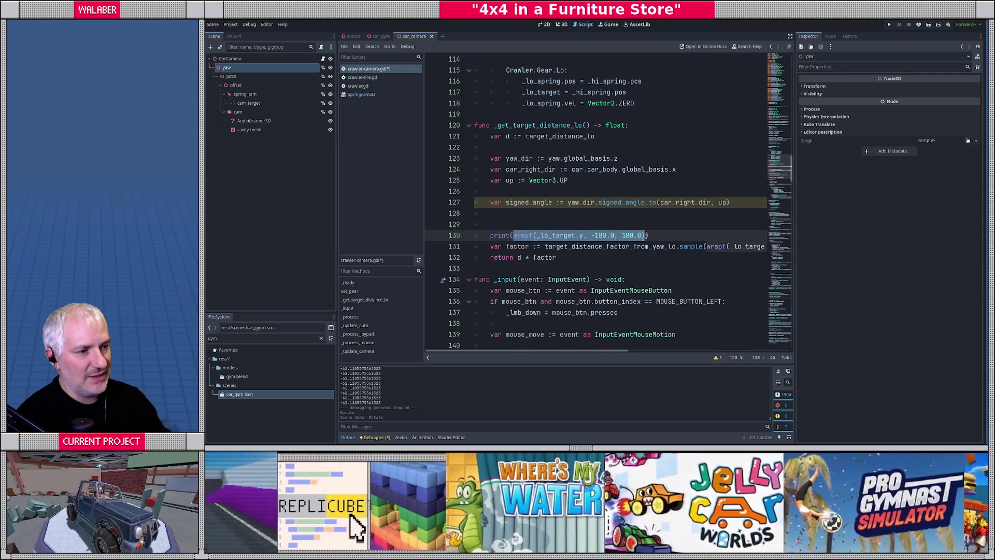
pyautogui.write('signed_angle')
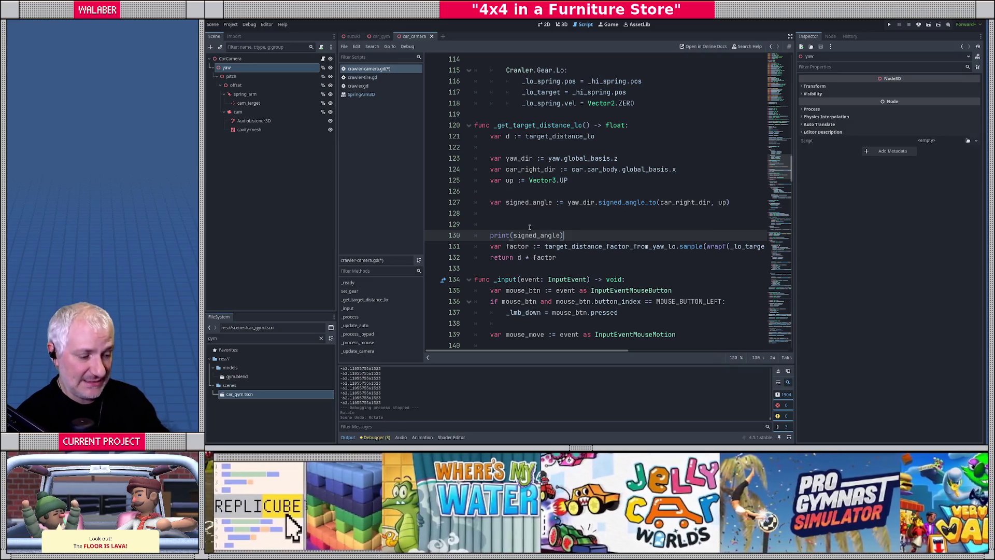
pyautogui.hotkey('ctrl', 's')
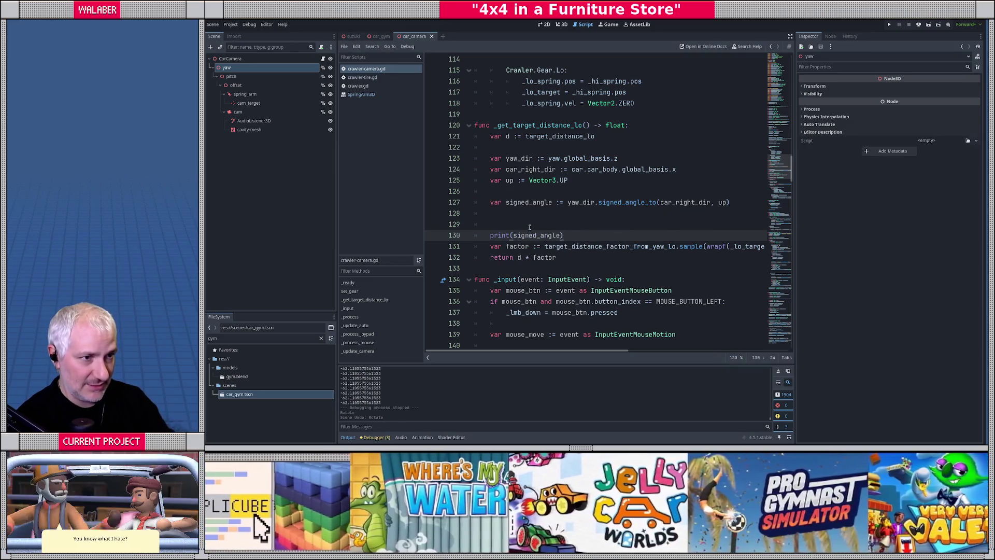
# - Test-run the car_gym scene to check the camera, then stop it
pyautogui.click(381, 37)
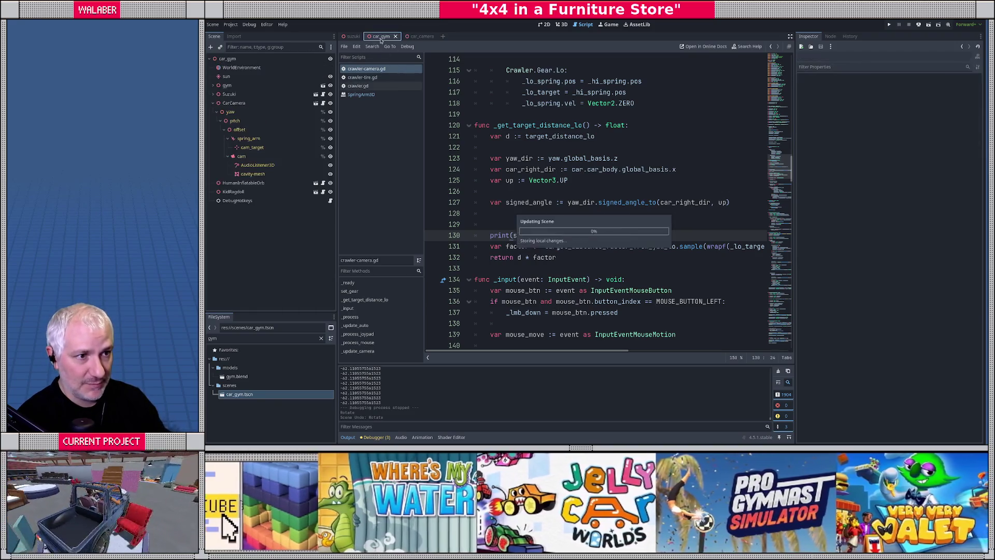
pyautogui.press('F6')
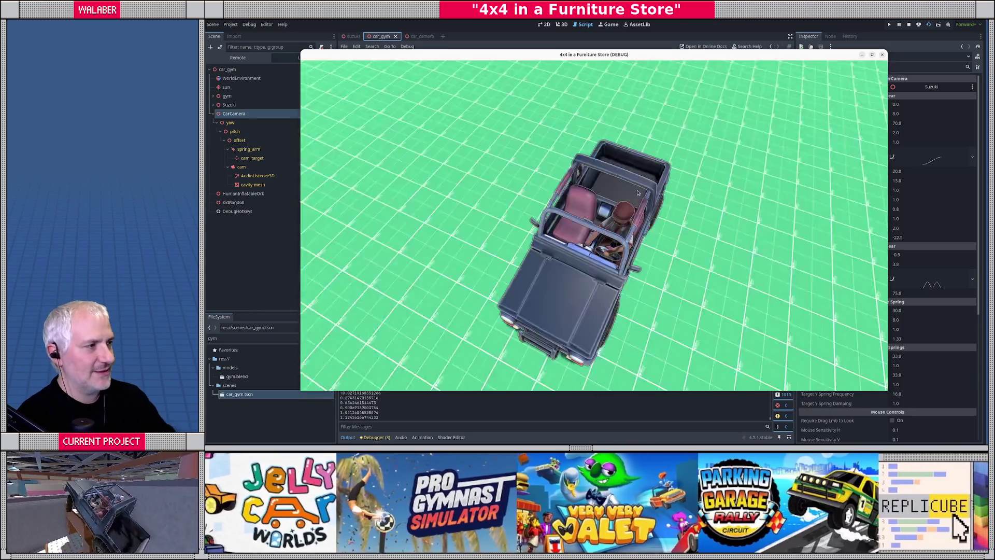
pyautogui.press('F8')
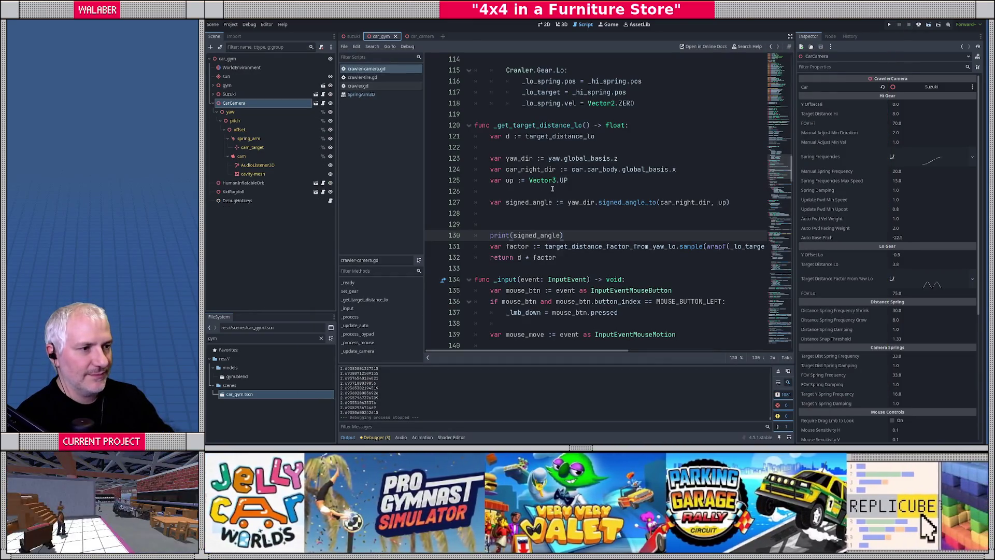
# - Change car_right_dir on line 124 to global_basis.z and switch to distraction-free mode
pyautogui.click(677, 168)
pyautogui.press('BackSpace')
pyautogui.write('z')
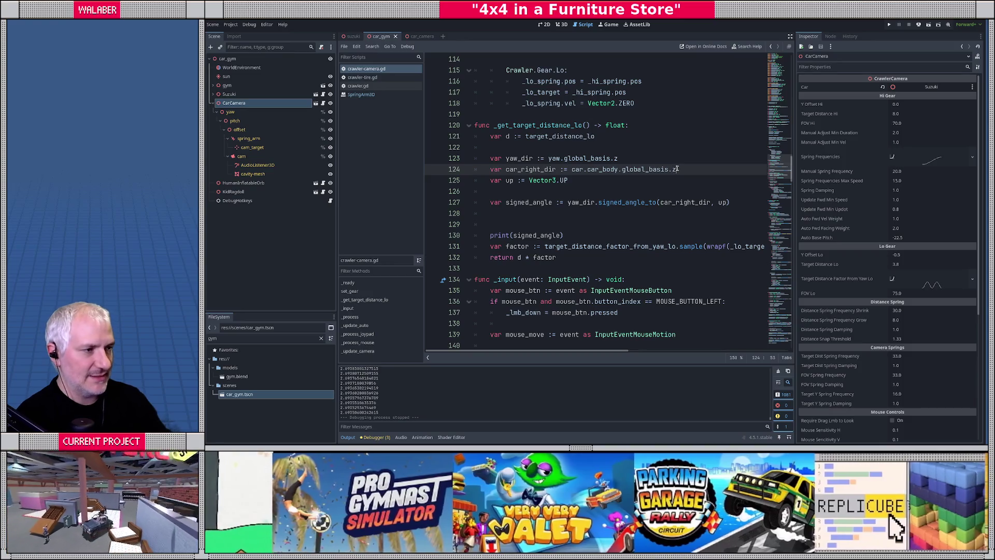
pyautogui.click(567, 191)
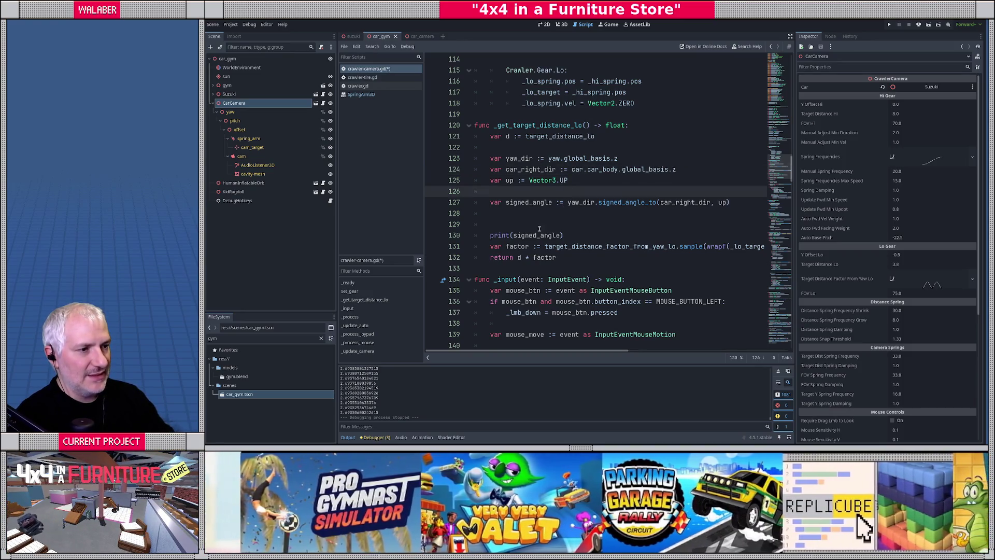
pyautogui.click(791, 36)
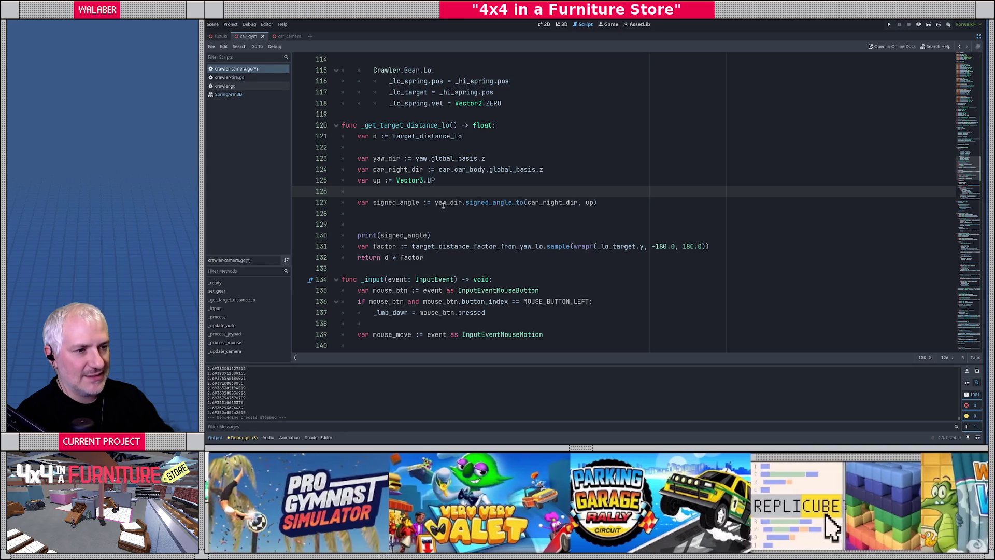
pyautogui.click(436, 203)
# - Wrap the signed_angle_to call on line 127 in rad_to_deg(...)
pyautogui.write('rad_')
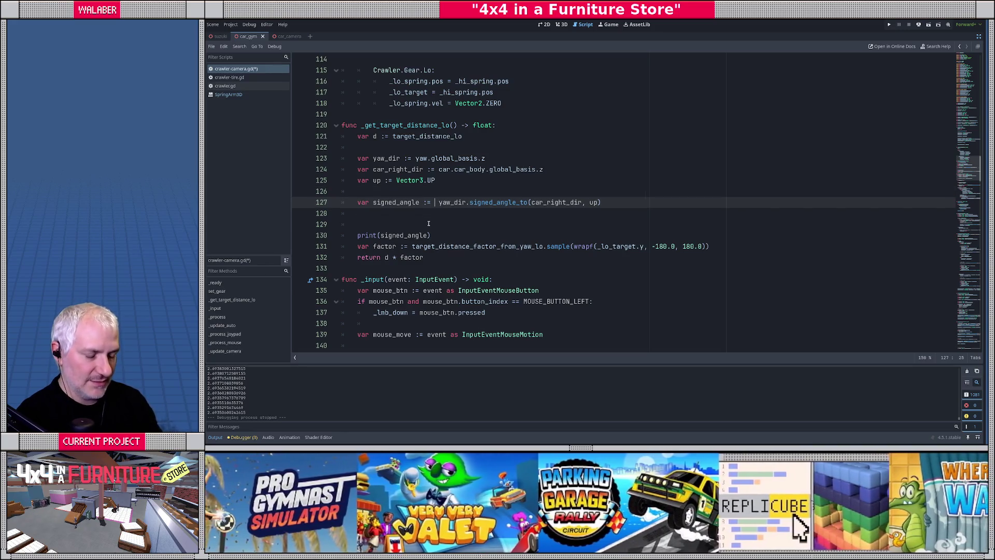
pyautogui.press('Return')
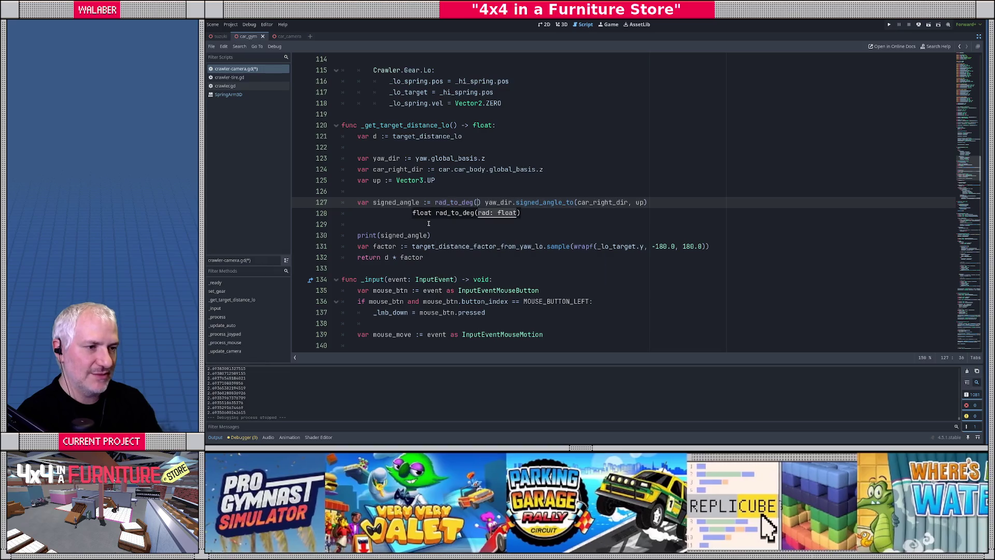
pyautogui.press('Delete')
pyautogui.press('Delete')
pyautogui.press('End')
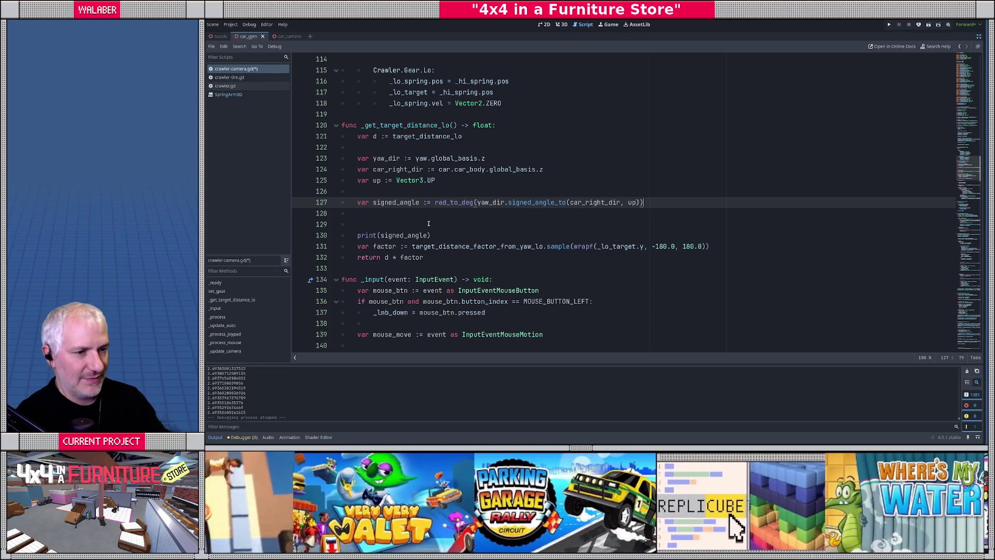
pyautogui.click(407, 222)
# - Save the camera script and run the game to check the printed degree angles
pyautogui.hotkey('ctrl', 's')
pyautogui.click(547, 176)
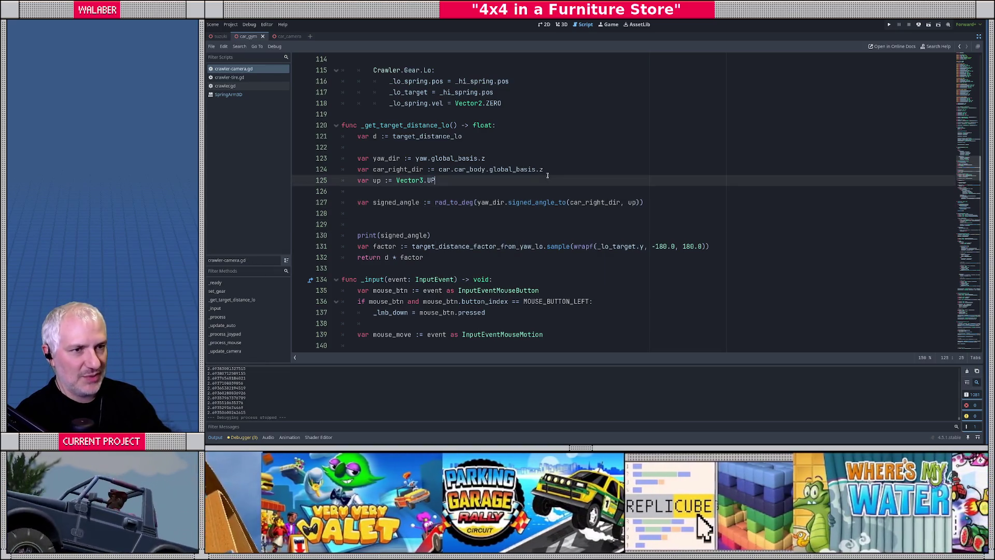
pyautogui.press('F5')
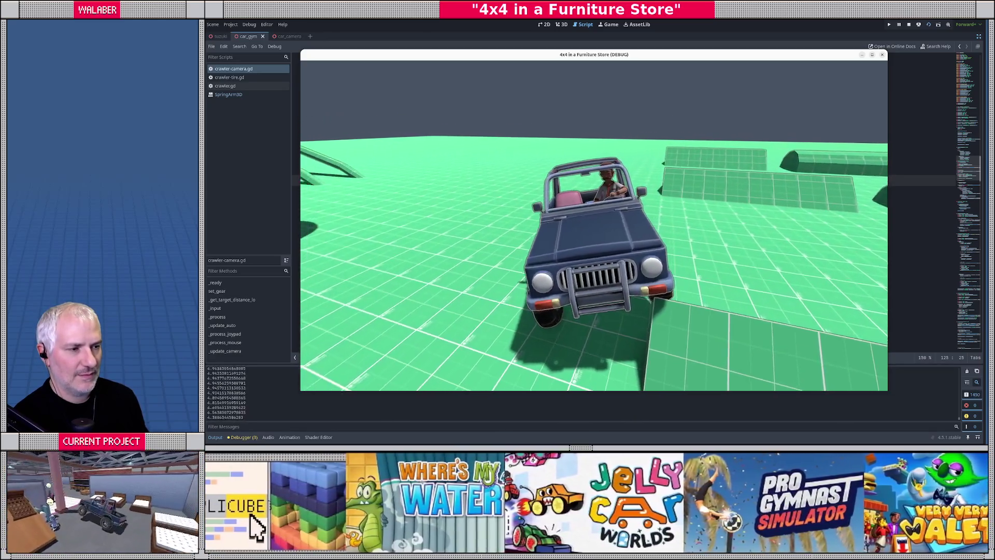
# - Stop the running game and delete the print(signed_angle) debug line
pyautogui.press('F8')
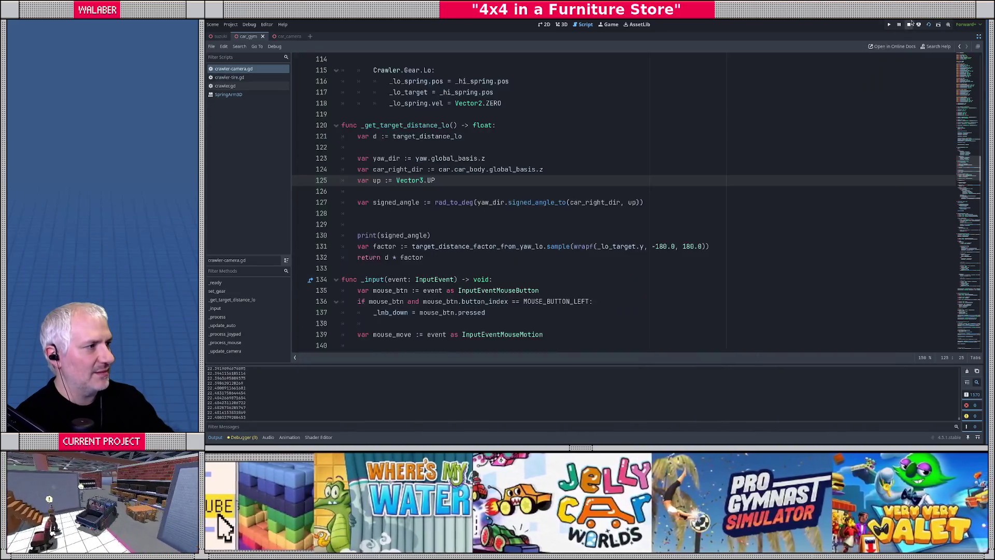
pyautogui.click(541, 135)
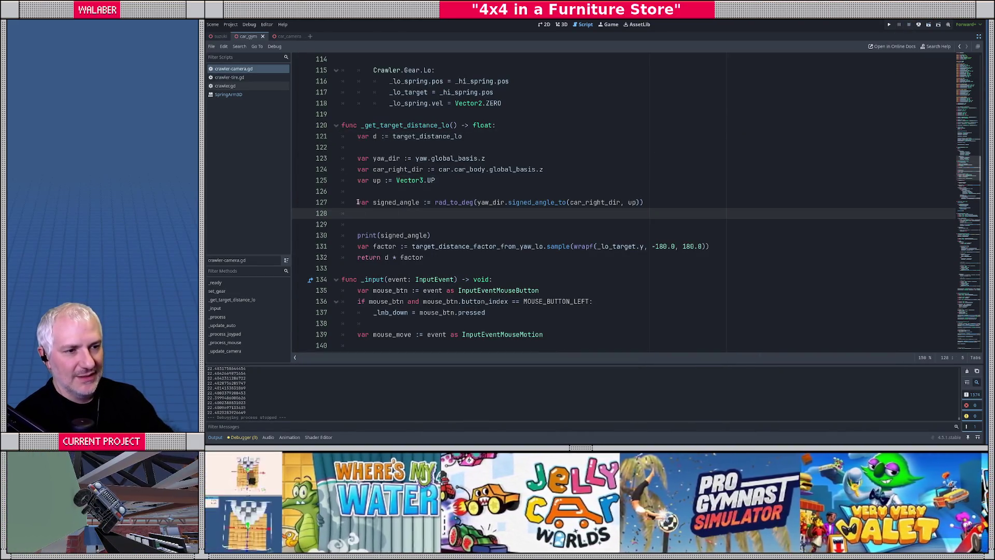
pyautogui.moveTo(357, 202); pyautogui.dragTo(502, 202)
pyautogui.doubleClick(402, 236)
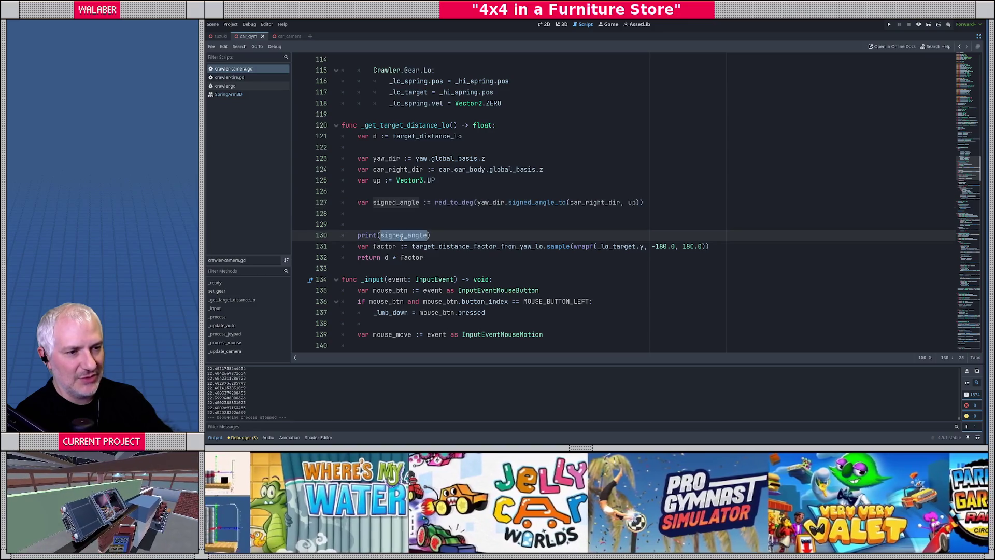
pyautogui.click(598, 246)
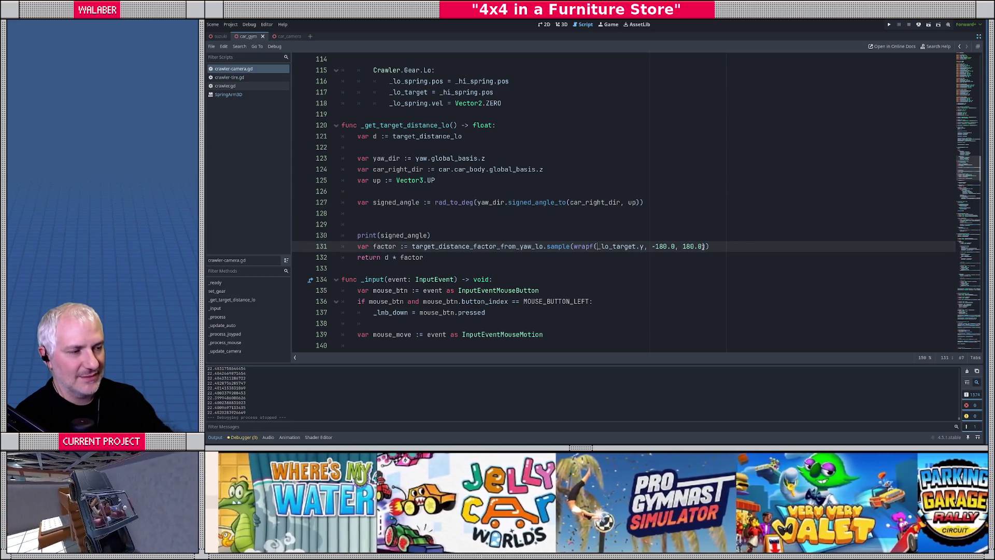
pyautogui.click(409, 224)
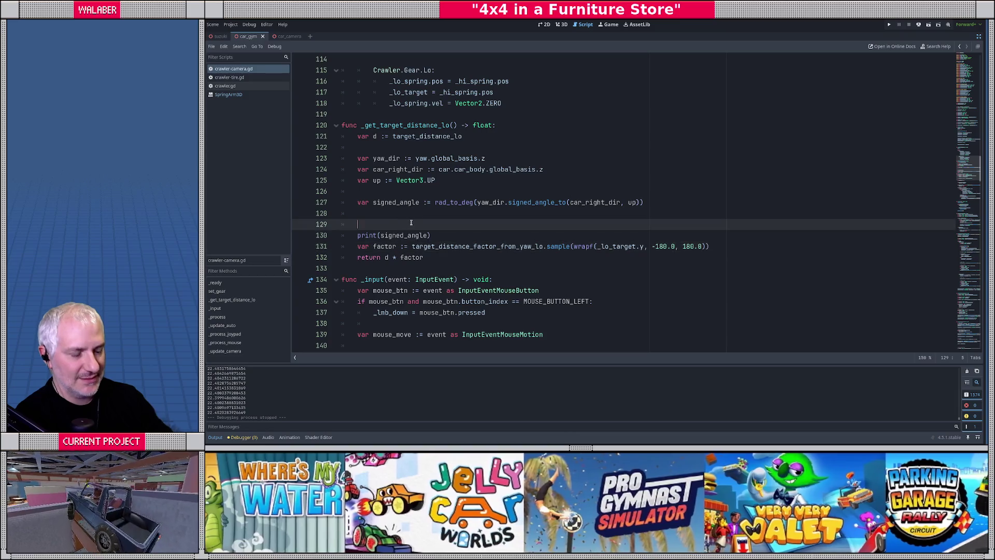
pyautogui.hotkey('ctrl', 'shift', 'k')
pyautogui.hotkey('ctrl', 'shift', 'k')
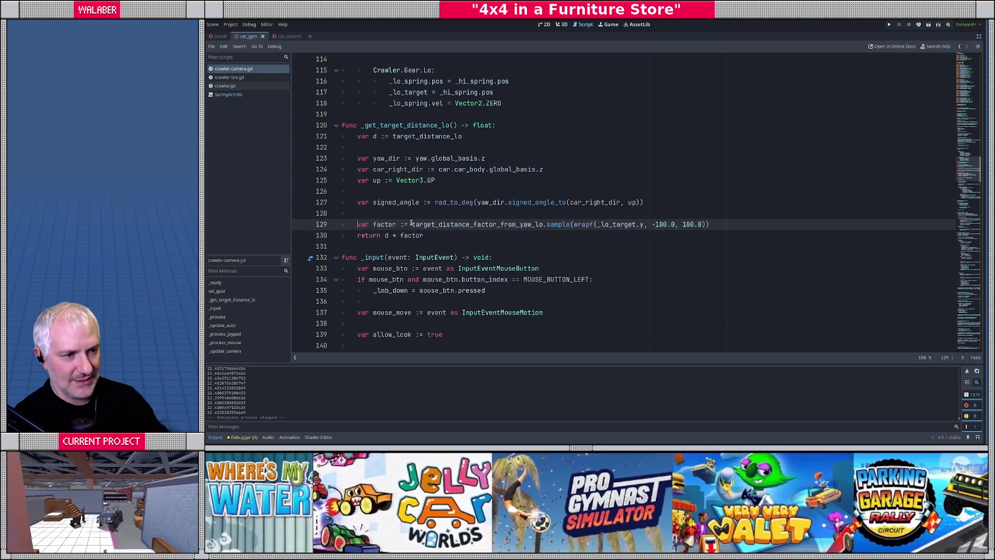
# - Replace the wrapf(...) argument of the distance-curve sample with signed_angle
pyautogui.doubleClick(387, 203)
pyautogui.hotkey('ctrl', 'c')
pyautogui.moveTo(575, 225); pyautogui.dragTo(709, 224)
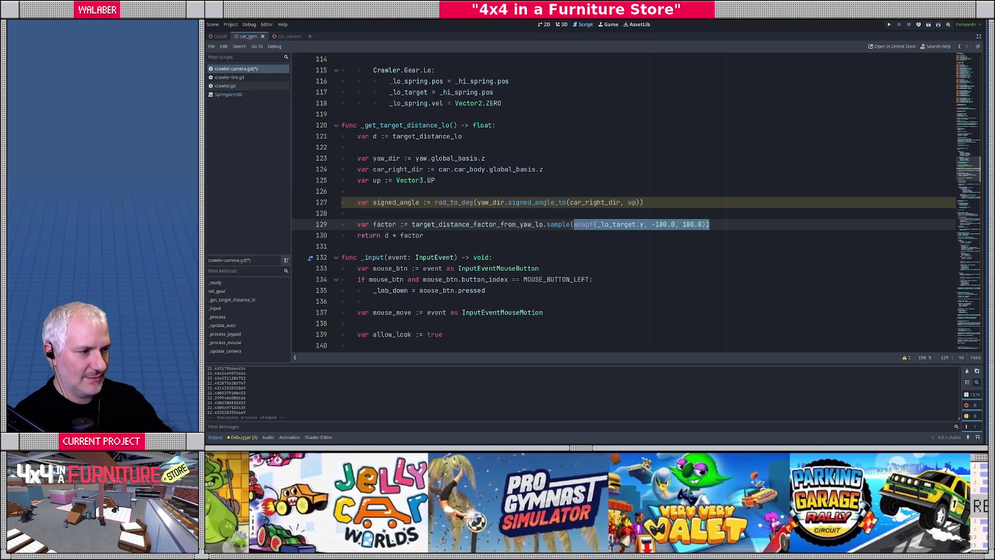
pyautogui.hotkey('ctrl', 'v')
# - Save the camera script, then test-run the game and stop it
pyautogui.hotkey('ctrl', 's')
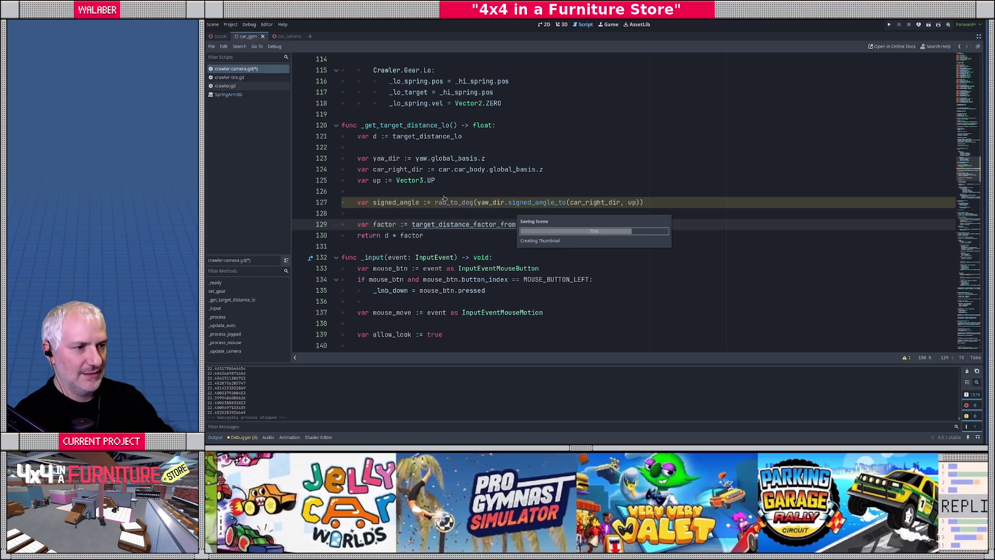
pyautogui.click(415, 188)
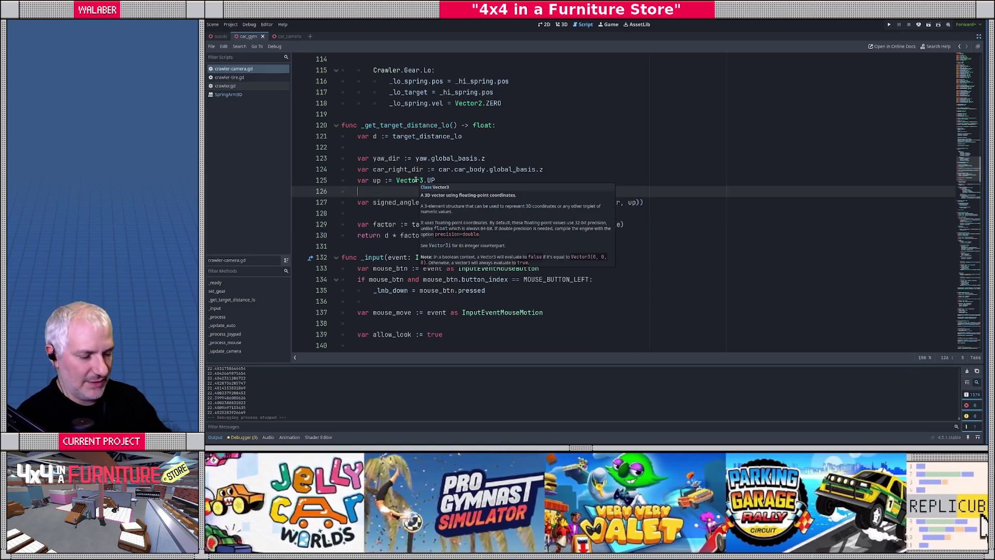
pyautogui.press('F5')
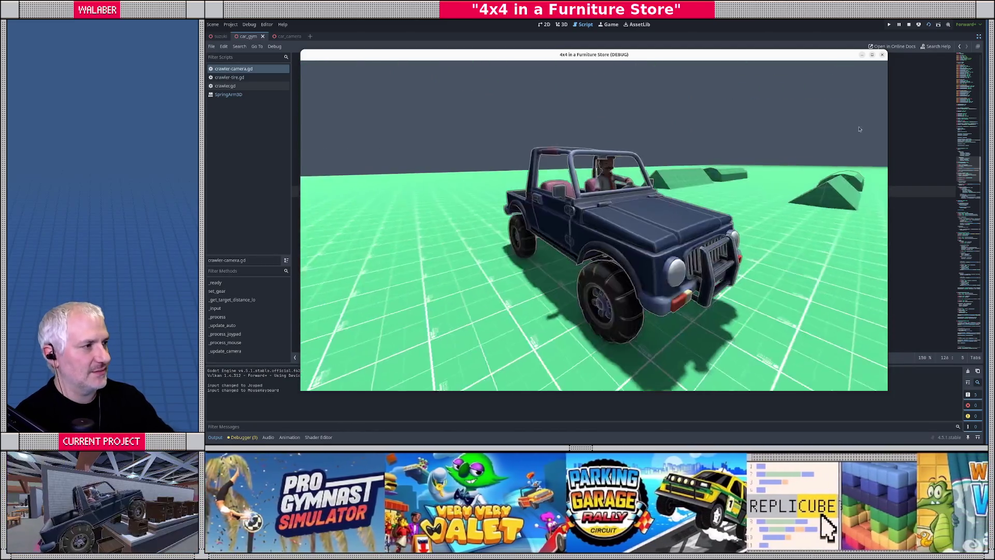
pyautogui.press('F8')
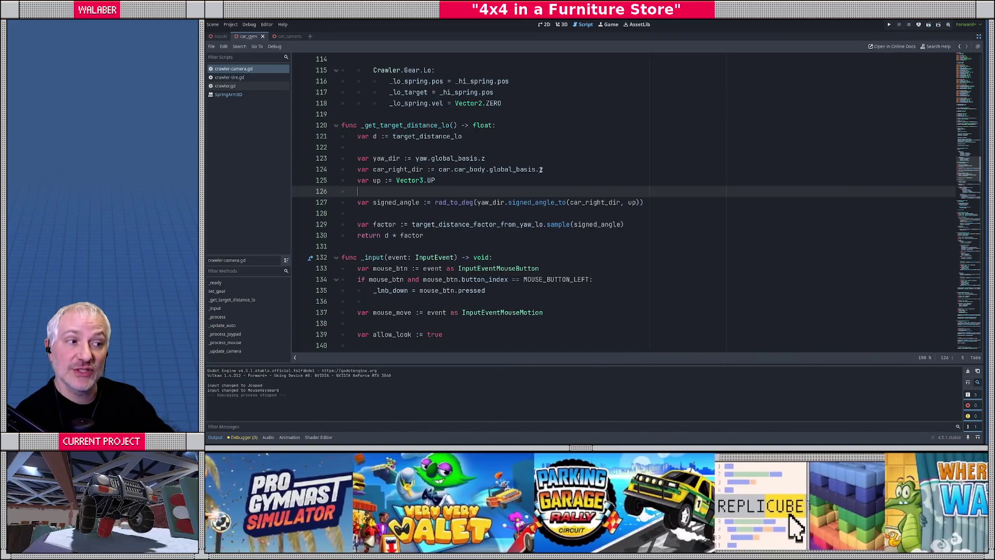
# - Make car_right_dir on line 124 use global_basis.x, then test-drive the game and stop it
pyautogui.click(541, 170)
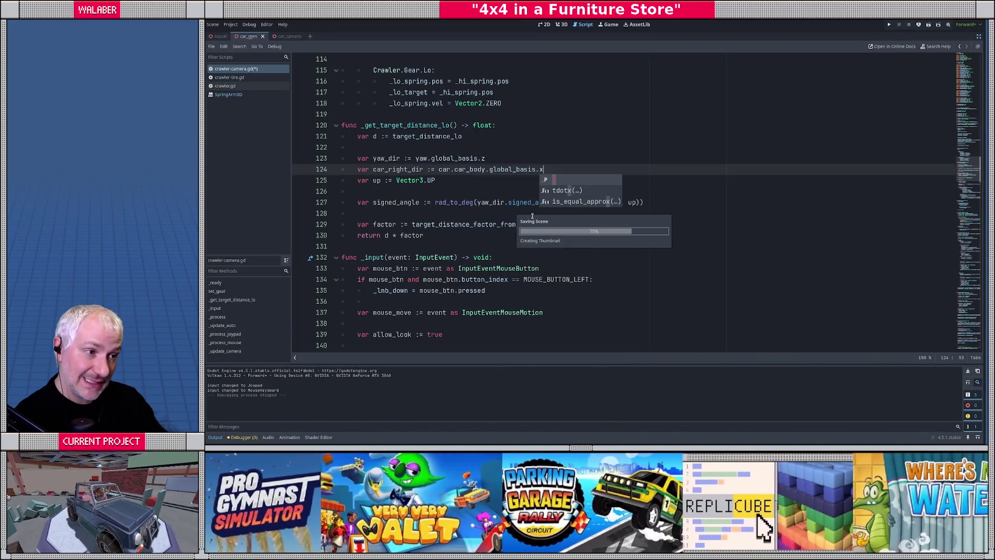
pyautogui.press('F5')
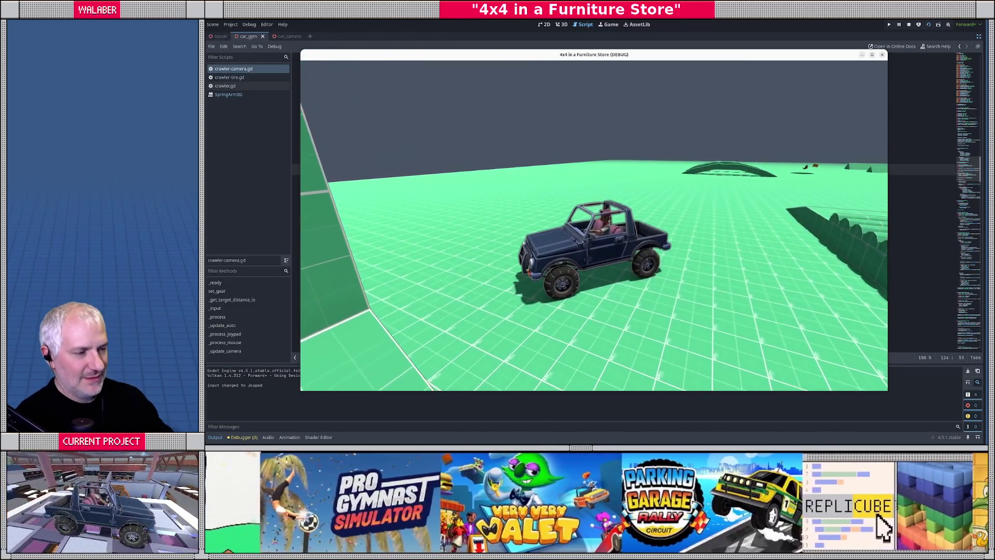
pyautogui.press('F8')
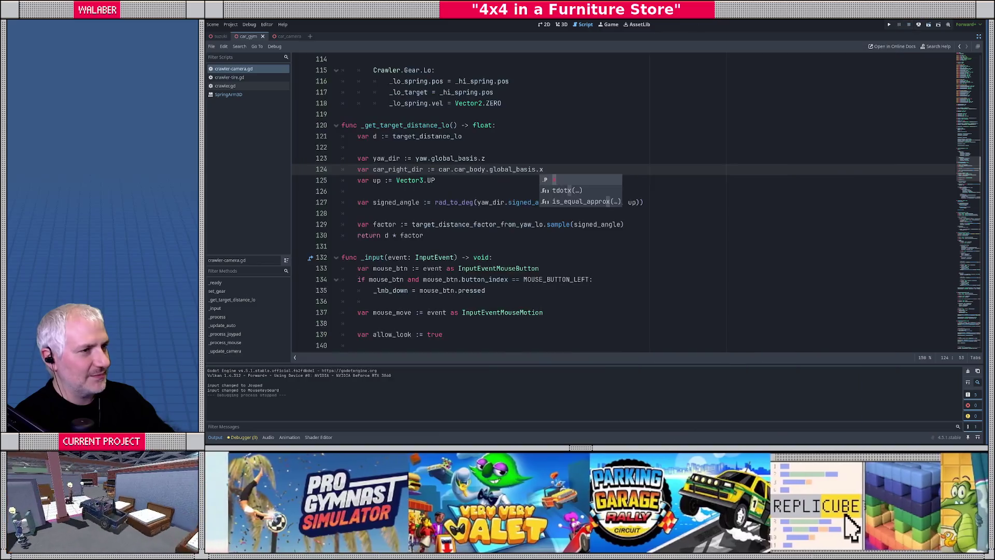
# - Restore the side panels and close the car_gym, suzuki and car_camera scene tabs
pyautogui.click(564, 133)
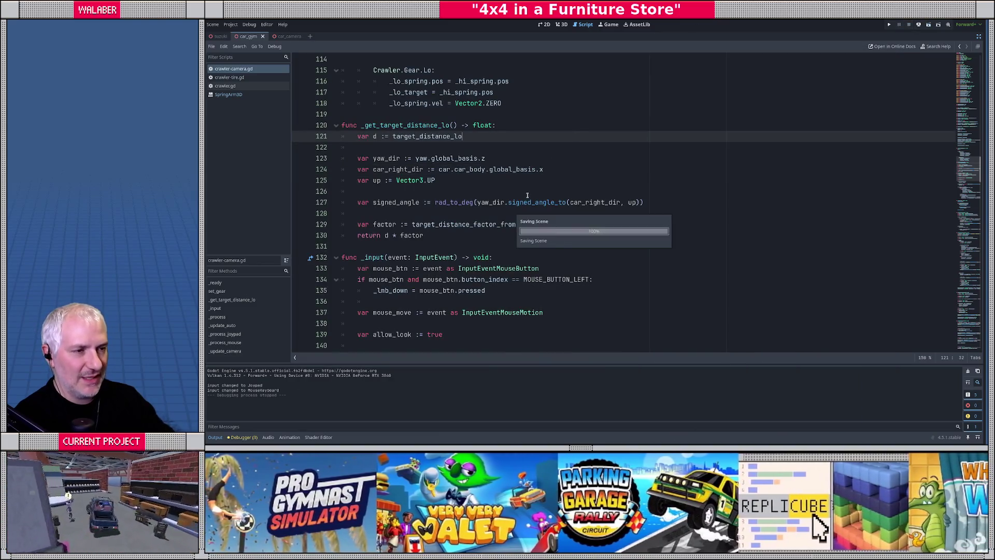
pyautogui.click(979, 36)
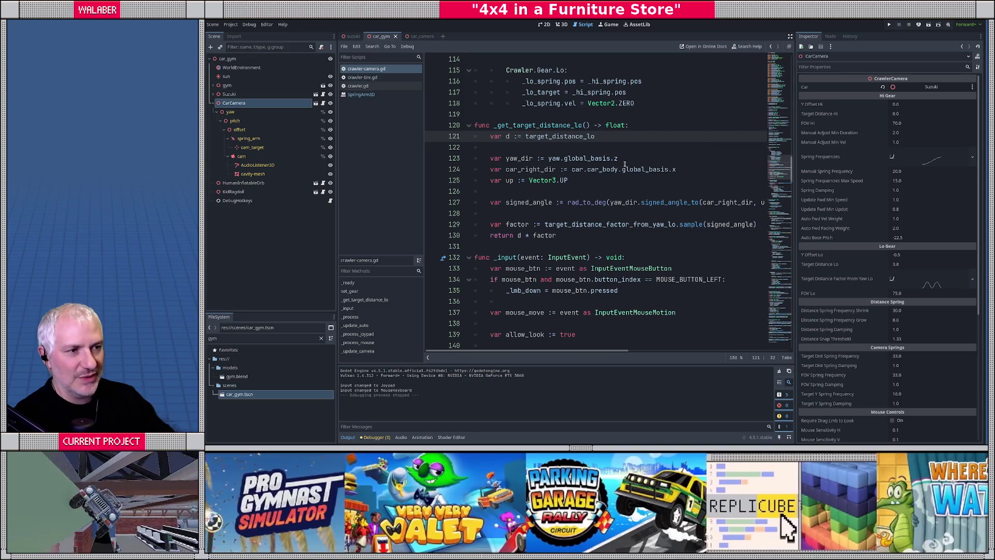
pyautogui.click(376, 95)
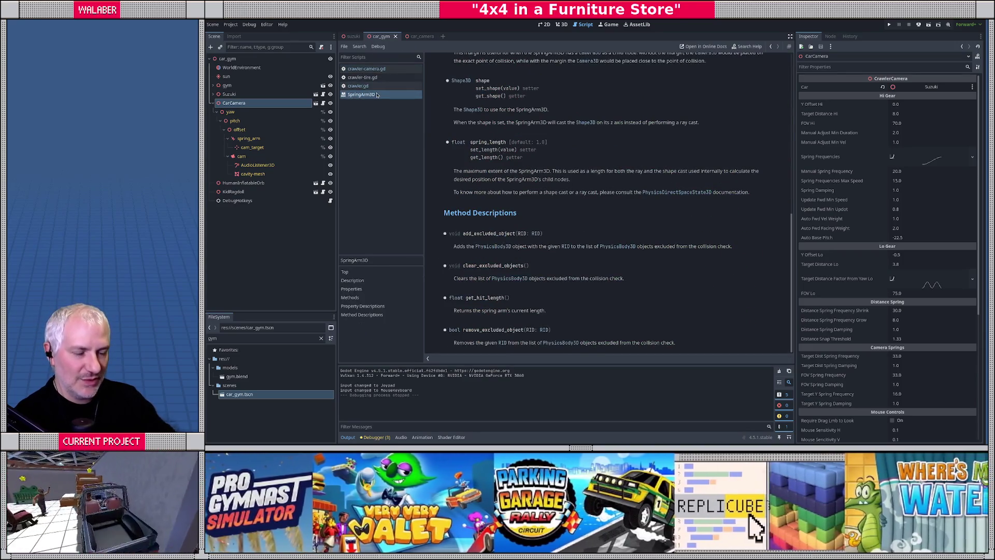
pyautogui.middleClick(376, 94)
pyautogui.click(396, 37)
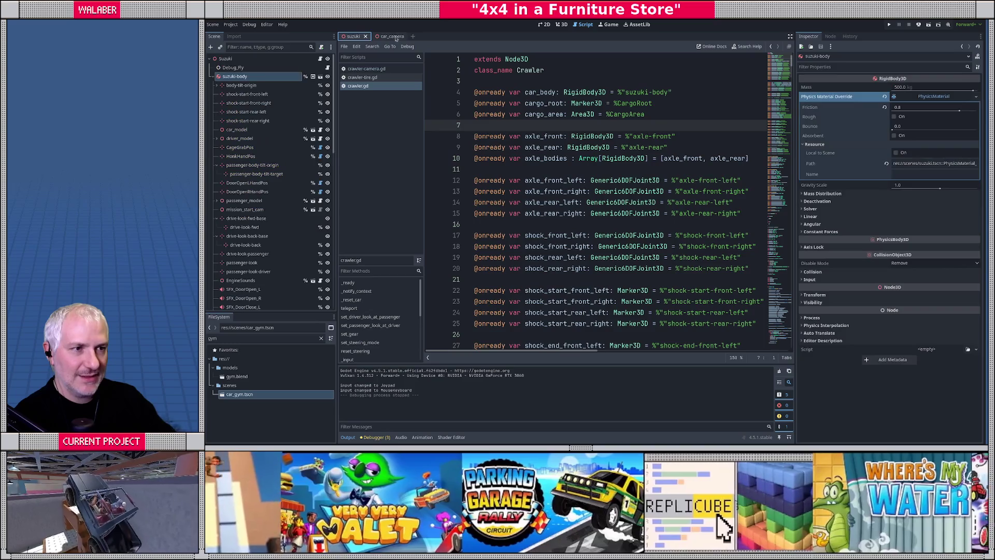
pyautogui.click(370, 36)
pyautogui.click(376, 36)
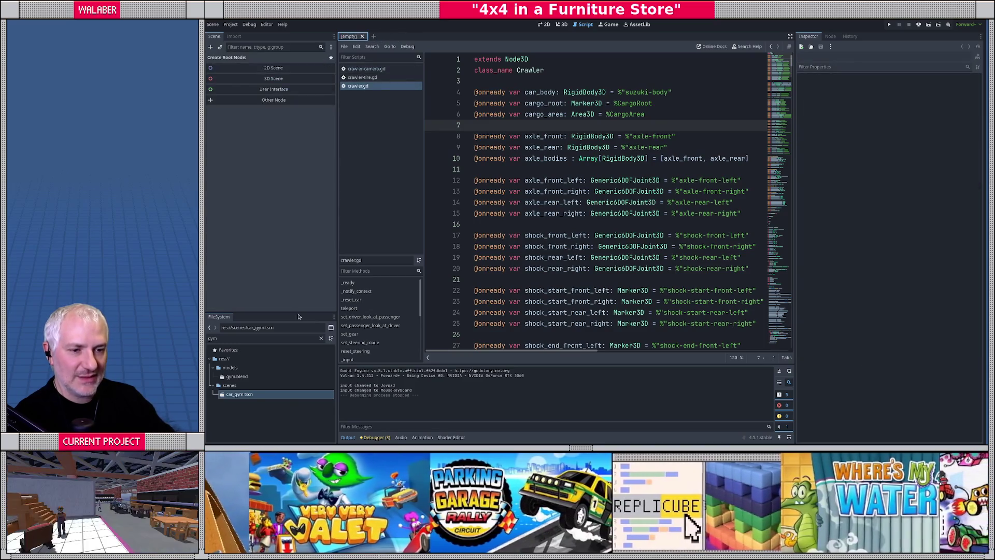
# - Filter FileSystem for 'bedd', open store_section_bedding.tscn, and run the game
pyautogui.click(321, 338)
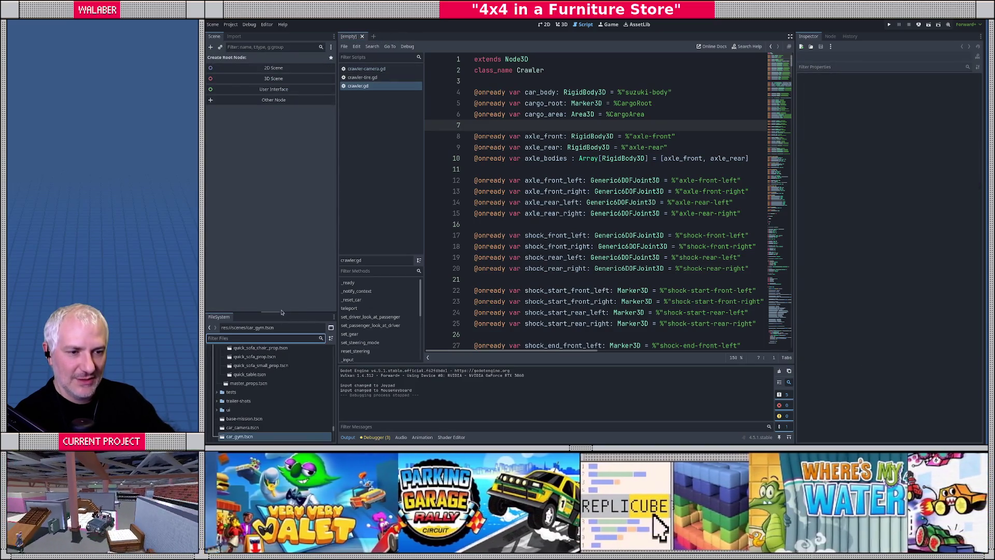
pyautogui.moveTo(283, 312); pyautogui.dragTo(283, 176)
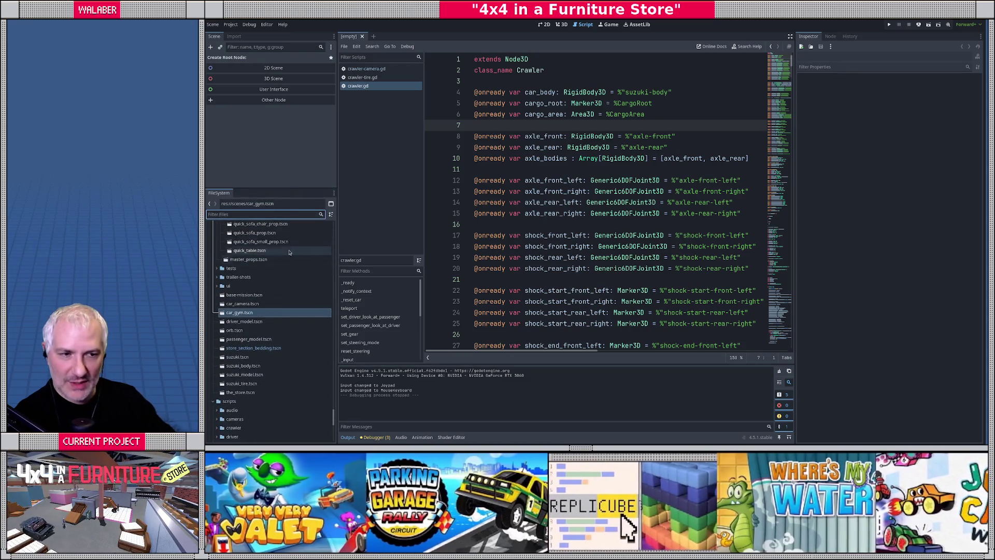
pyautogui.write('bedd')
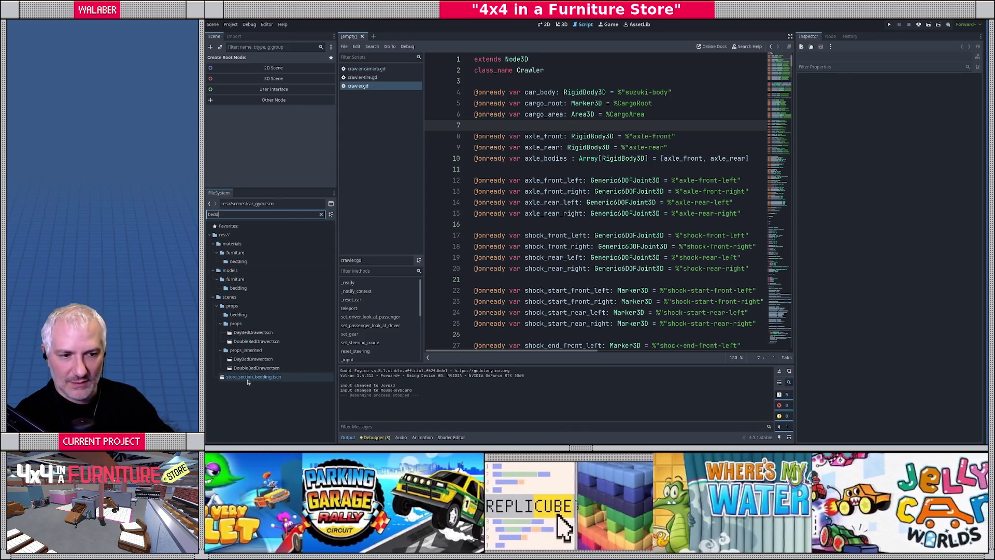
pyautogui.press('Down')
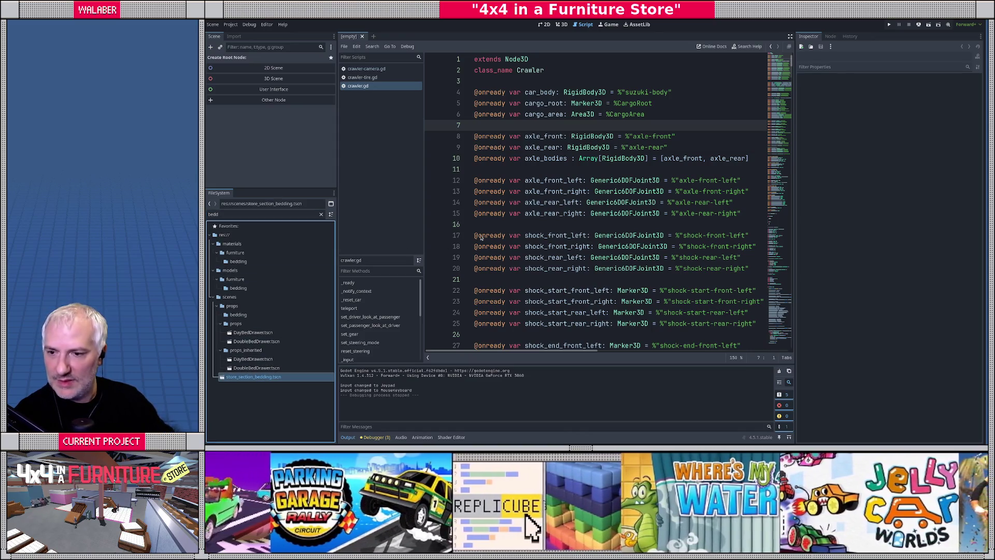
pyautogui.press('Return')
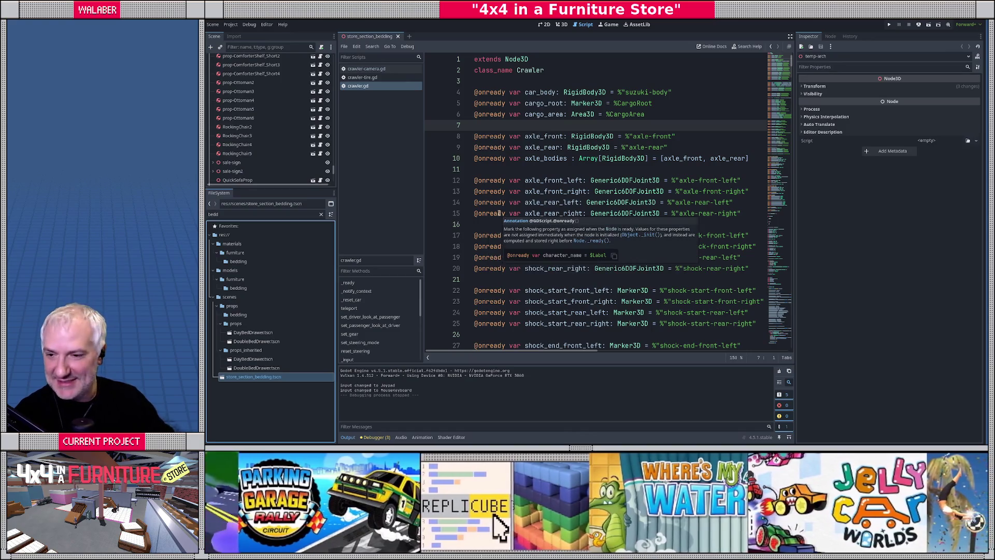
pyautogui.click(545, 82)
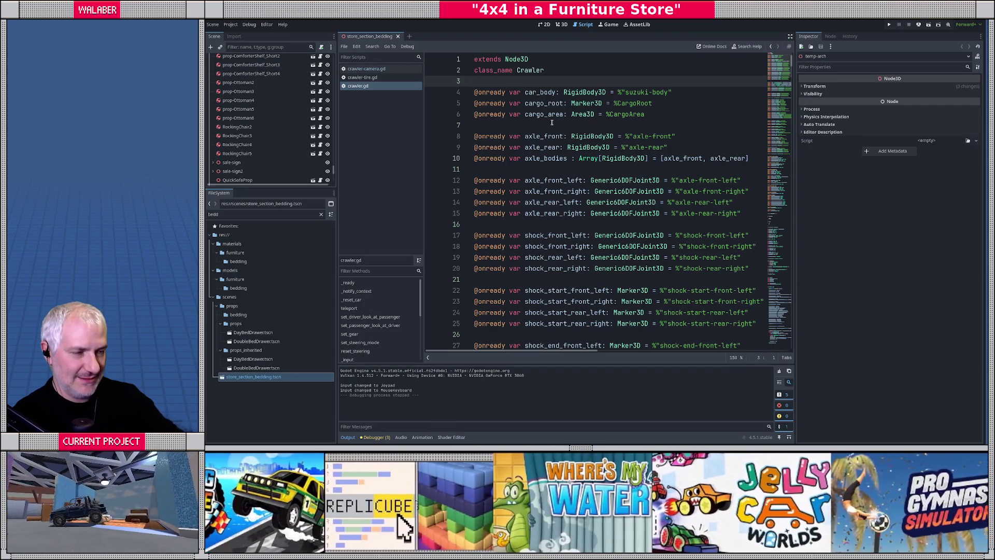
pyautogui.press('F5')
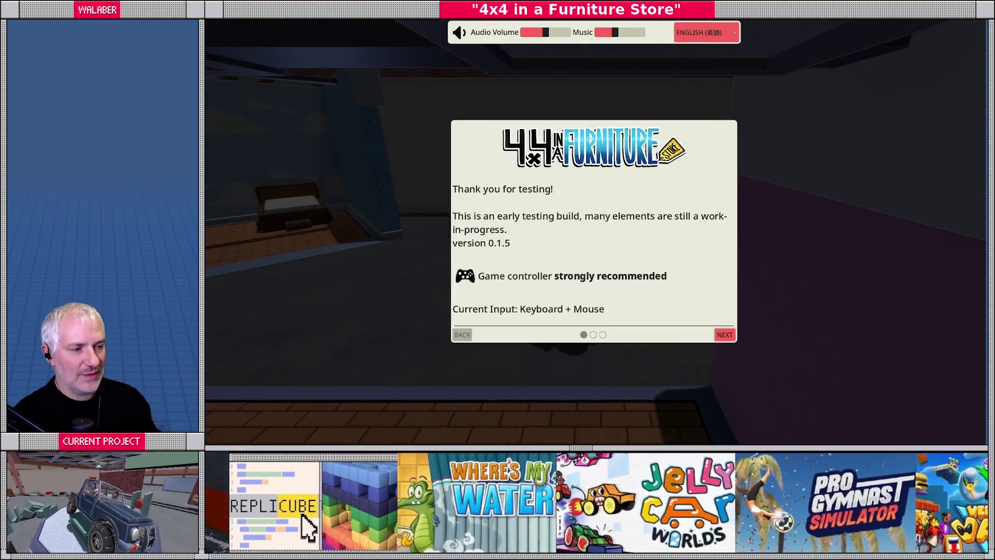
# - Dismiss the version 0.1.5 welcome dialog to begin driving in the bedding section
pyautogui.press('Return')
pyautogui.press('Return')
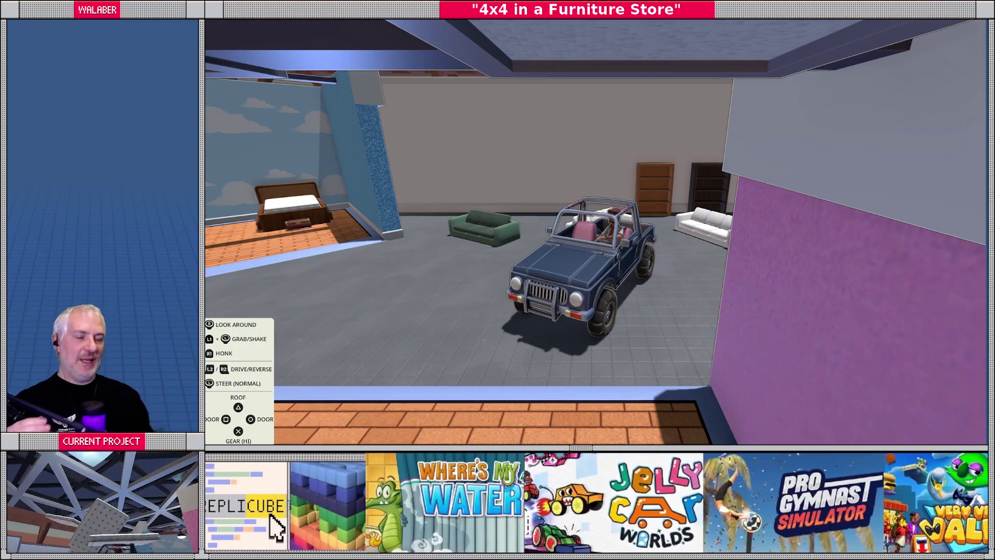